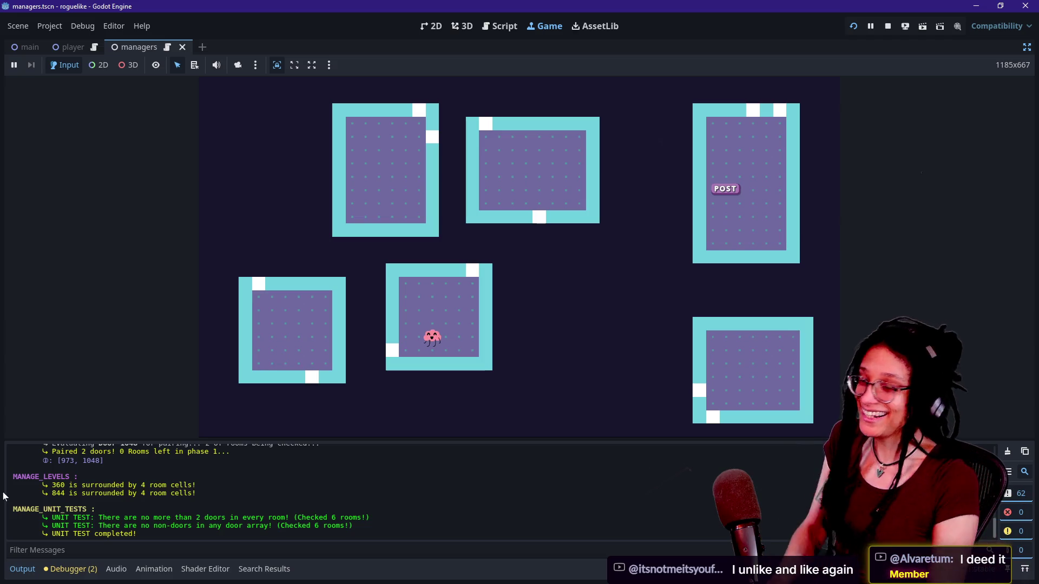
- Check the Debugger and Output logs for the door pairing and unit test results, then switch to Chrome
click(76, 569)
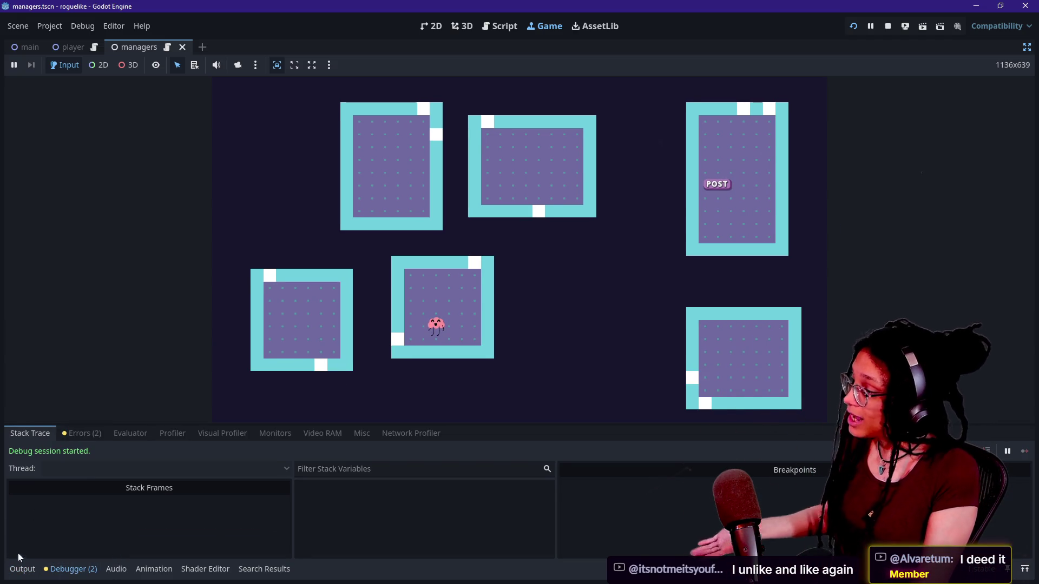
click(22, 569)
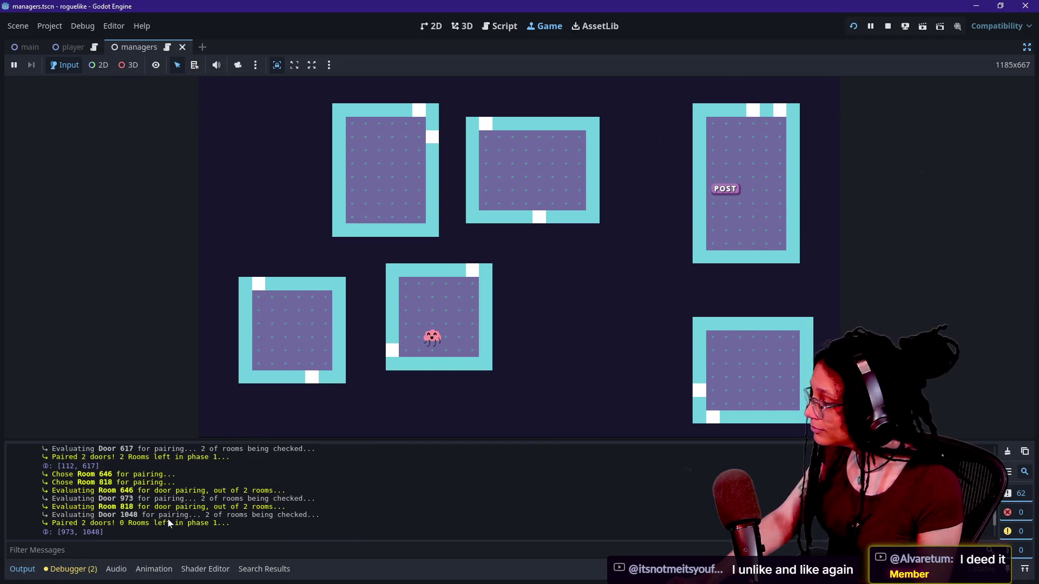
scroll(167, 518, up, 1)
scroll(168, 519, down, 2)
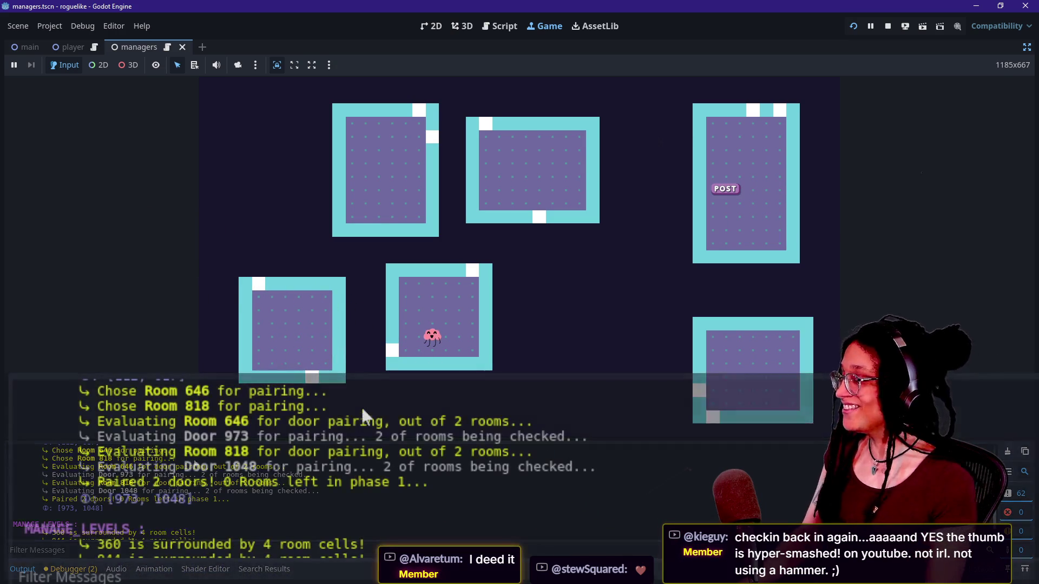
scroll(398, 432, down, 1)
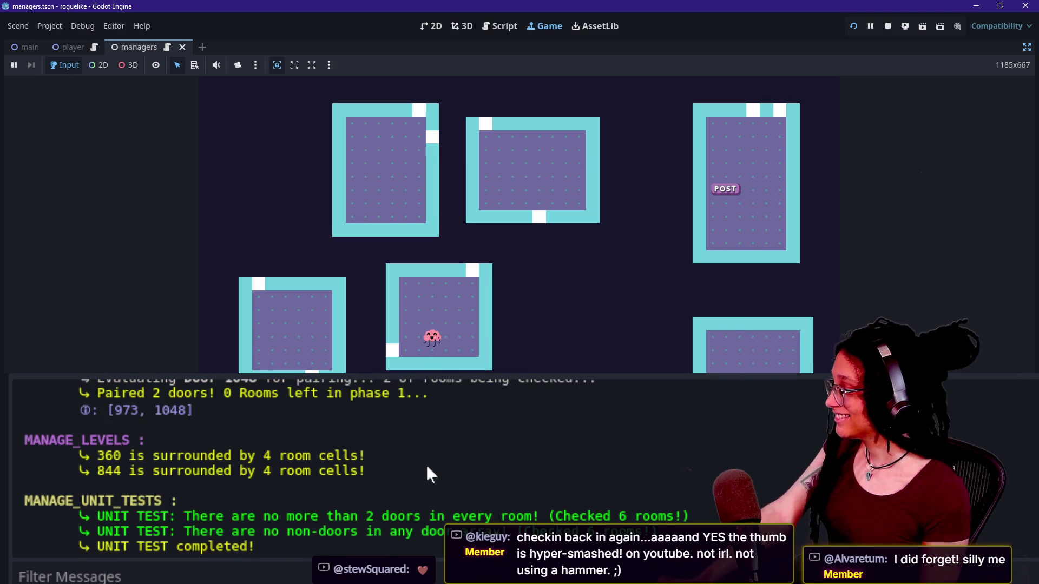
click(365, 346)
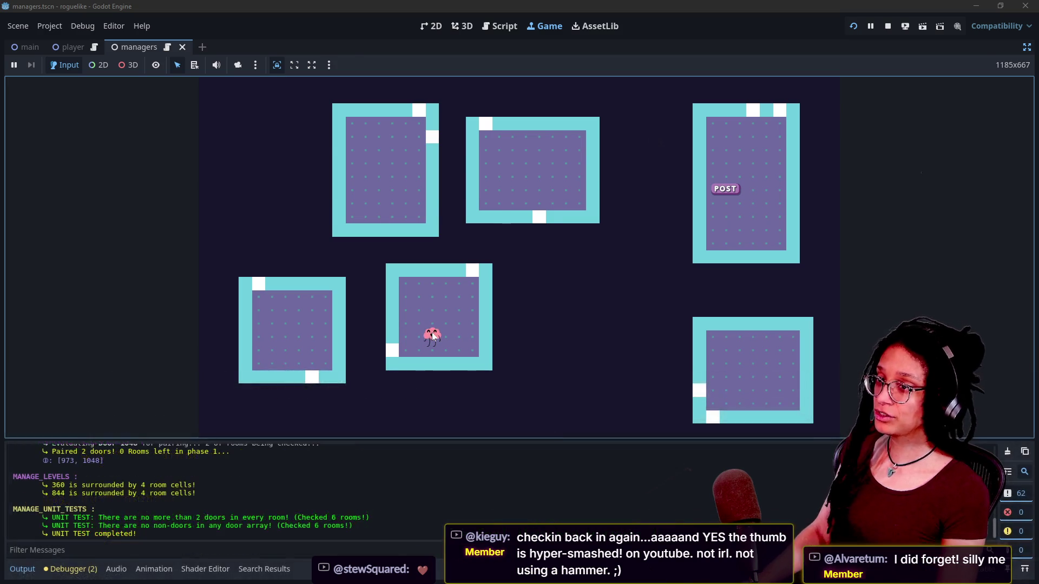
key(alt+Tab)
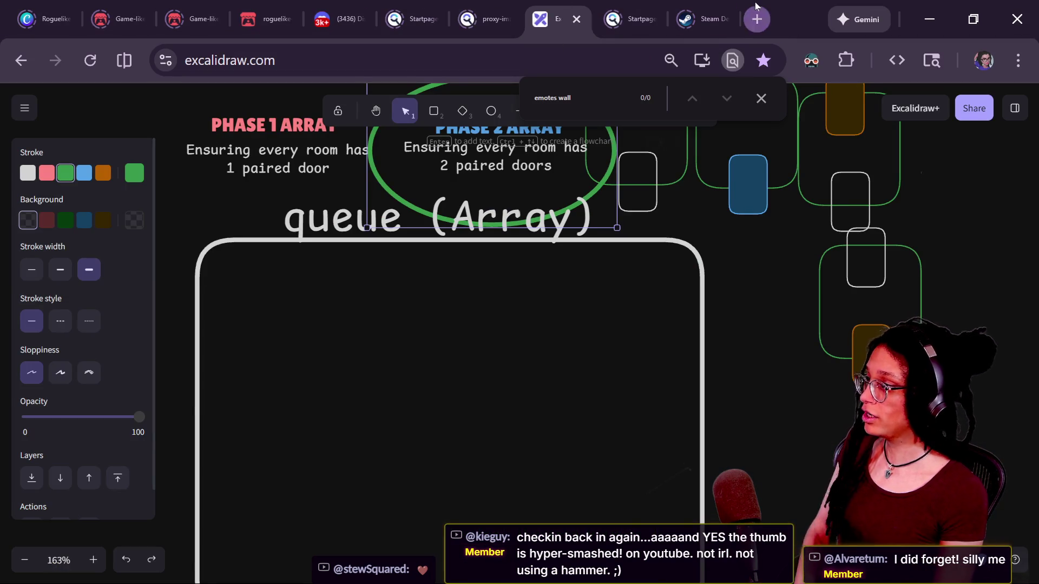
- Open the Twitch home page from a new browser tab
click(757, 7)
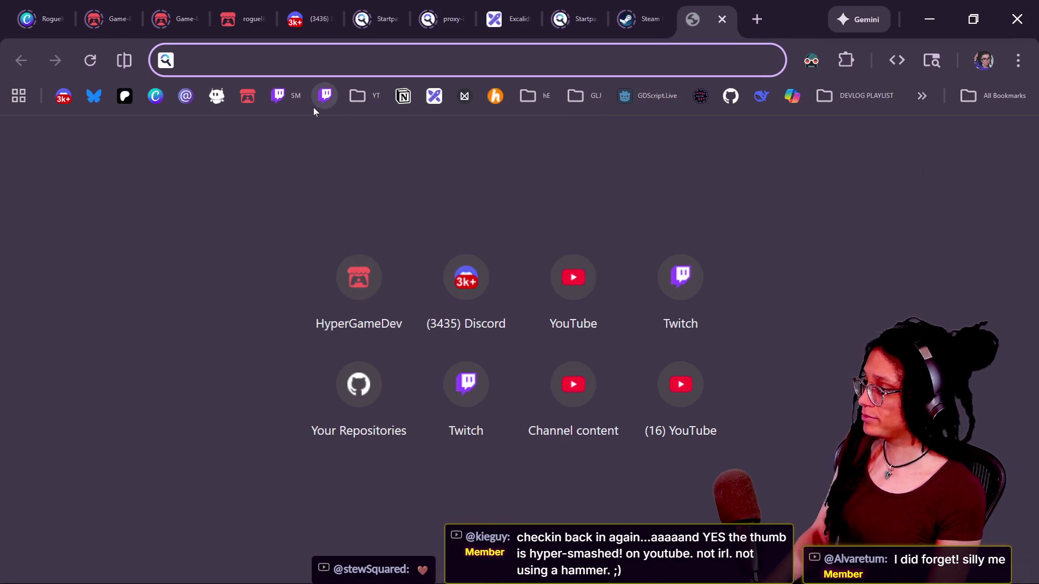
click(284, 96)
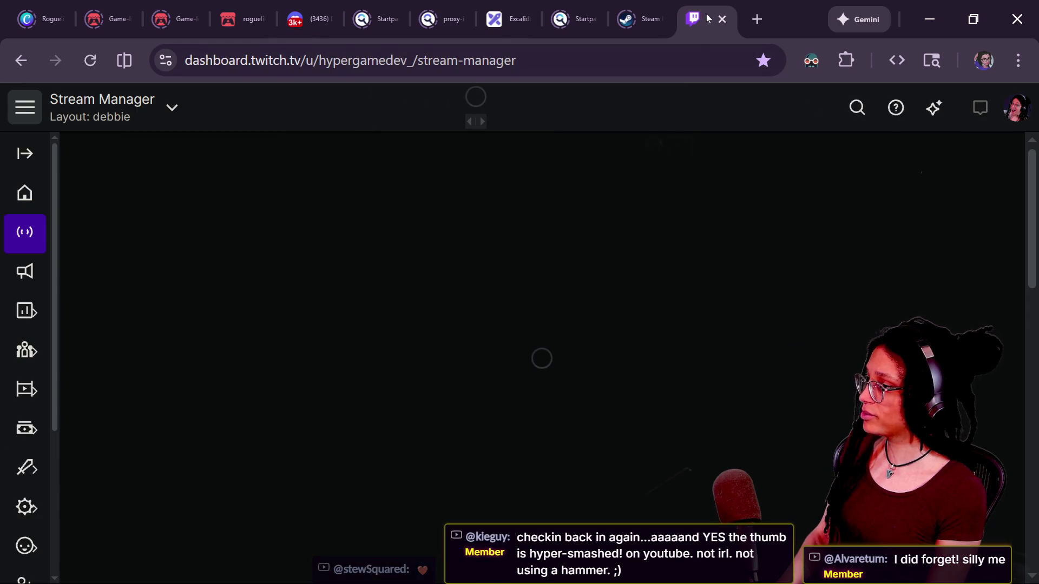
key(alt+Left)
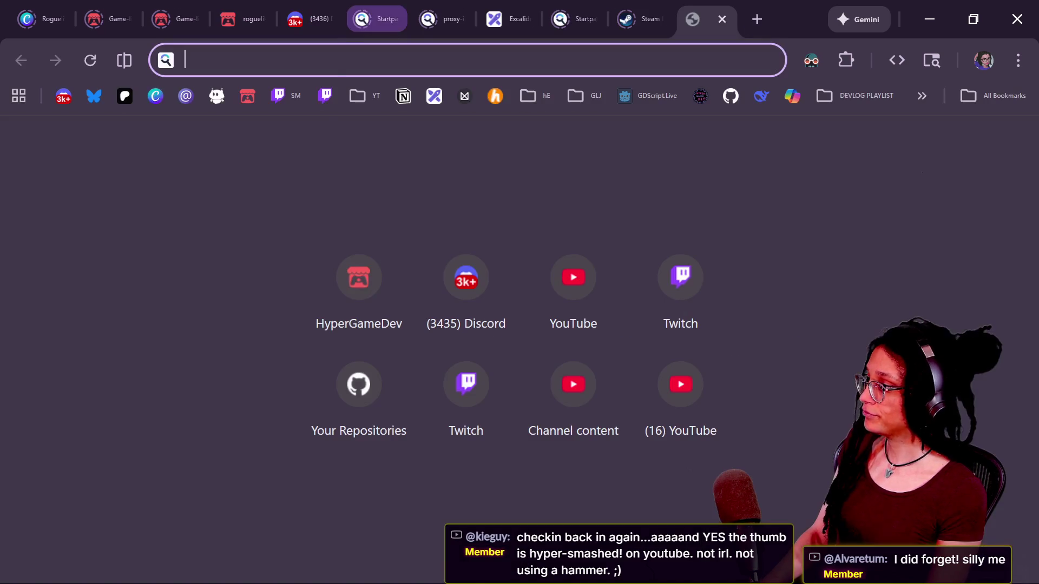
click(325, 95)
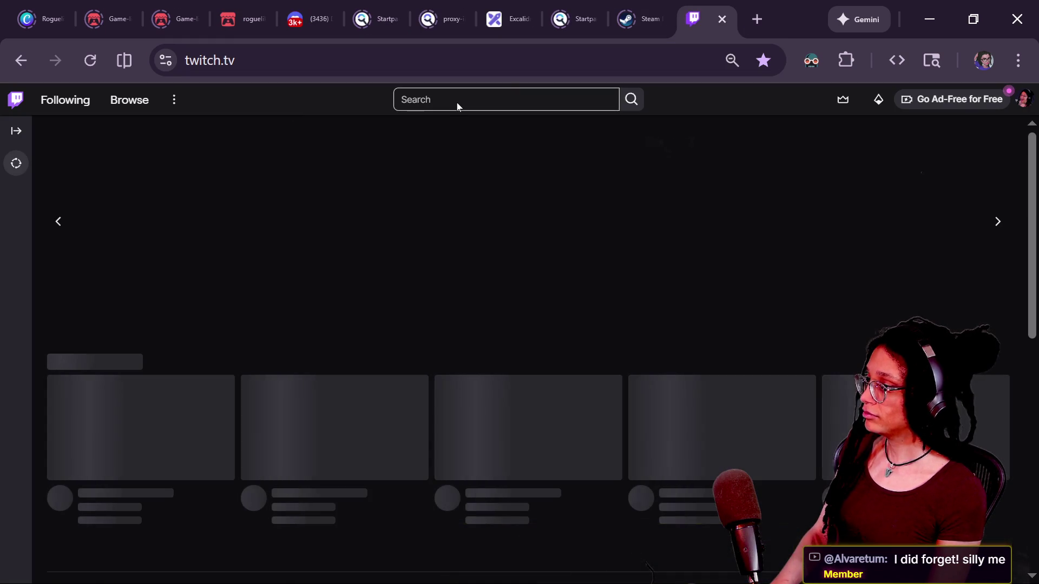
- Search Twitch for the chatting viewer's channel and open its page
click(458, 103)
text(g)
key(BackSpace)
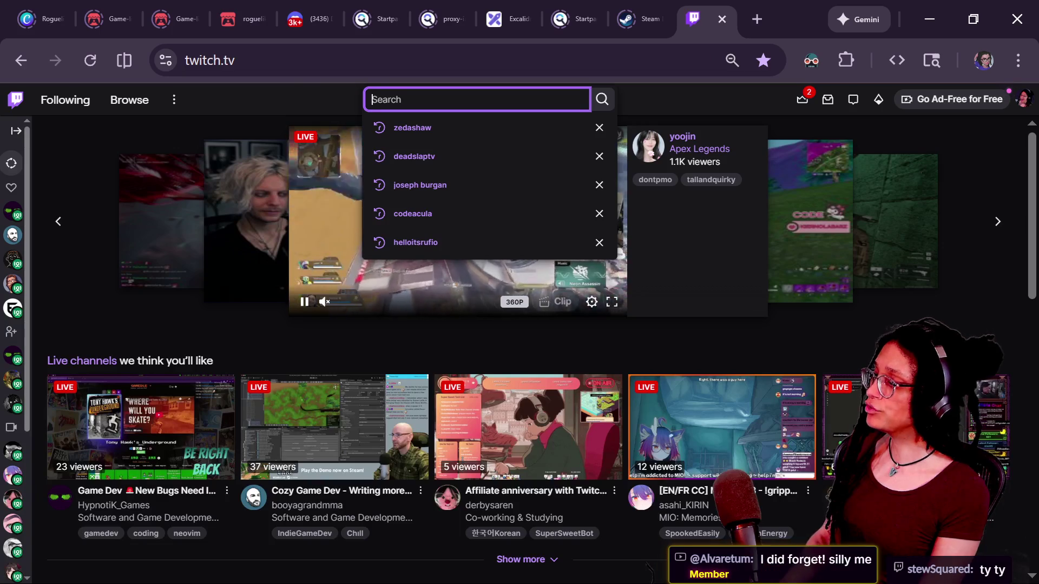
text(stre)
key(BackSpace)
key(BackSpace)
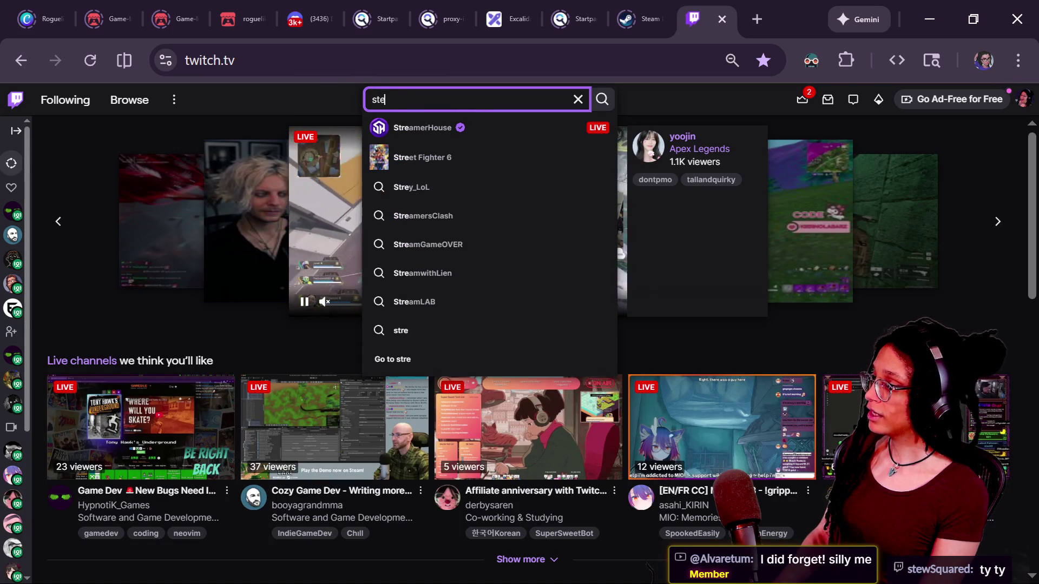
text(ews)
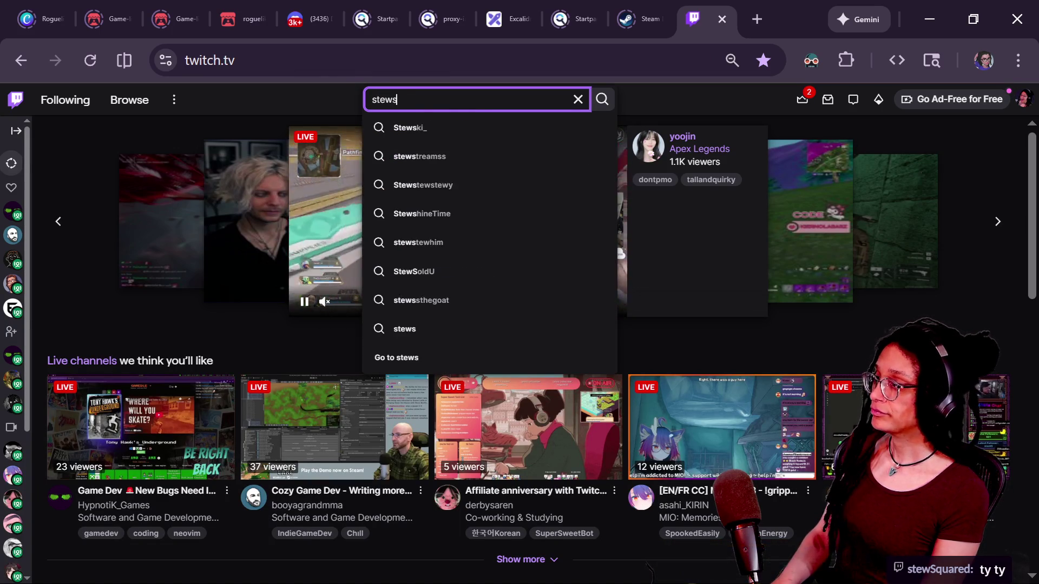
text(qared)
key(BackSpace)
key(BackSpace)
key(BackSpace)
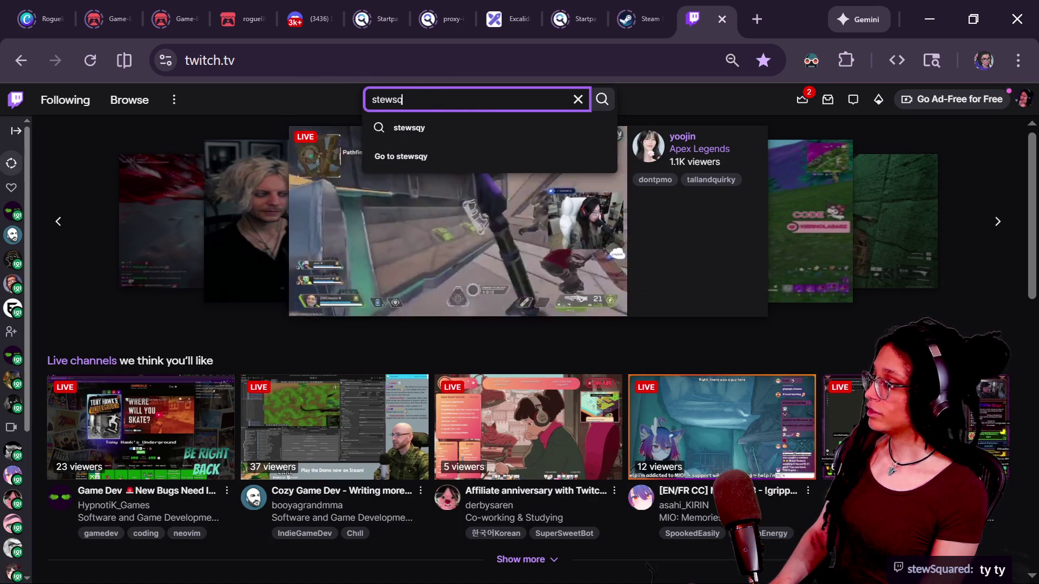
text(uared)
key(Return)
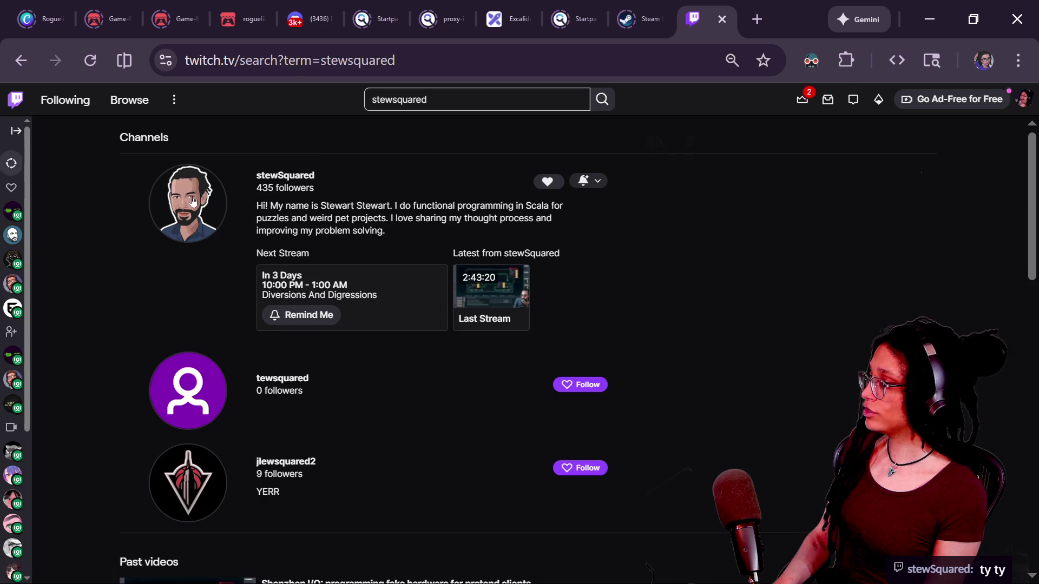
click(193, 201)
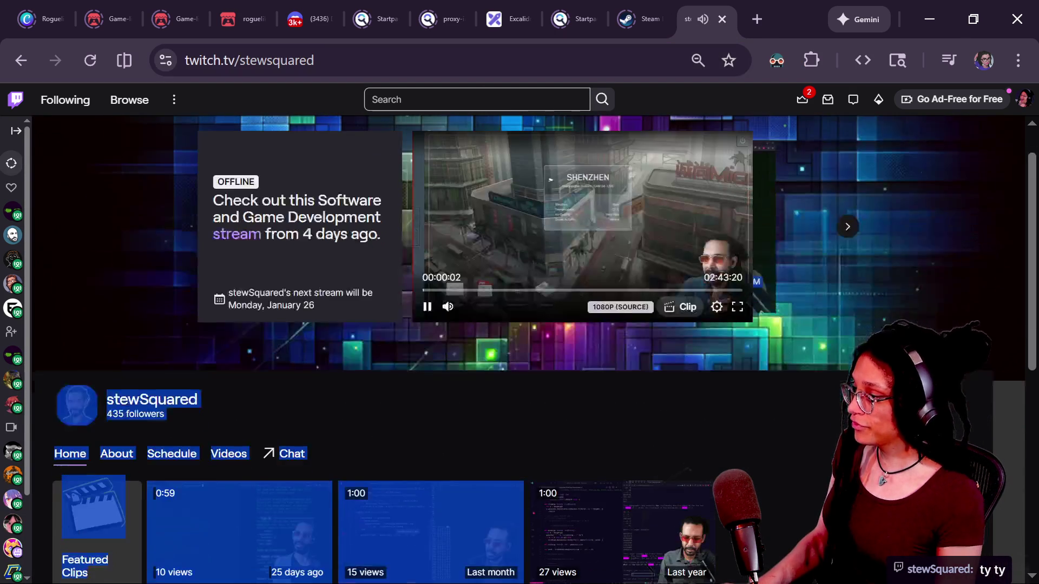
- Mute the channel's past broadcast and skip further into it
drag(803, 404, 458, 318)
click(452, 309)
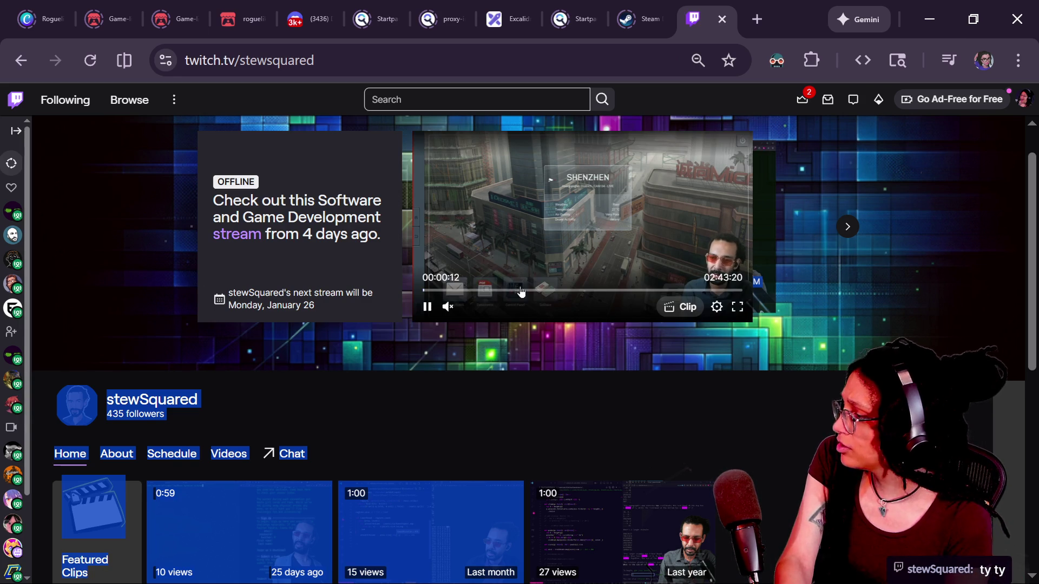
click(551, 311)
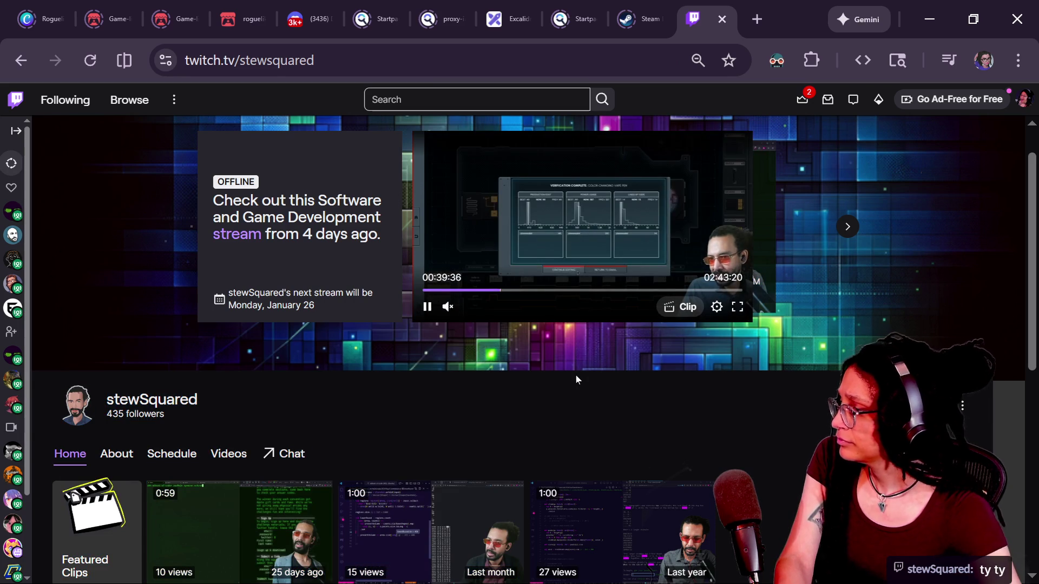
click(561, 291)
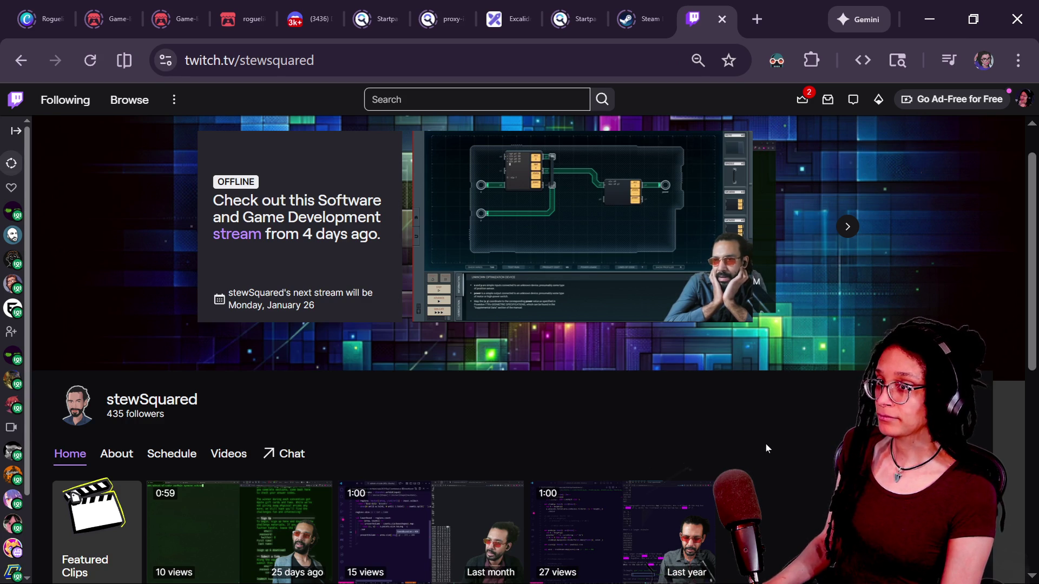
click(613, 49)
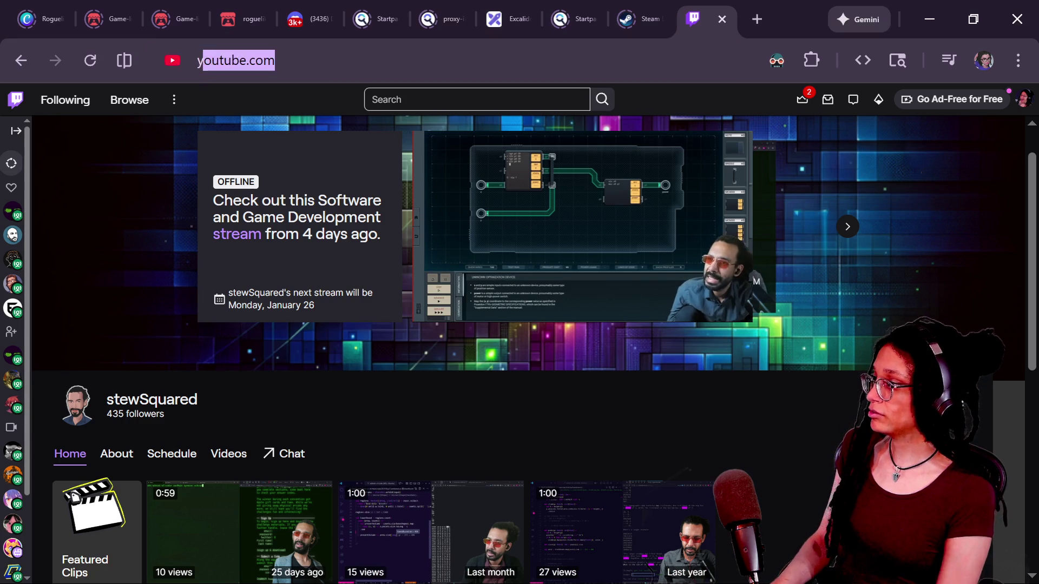
- Load the youtube.com home page
text(youtube/com)
key(BackSpace)
key(BackSpace)
key(BackSpace)
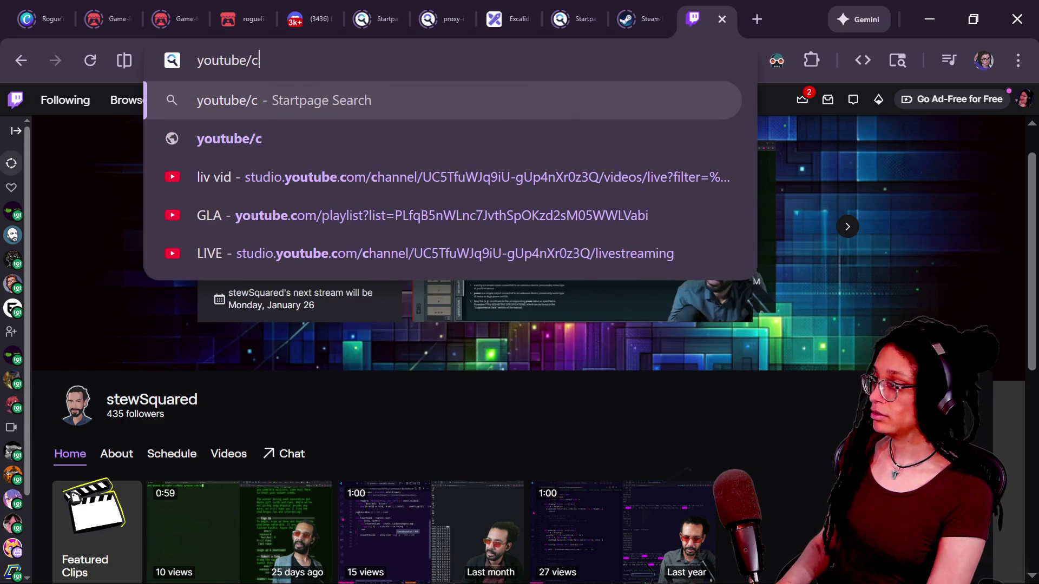
text(.com/@str)
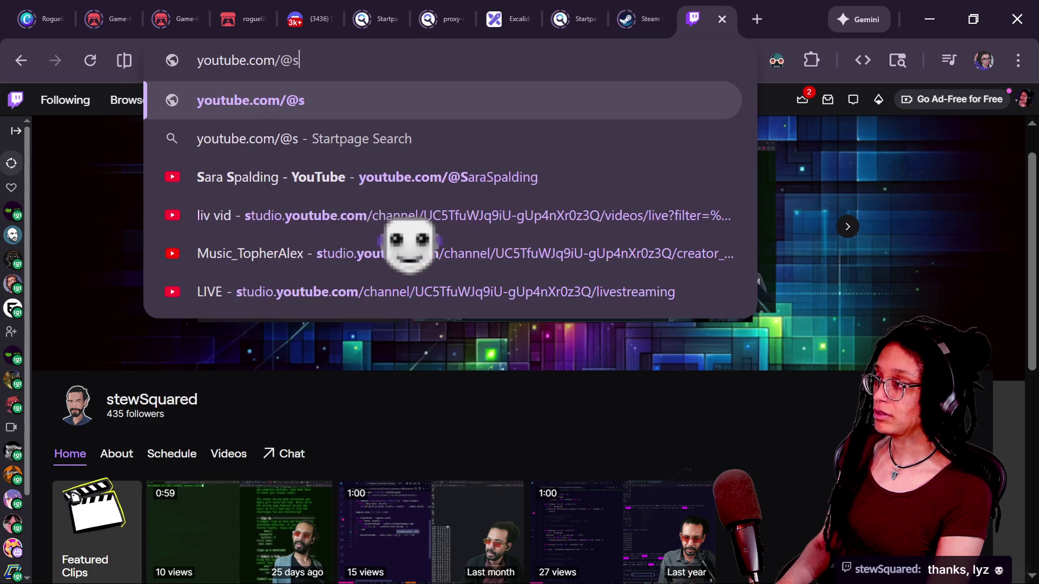
key(BackSpace)
text(e)
key(BackSpace)
key(BackSpace)
key(BackSpace)
key(BackSpace)
text(ster)
key(BackSpace)
key(BackSpace)
key(BackSpace)
key(BackSpace)
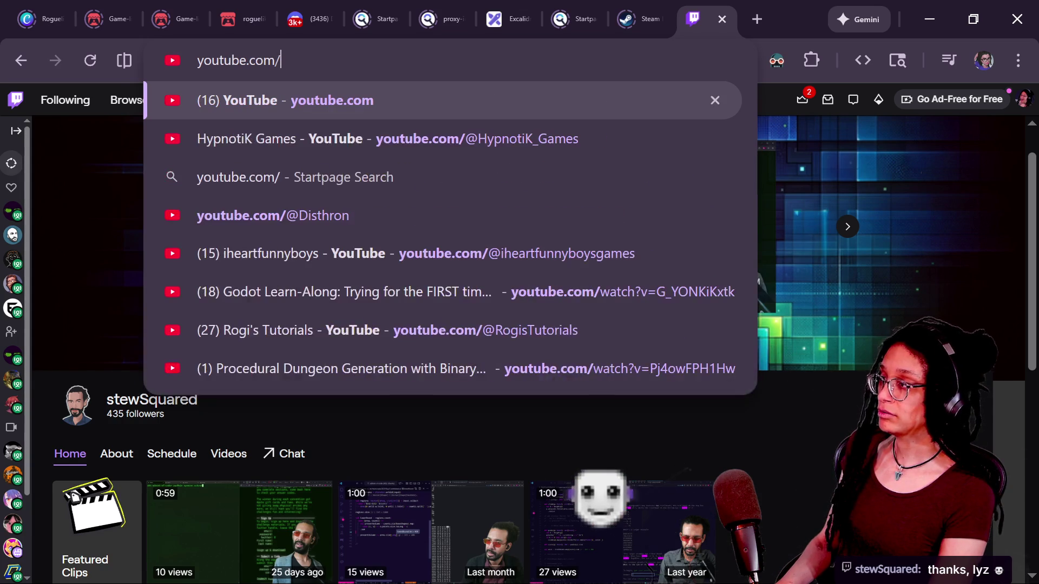
key(Return)
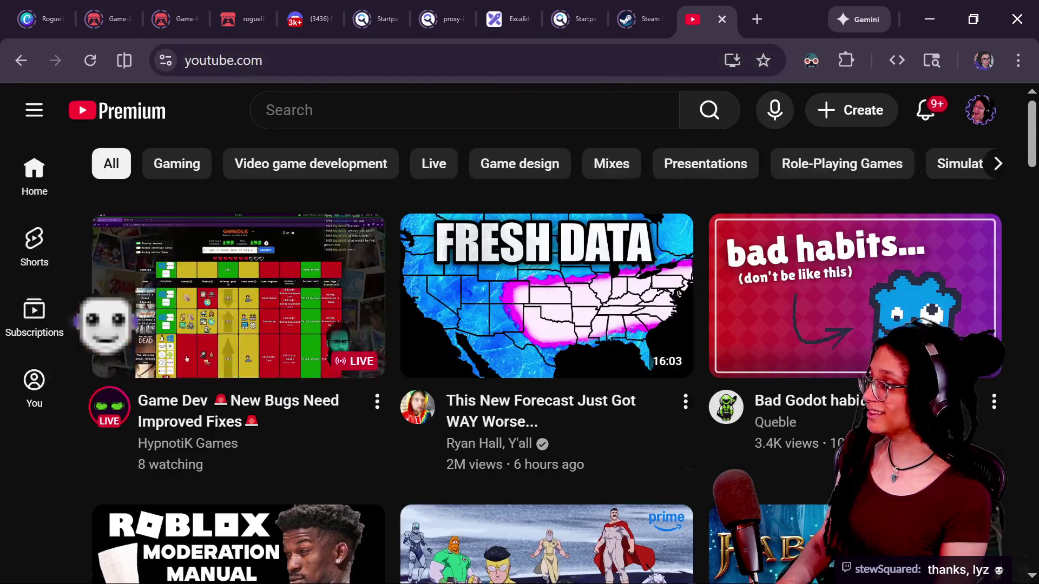
- Search YouTube for the viewer's channel and open it
click(379, 110)
text(strew)
key(BackSpace)
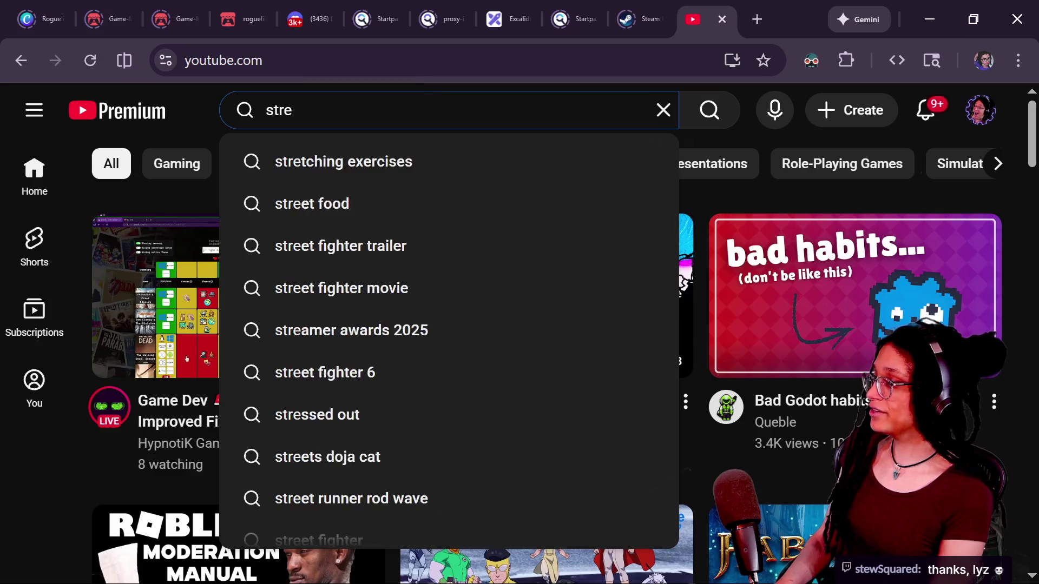
key(BackSpace)
key(BackSpace)
text(ewsquared)
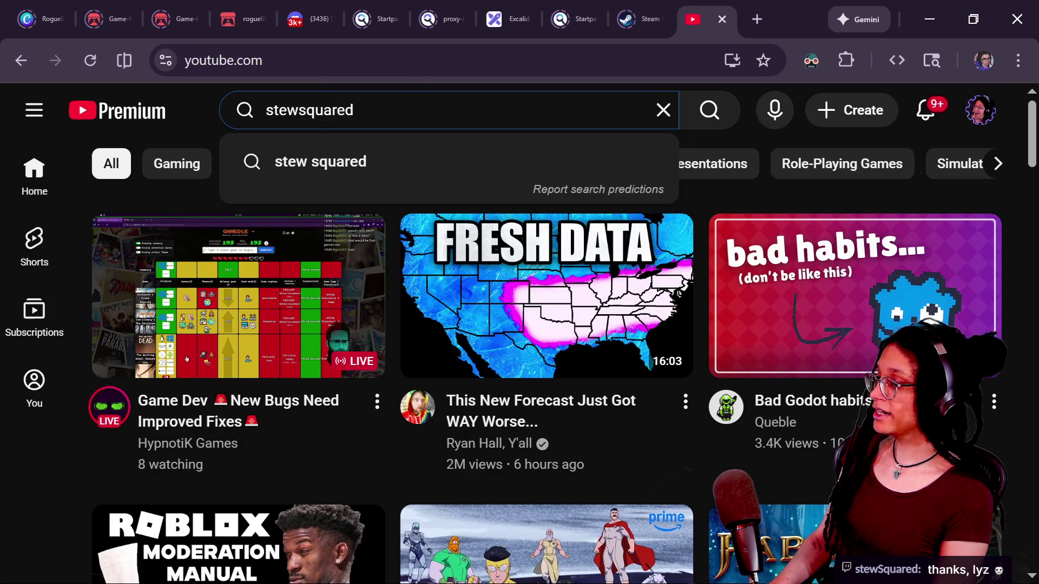
key(Return)
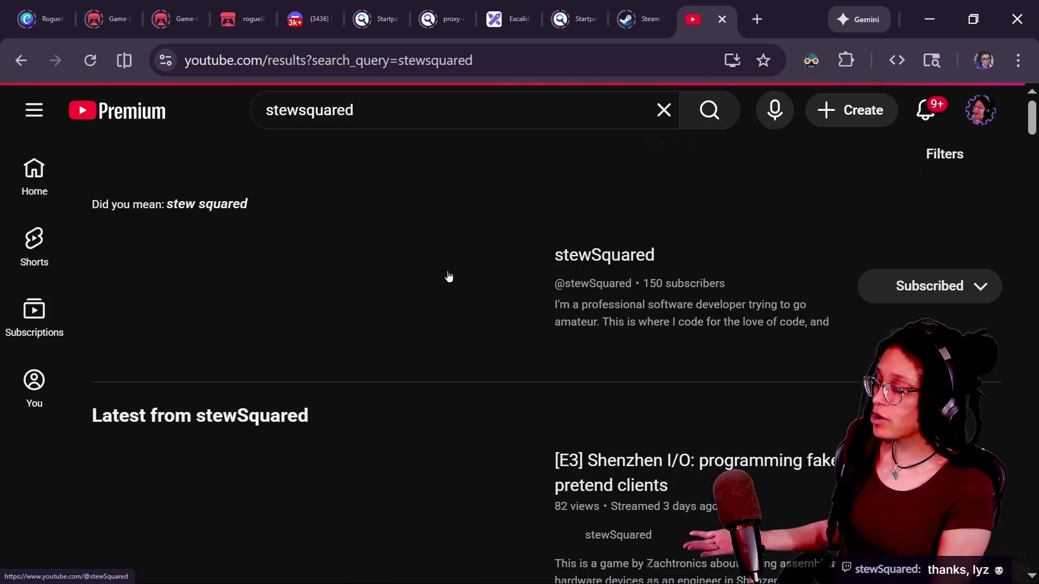
click(445, 313)
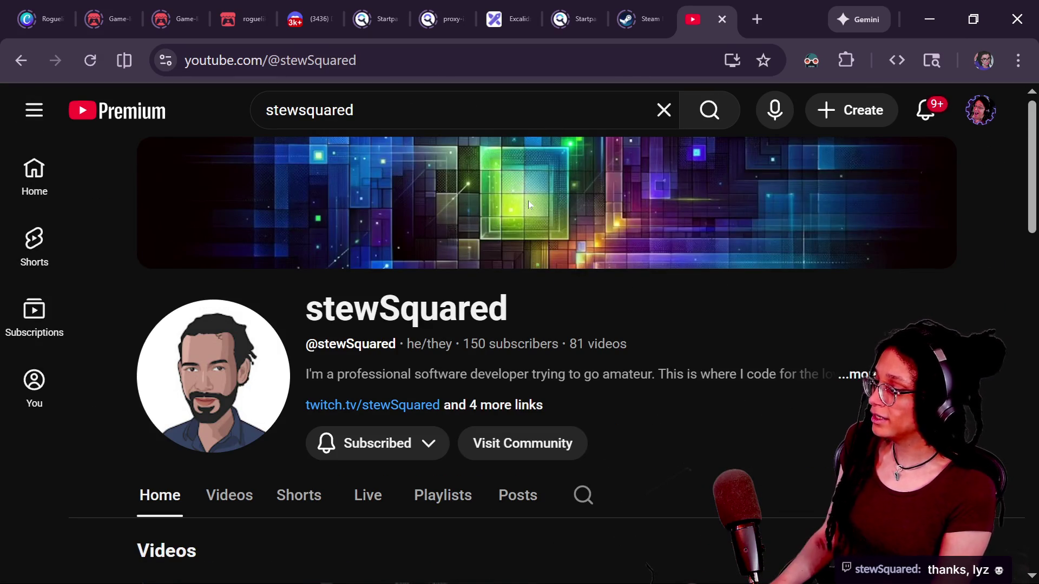
- Scroll through the channel's latest videos, select its address, and return to Godot
scroll(528, 204, down, 2)
scroll(434, 300, down, 1)
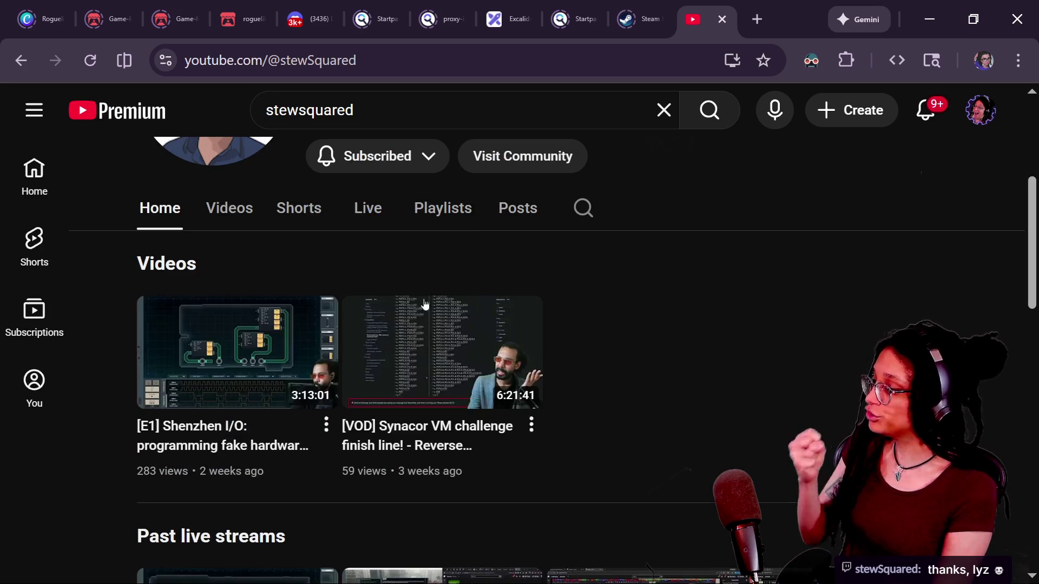
key(ctrl+l)
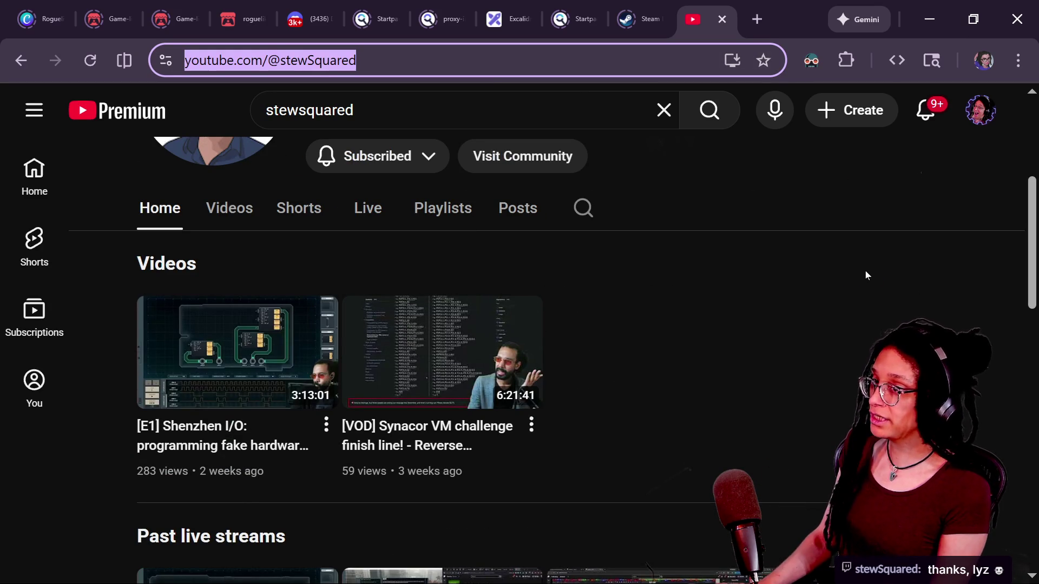
key(alt+Tab)
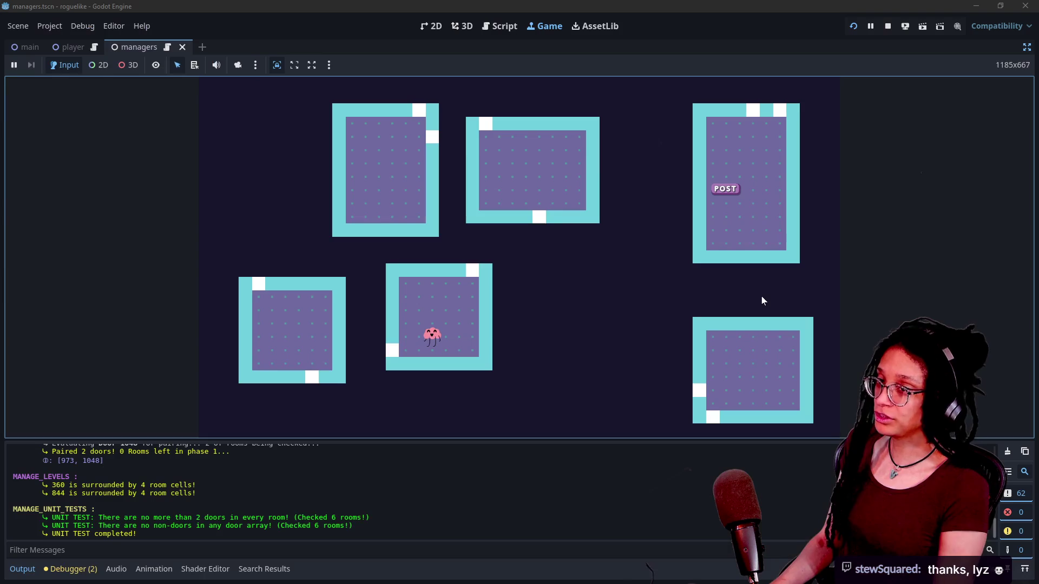
- Paste and send the viewer's YouTube channel link in the YouTube live chat, then return to Godot
key(alt+Tab)
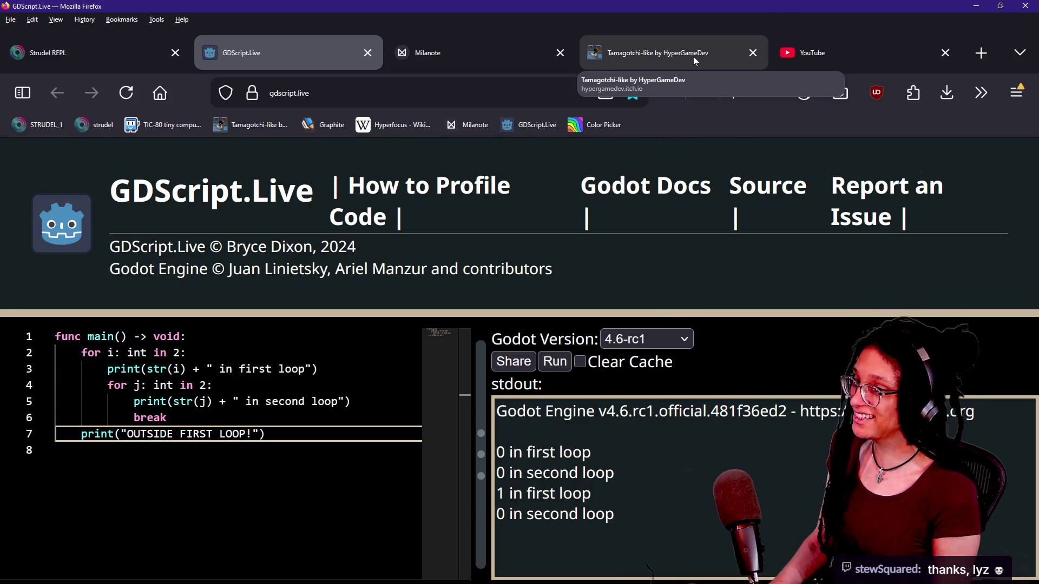
key(alt+Tab)
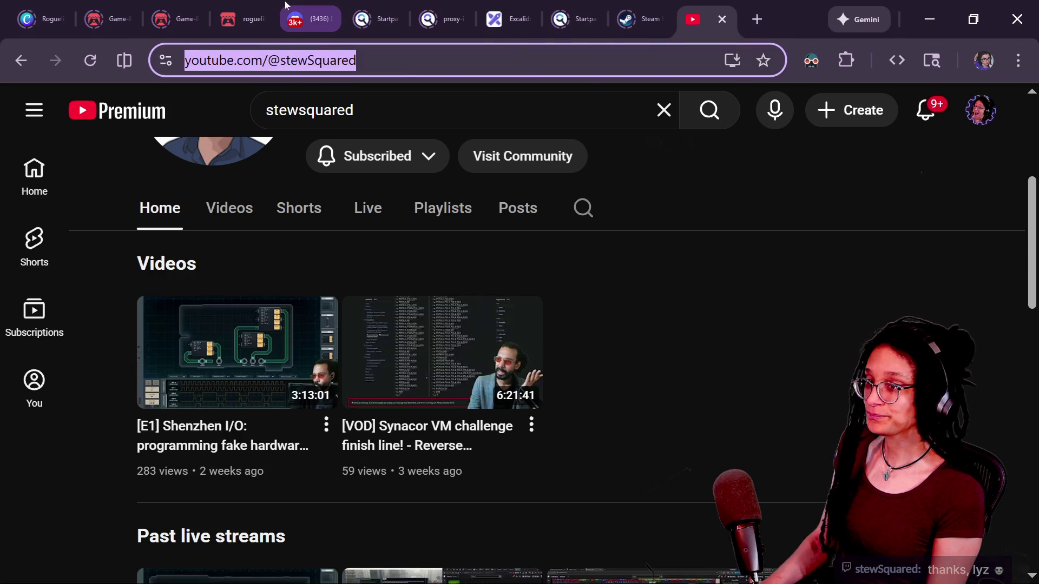
key(alt+Tab)
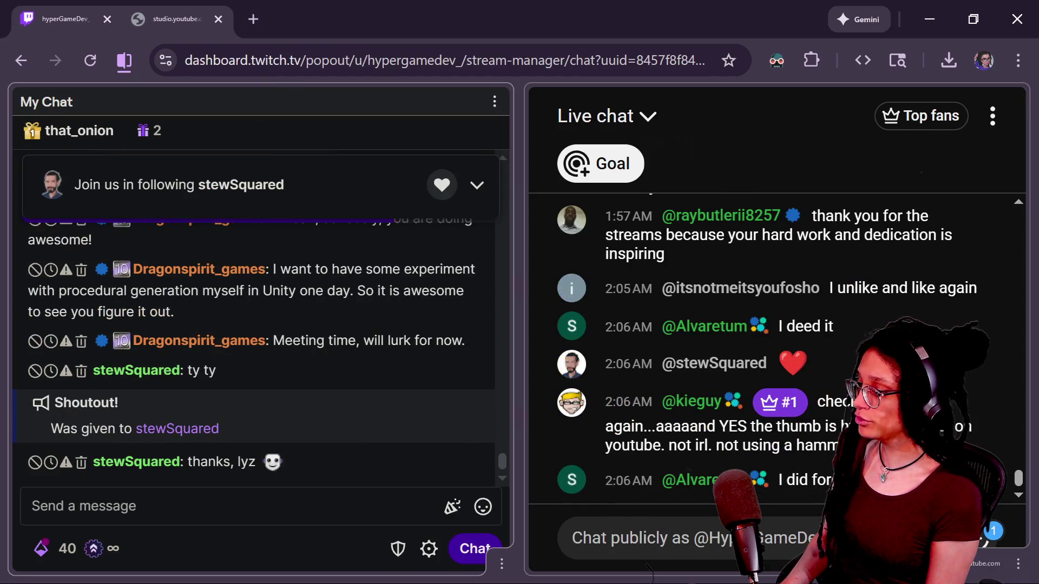
click(642, 556)
key(ctrl+v)
key(Return)
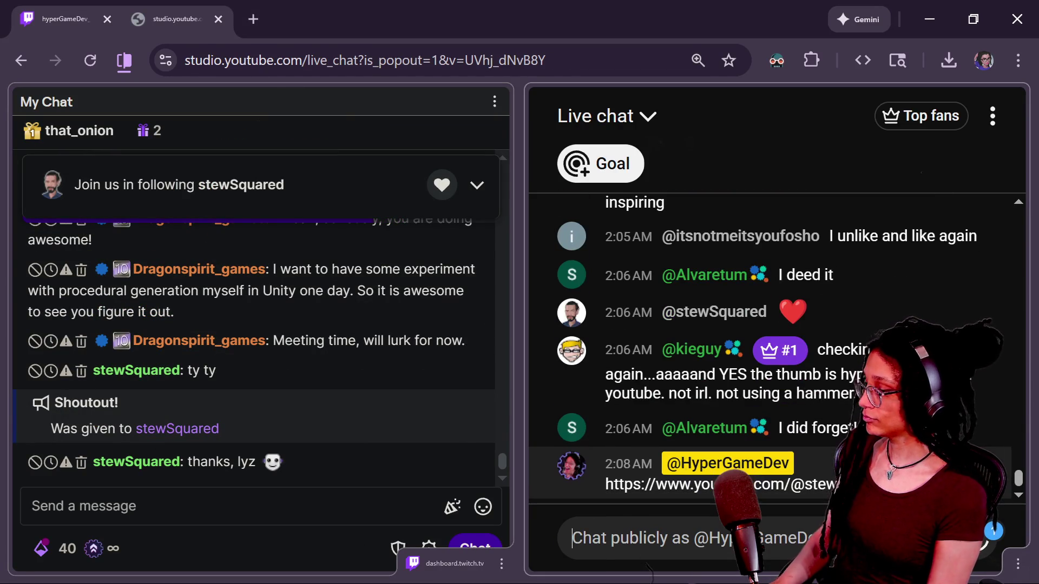
key(alt+Tab)
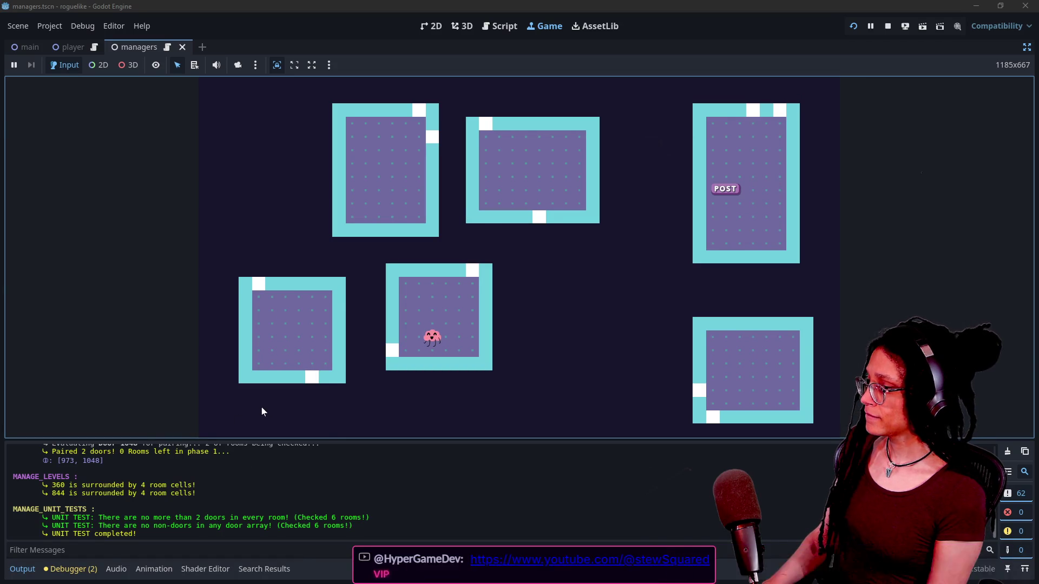
click(195, 497)
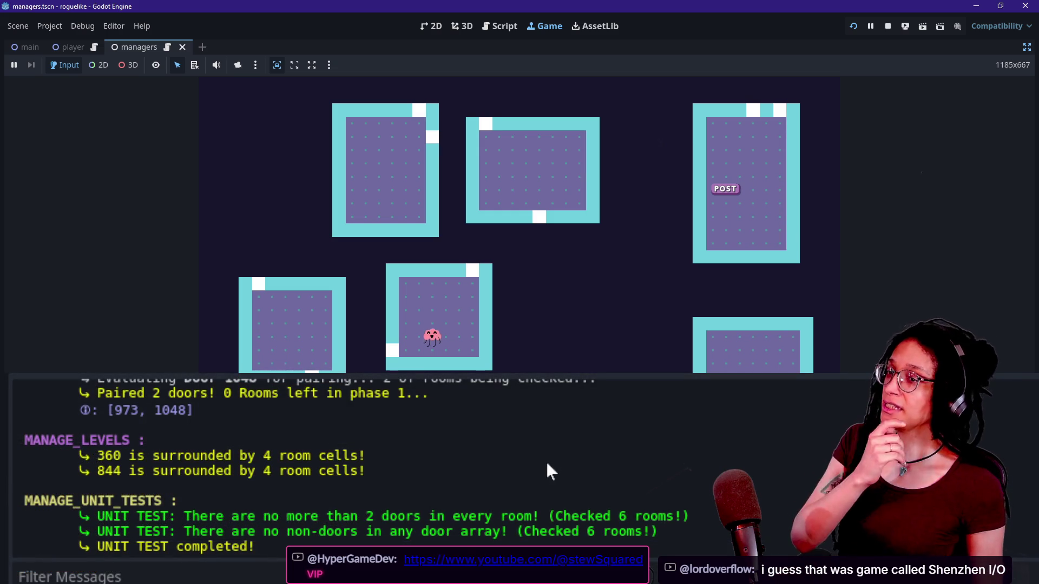
right_click(459, 538)
click(317, 433)
scroll(318, 434, up, 3)
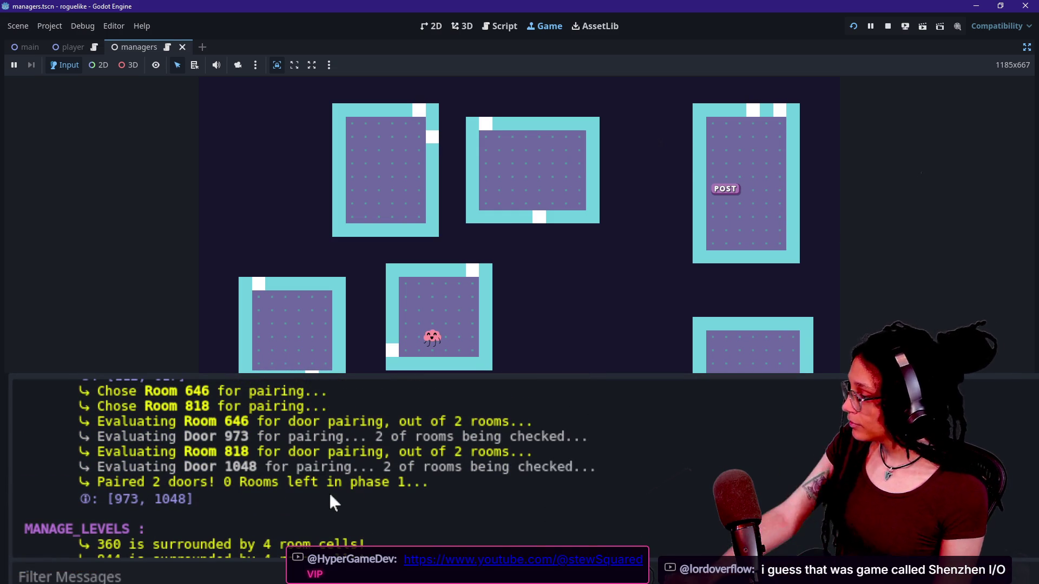
scroll(249, 476, up, 3)
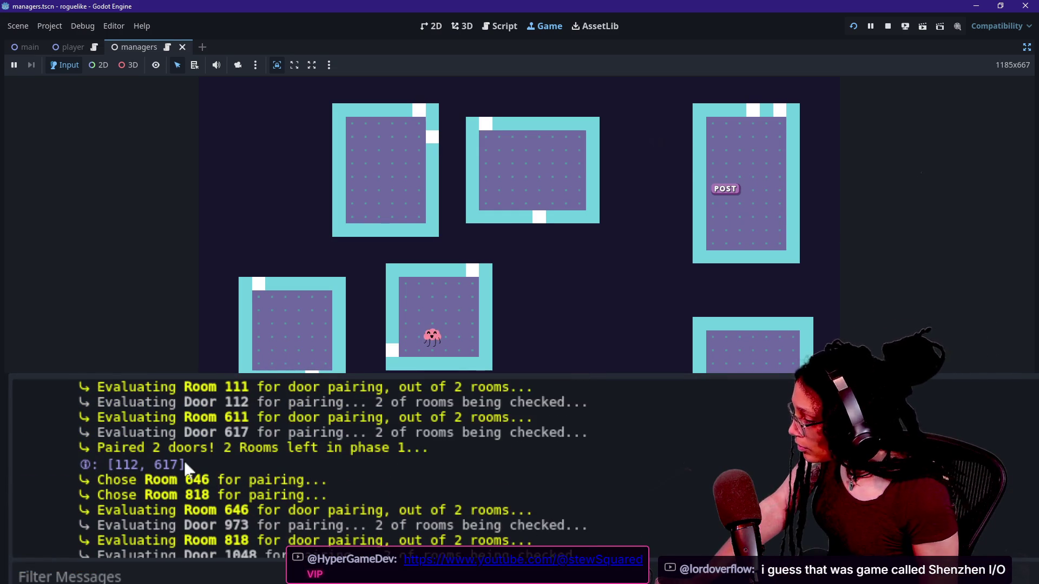
scroll(186, 468, up, 2)
scroll(186, 469, up, 1)
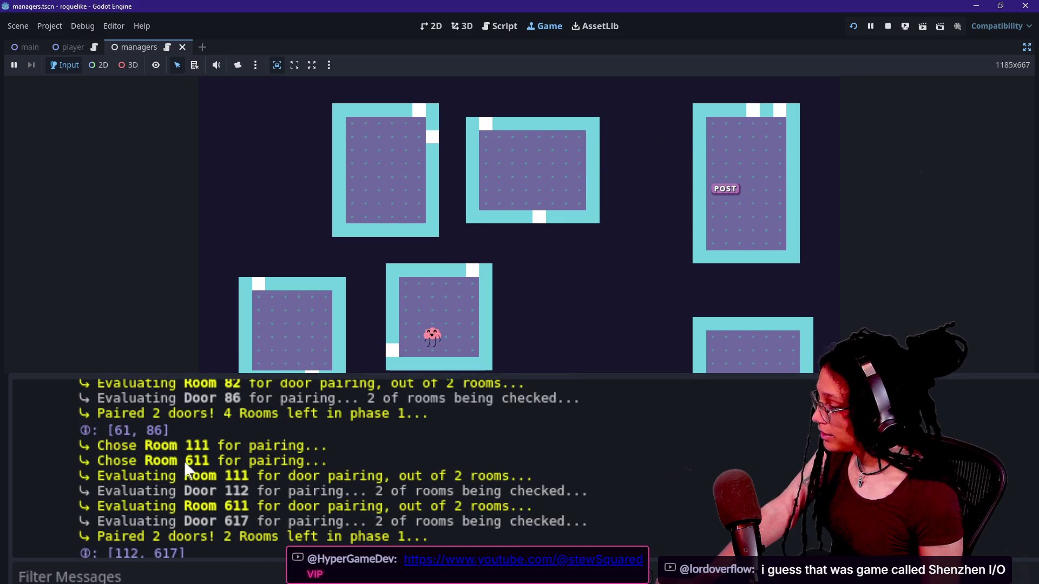
scroll(184, 468, down, 5)
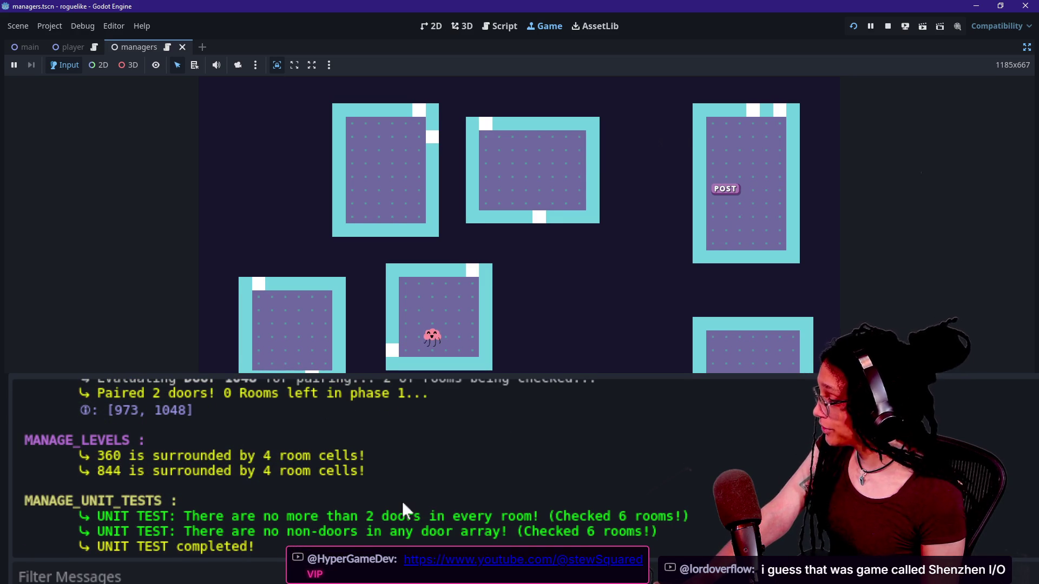
scroll(401, 500, up, 1)
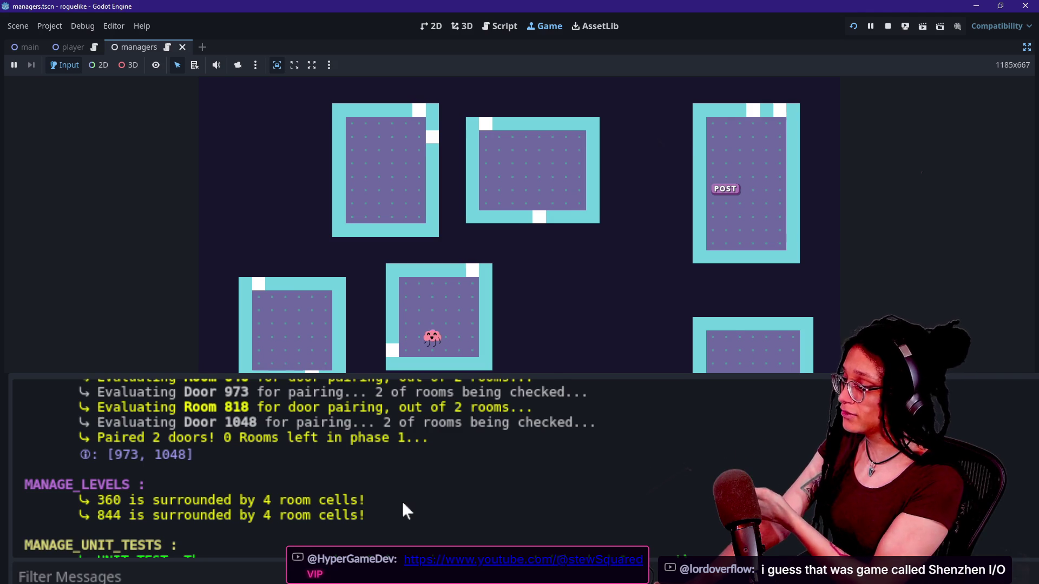
scroll(402, 499, up, 3)
scroll(402, 501, down, 3)
scroll(402, 500, up, 3)
scroll(402, 501, up, 2)
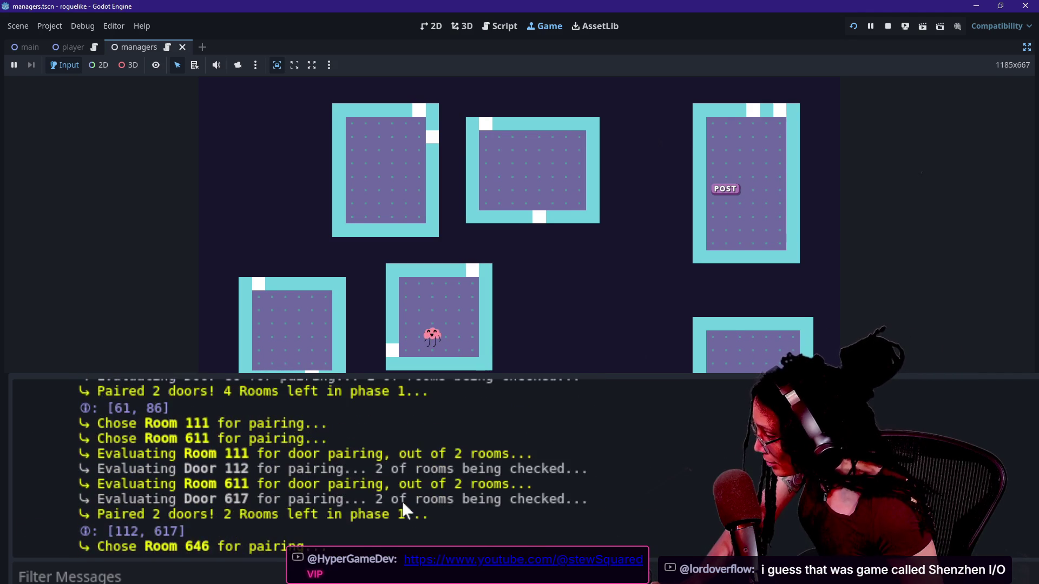
scroll(402, 504, down, 1)
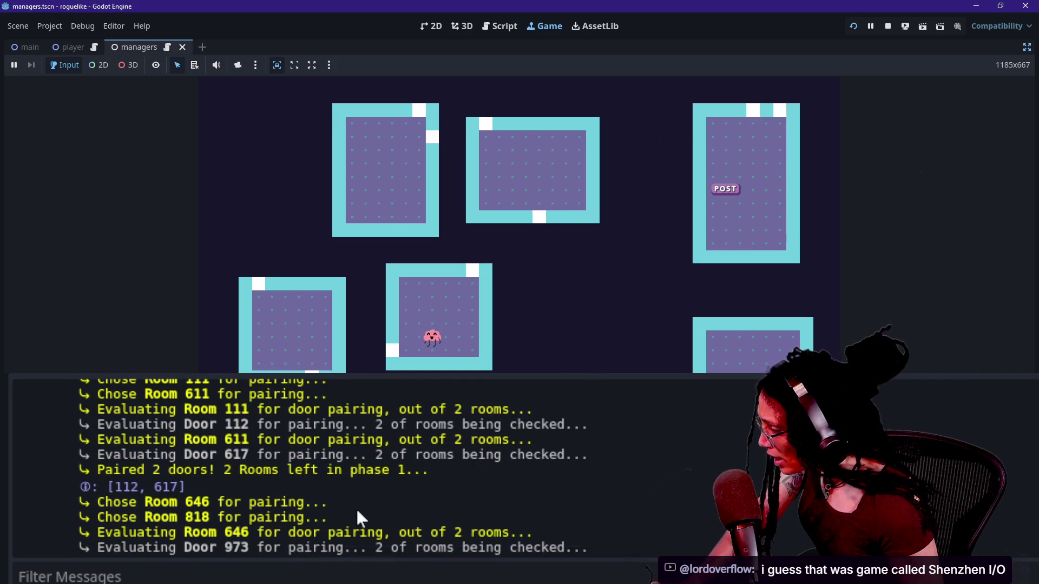
click(356, 576)
text(ge)
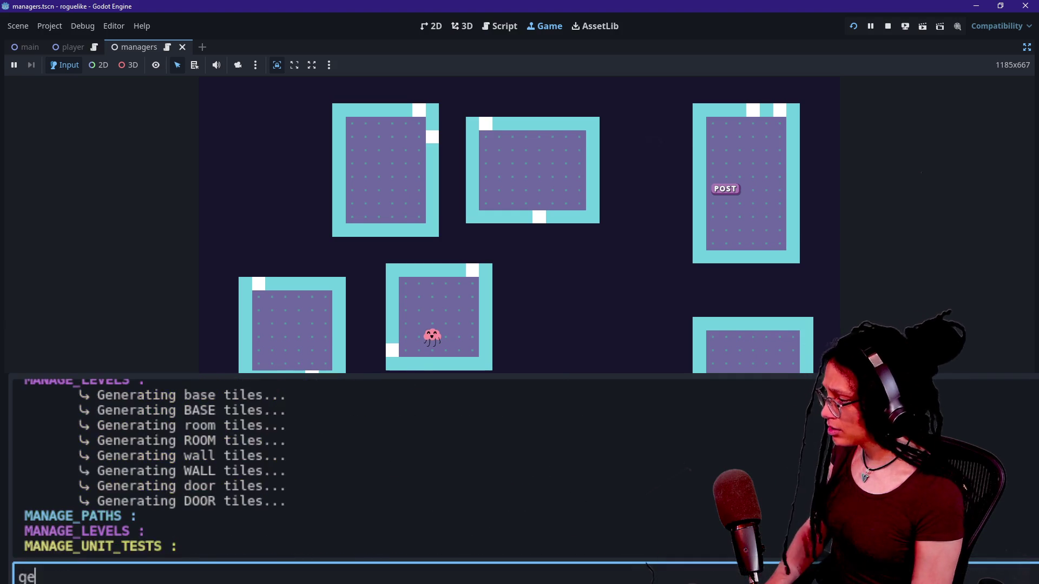
text(ne)
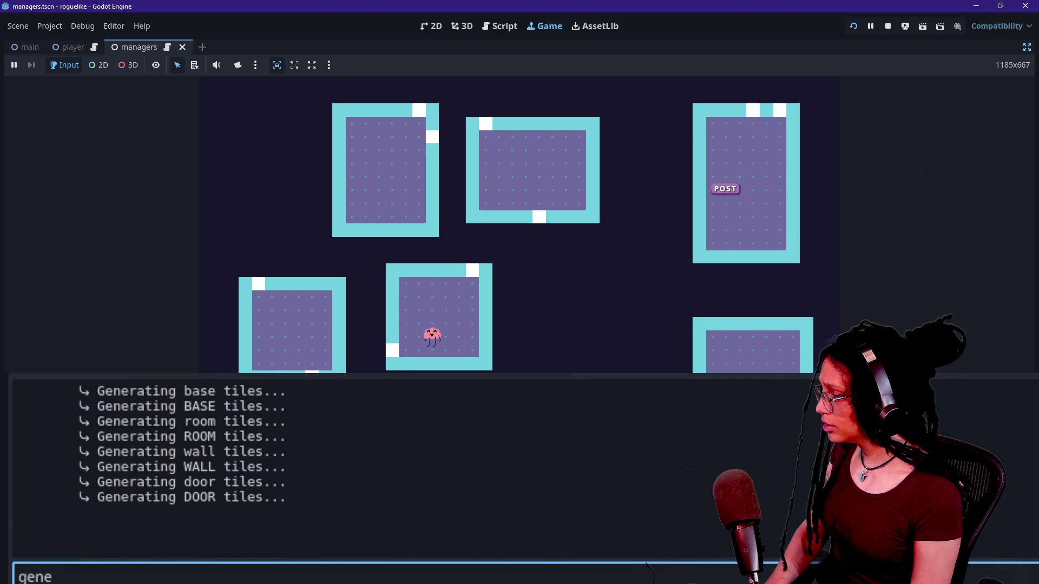
key(BackSpace)
key(BackSpace)
key(BackSpace)
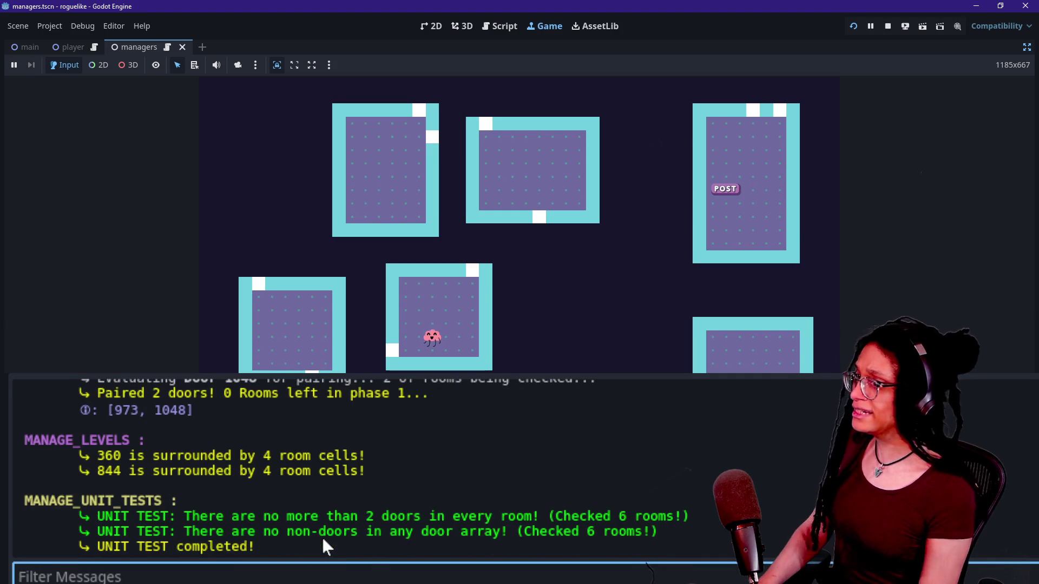
click(499, 26)
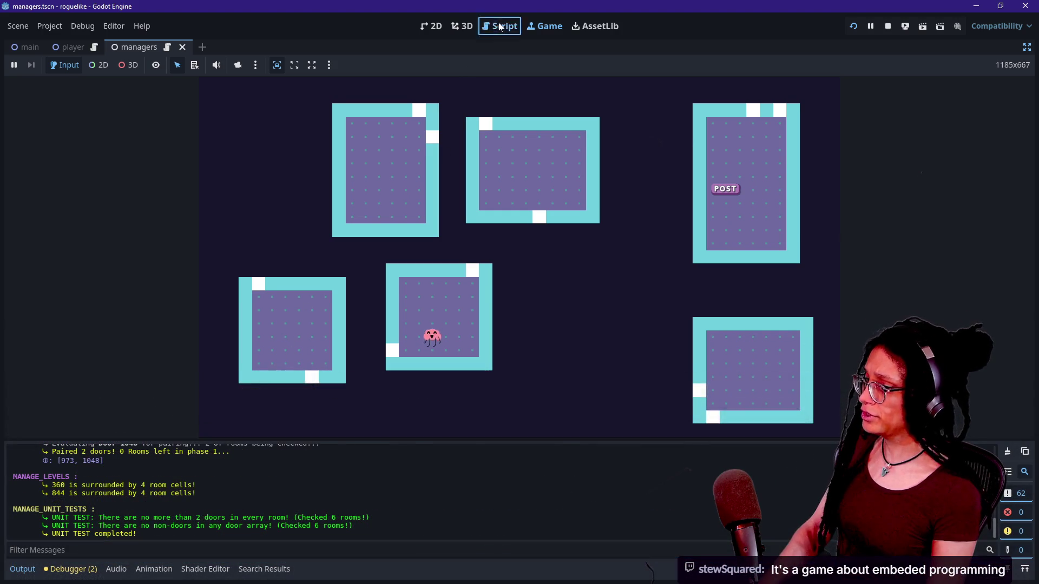
- Step through lines 146–150 around the pair_counter increment, shrinking the editor font with Ctrl+minus
key(Down)
key(Down)
key(Down)
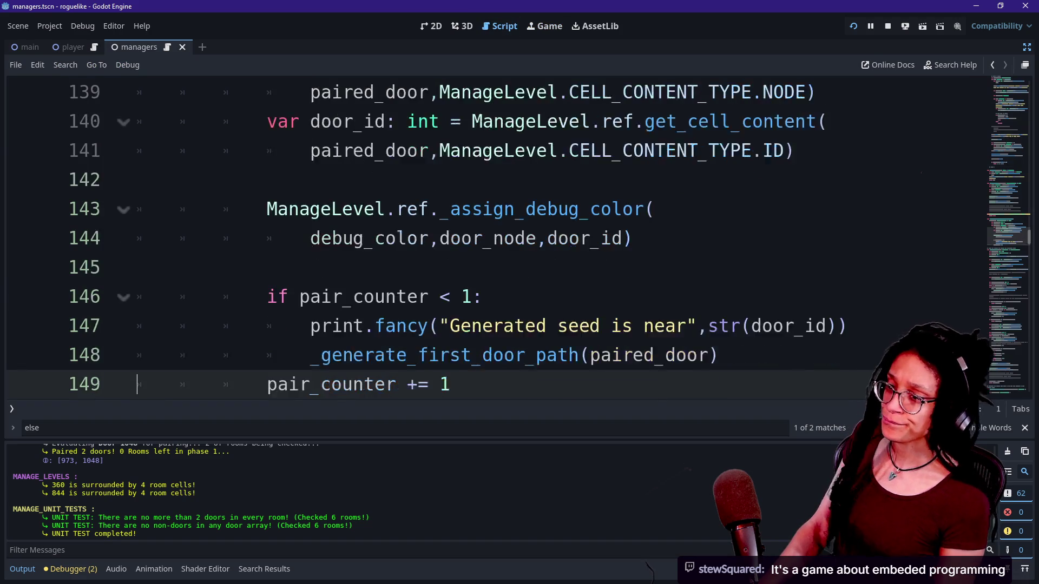
click(396, 180)
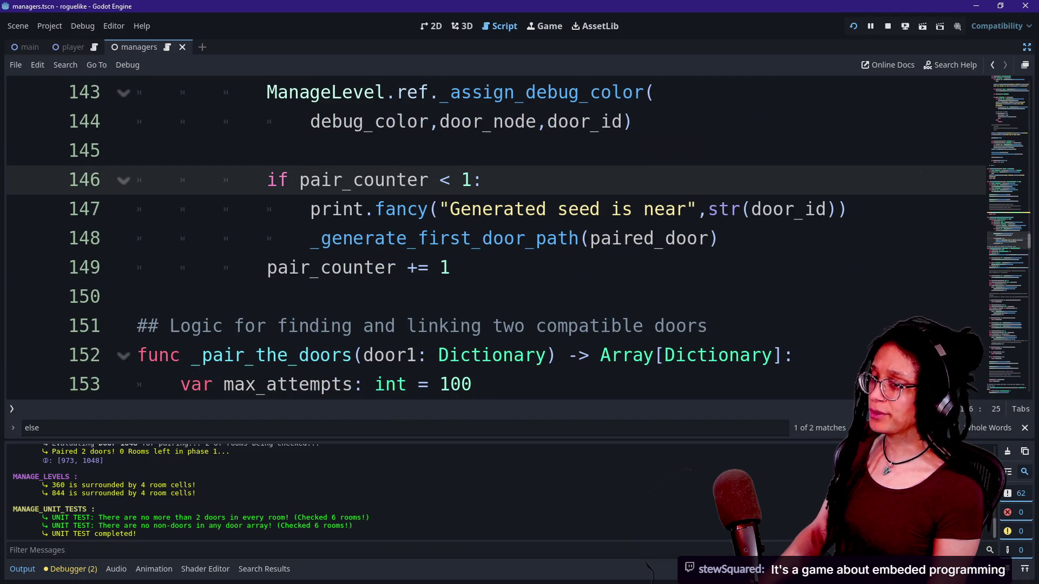
click(451, 267)
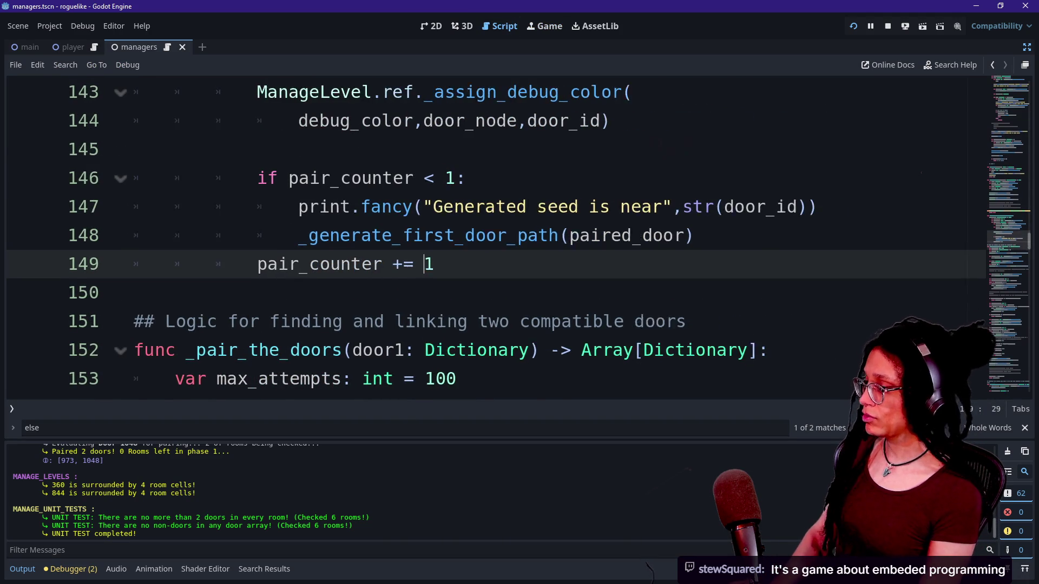
key(ctrl+minus)
key(ctrl+minus)
key(Down)
key(Down)
key(Down)
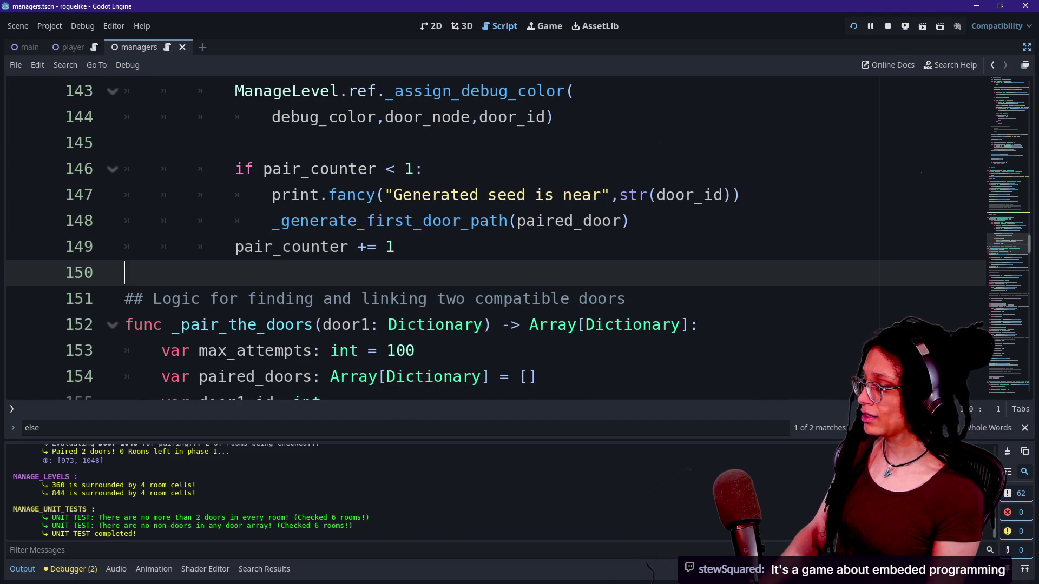
key(Up)
key(Up)
key(Up)
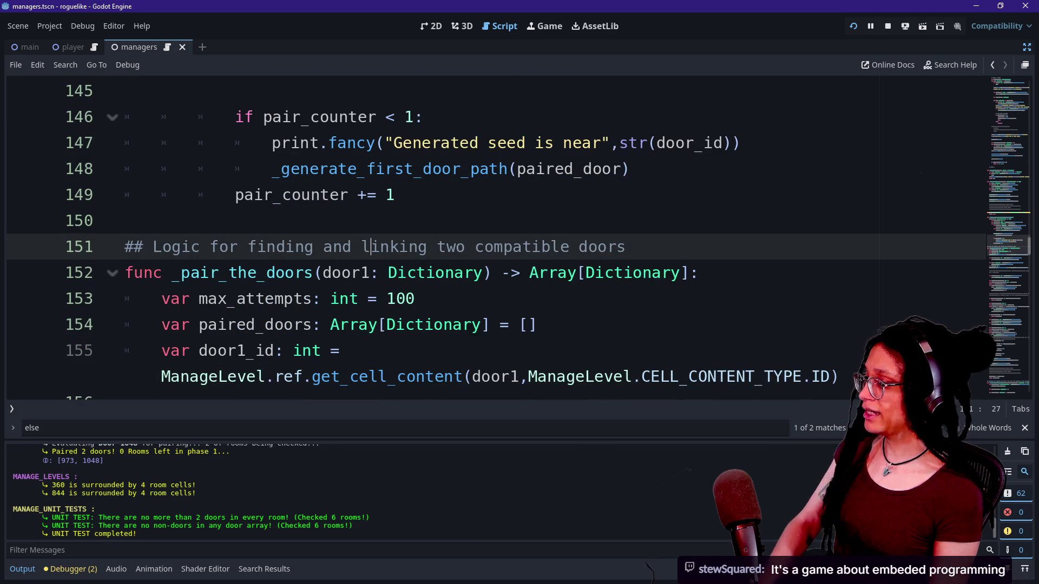
key(Up)
key(Up)
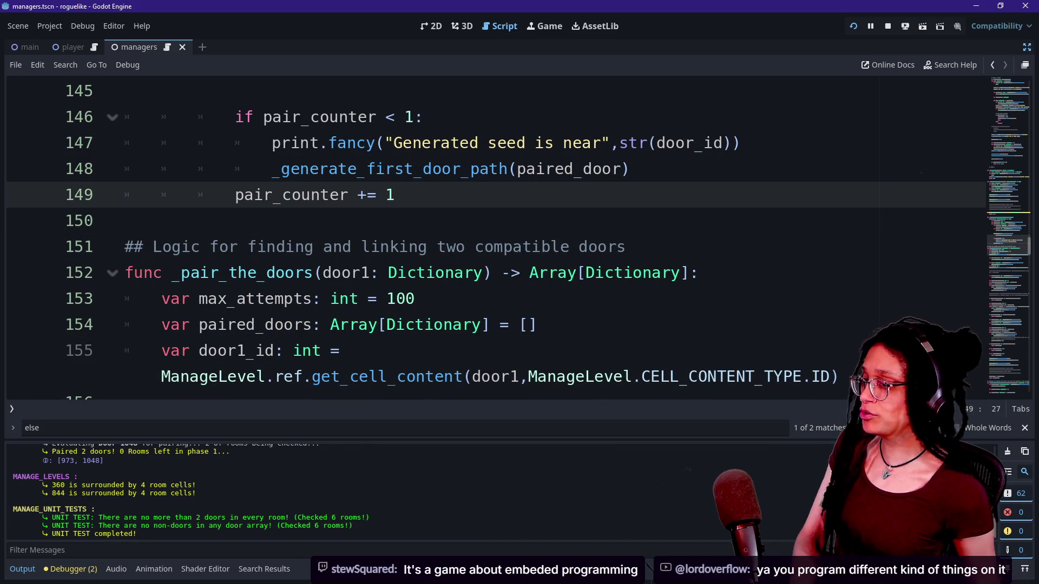
key(Down)
key(Down)
key(Up)
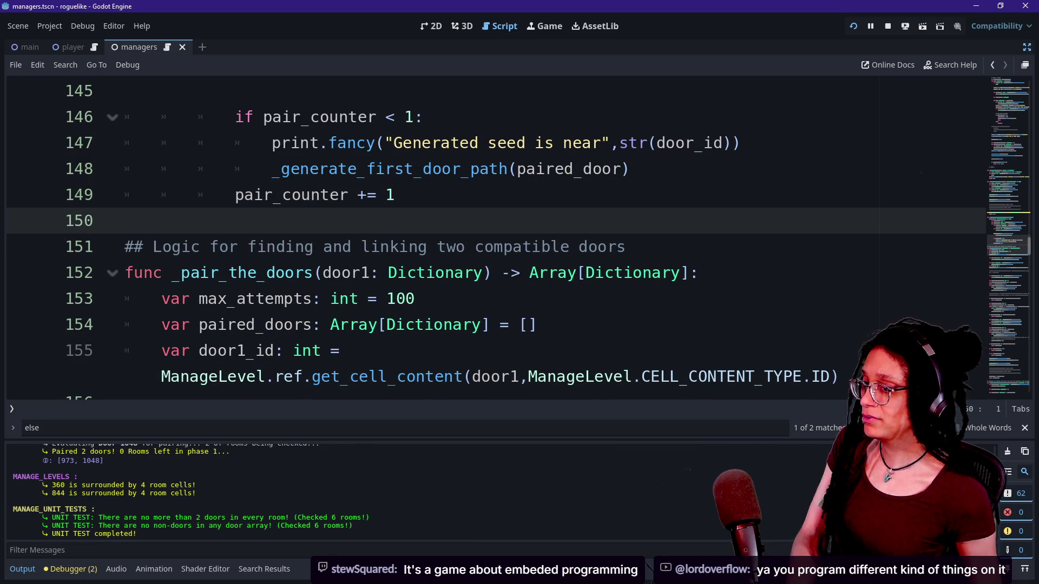
click(396, 194)
key(Down)
key(Up)
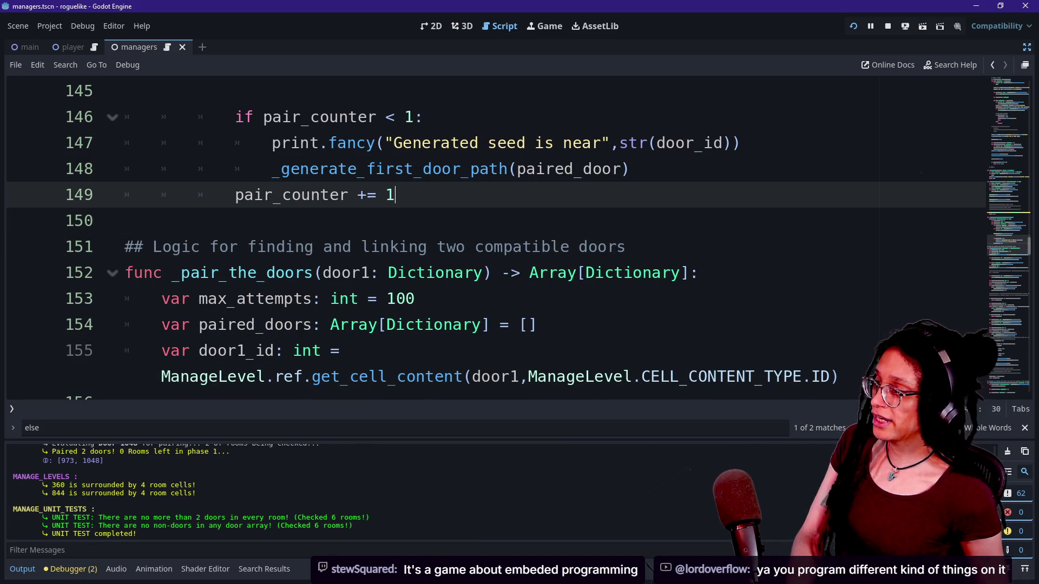
key(Down)
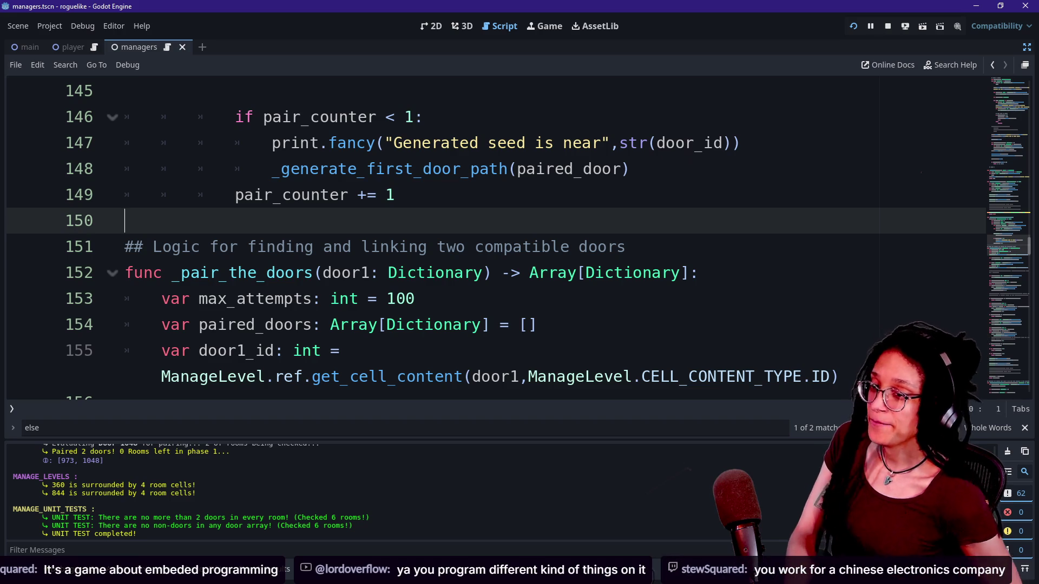
- Inspect the _generate_first_door_path call on line 148 and move down to line 153
click(452, 169)
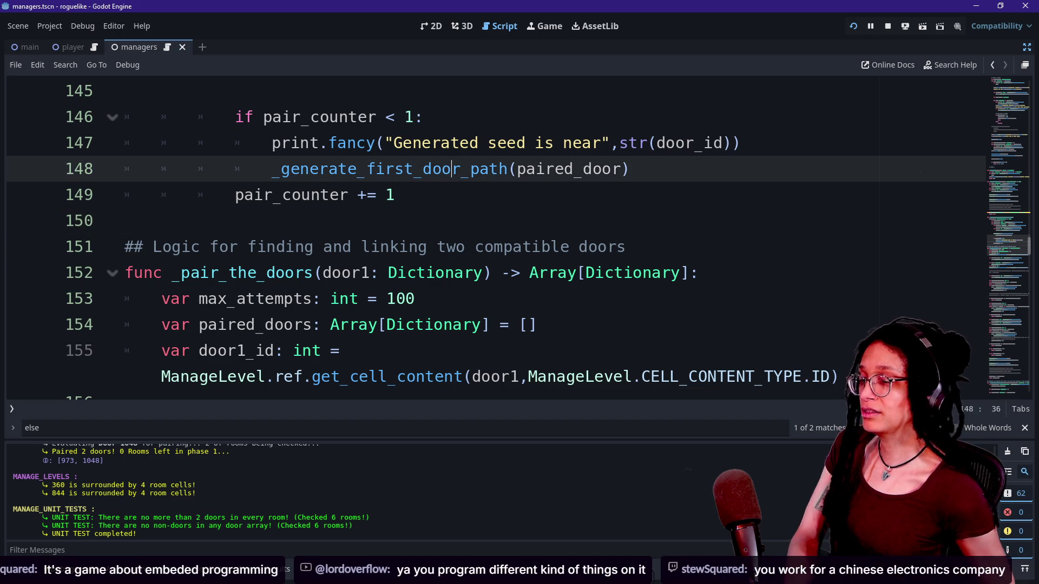
click(395, 194)
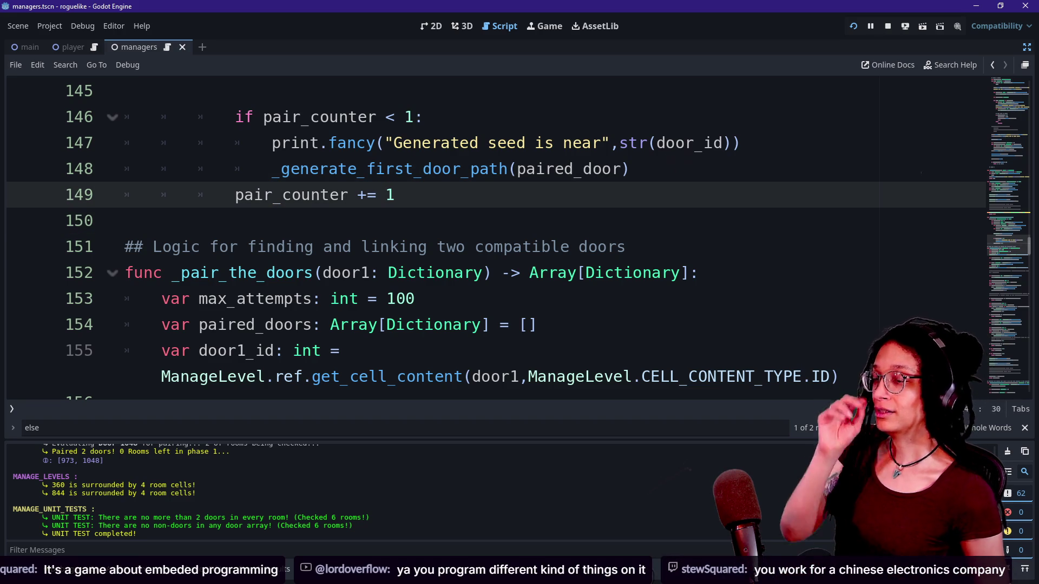
click(125, 221)
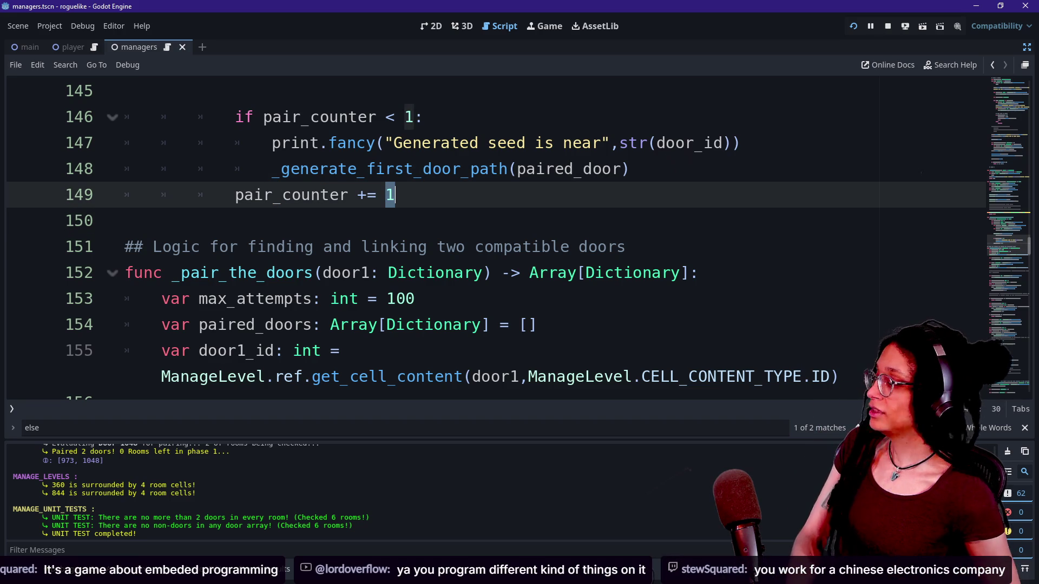
click(125, 272)
click(125, 220)
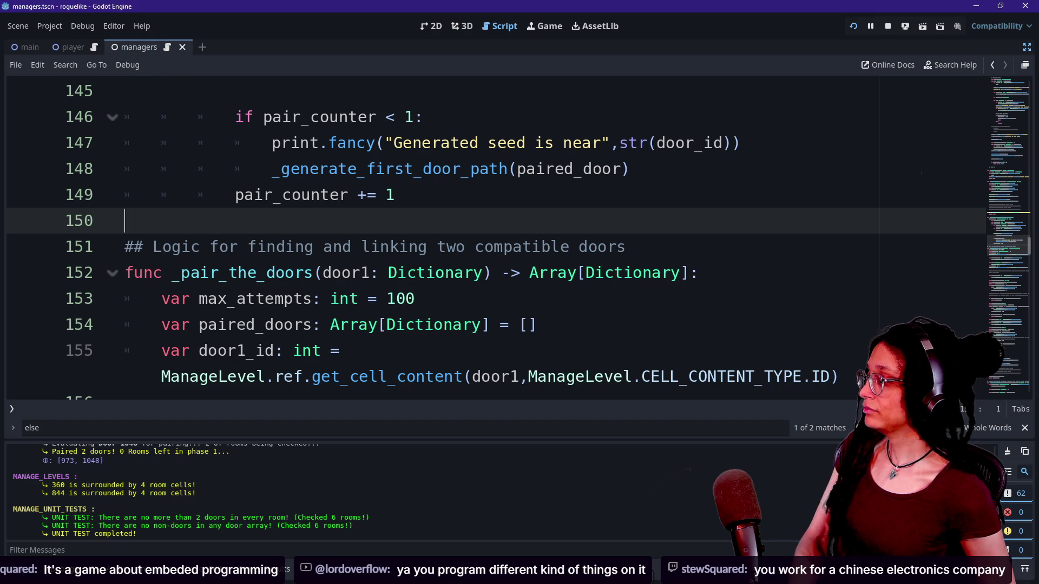
key(Down)
key(Down)
key(Down)
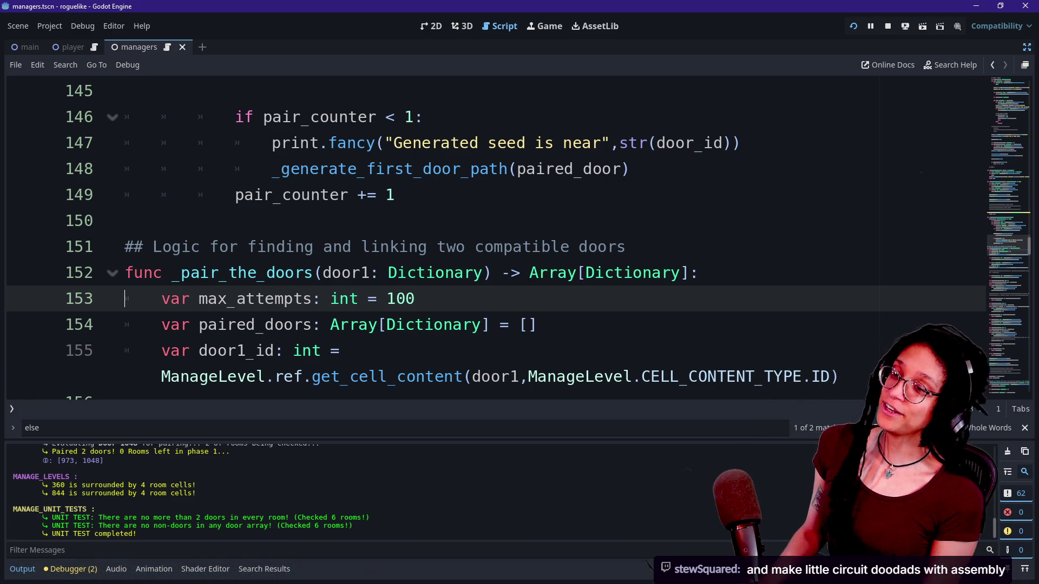
key(alt+Tab)
click(771, 17)
- Search 'shenzen steam' and open the SHENZHEN I/O Steam store page to watch its trailer
text(shenze)
text(n game)
key(BackSpace)
key(BackSpace)
key(BackSpace)
text(stea)
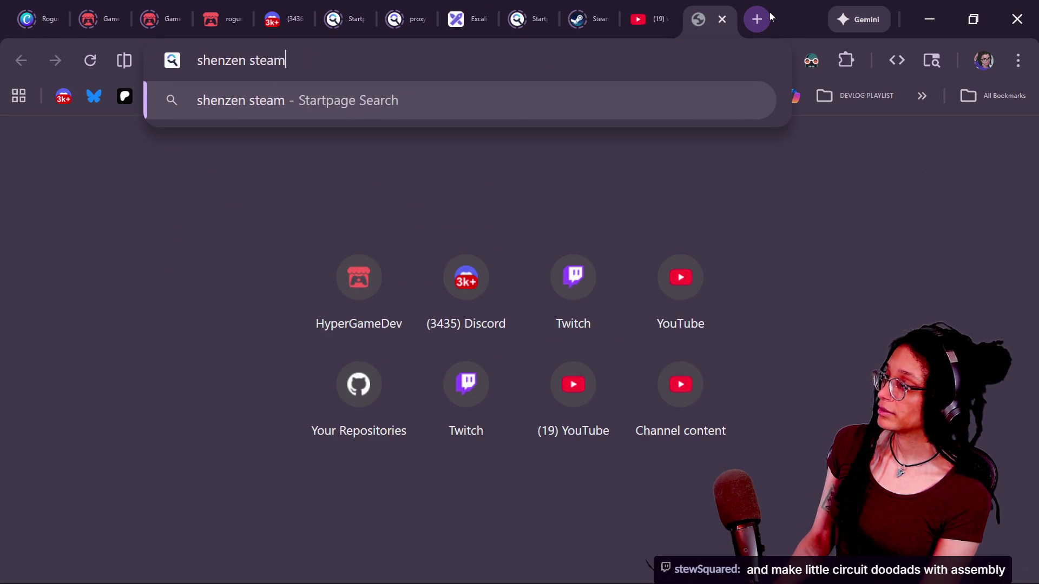
text(m)
key(Return)
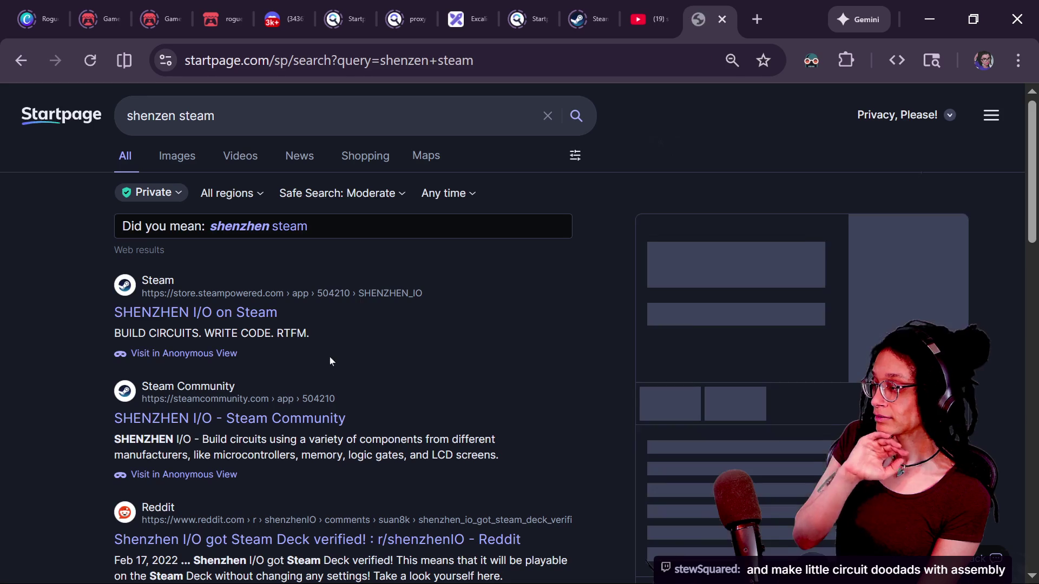
click(259, 313)
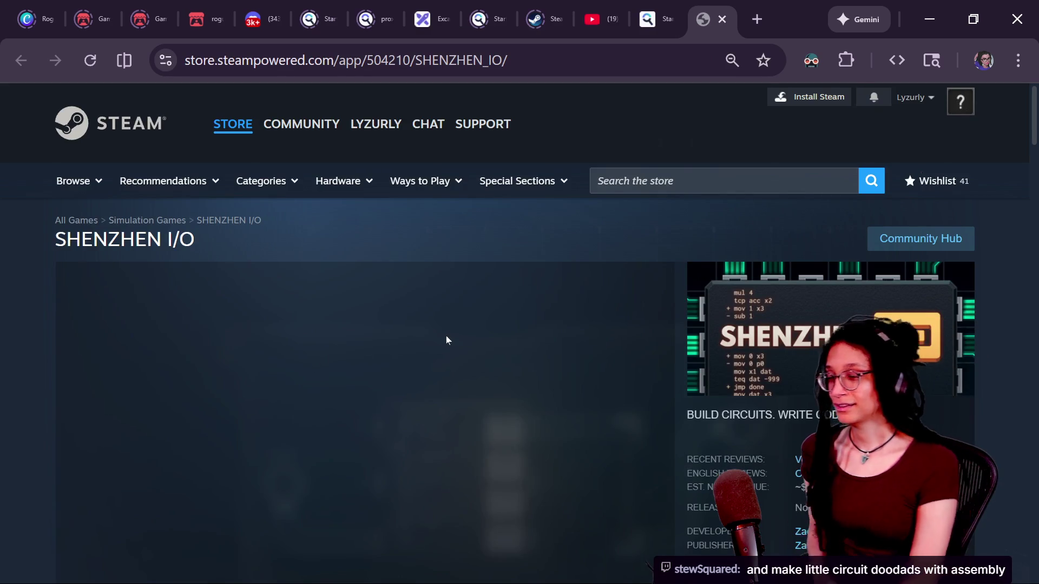
scroll(449, 340, down, 3)
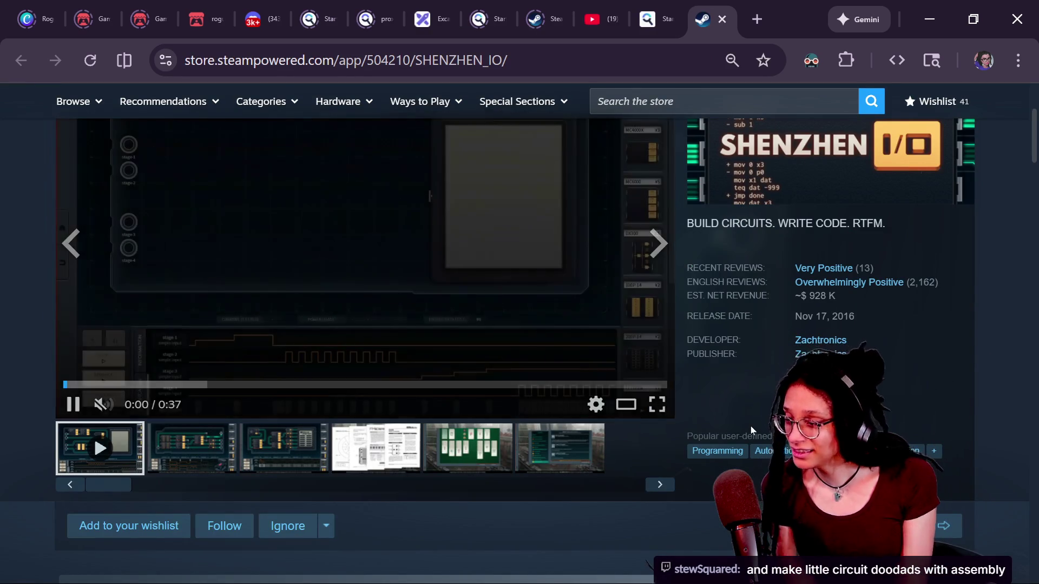
scroll(751, 427, up, 2)
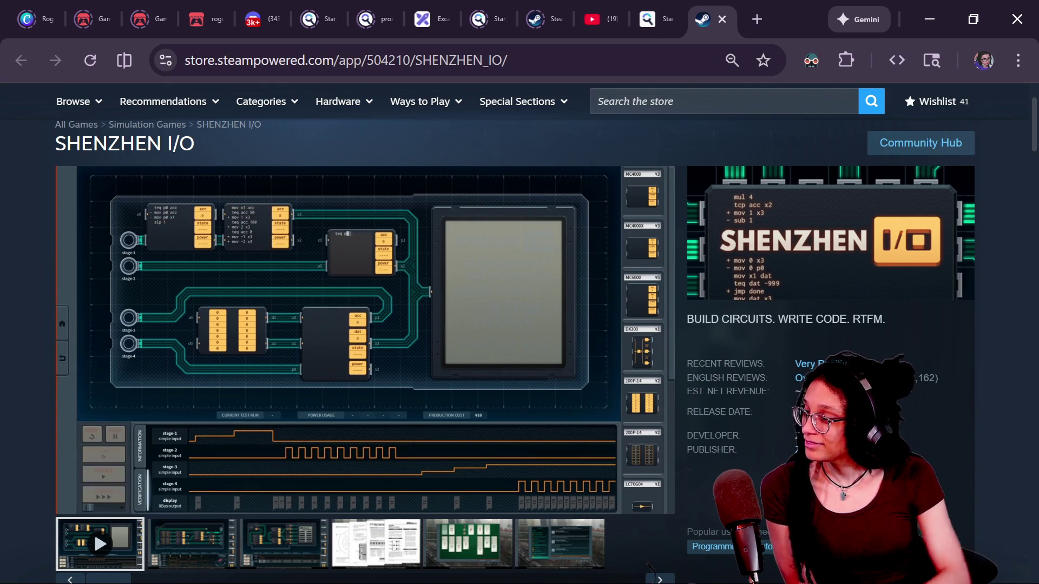
click(657, 498)
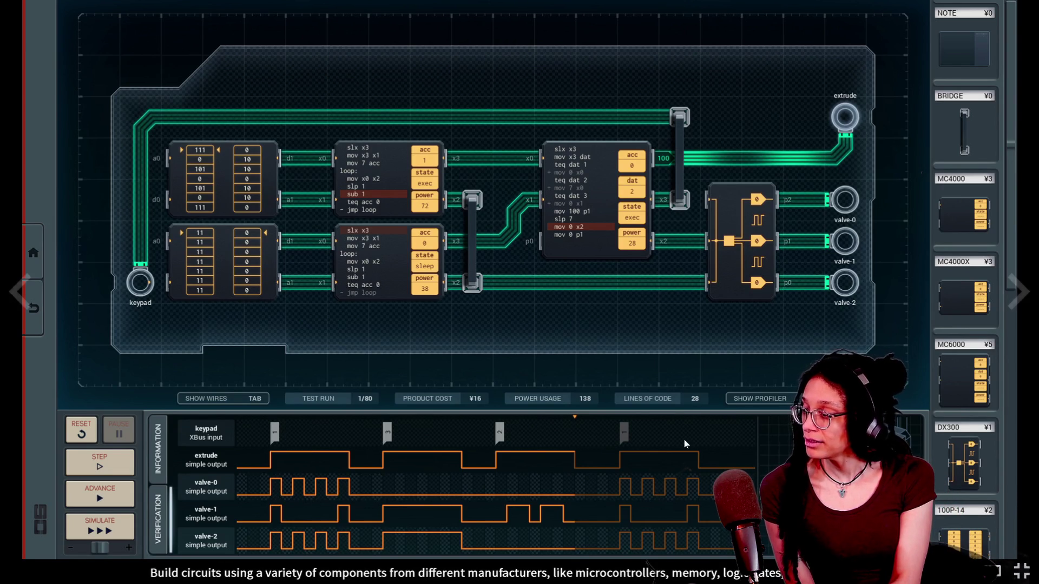
click(1024, 312)
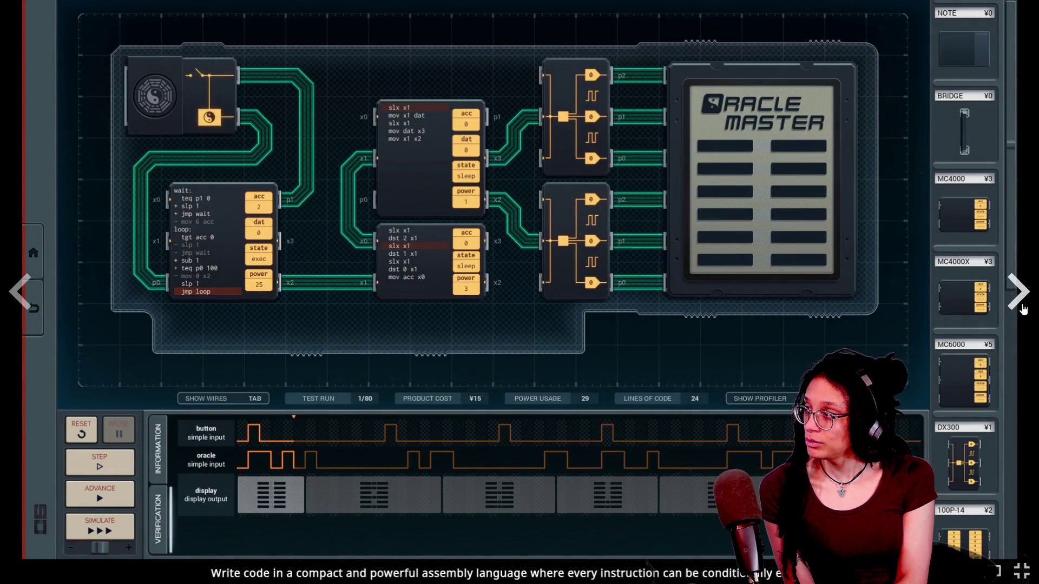
click(1025, 310)
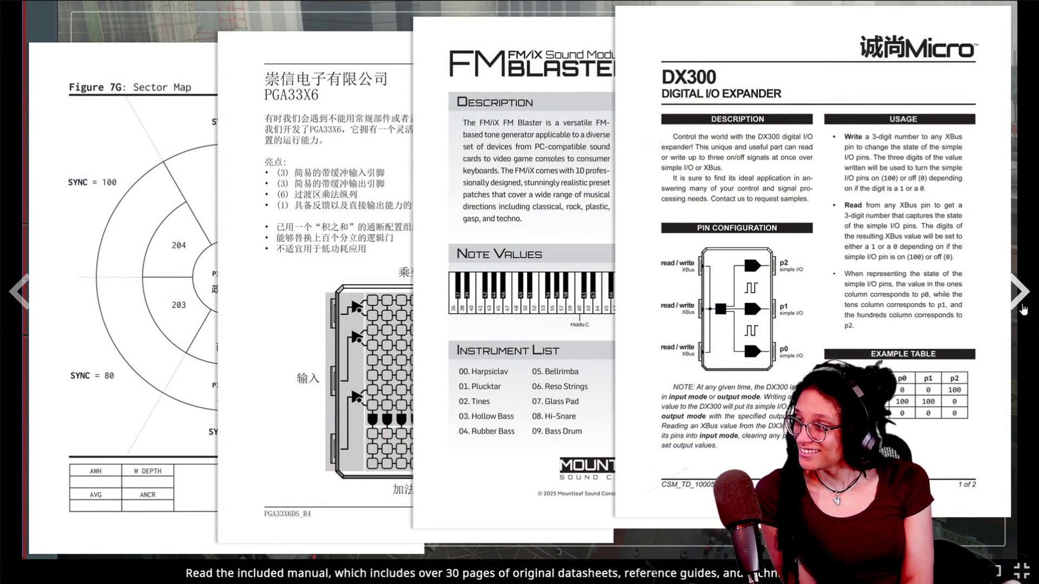
click(1024, 310)
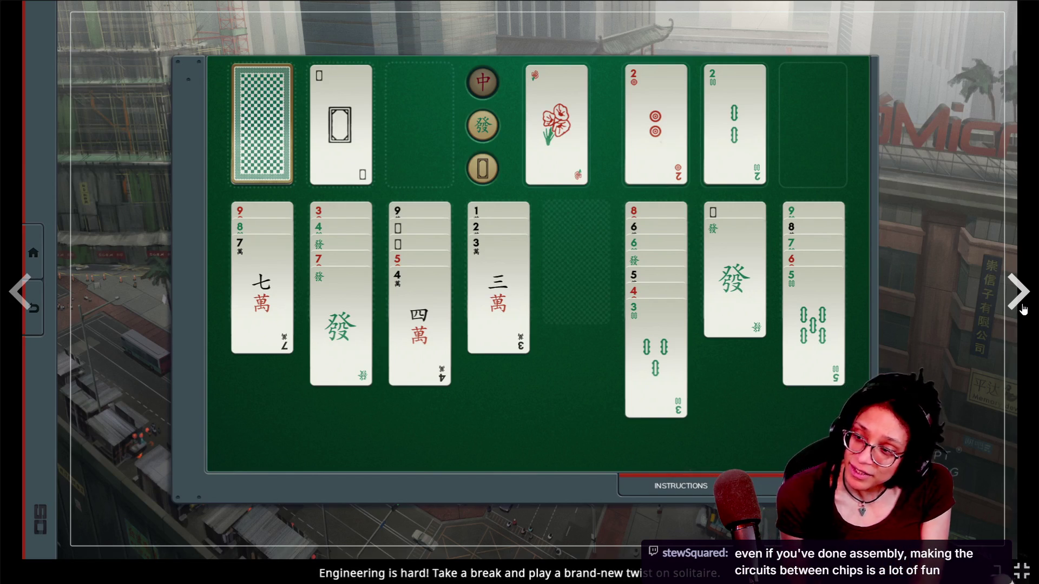
click(1022, 310)
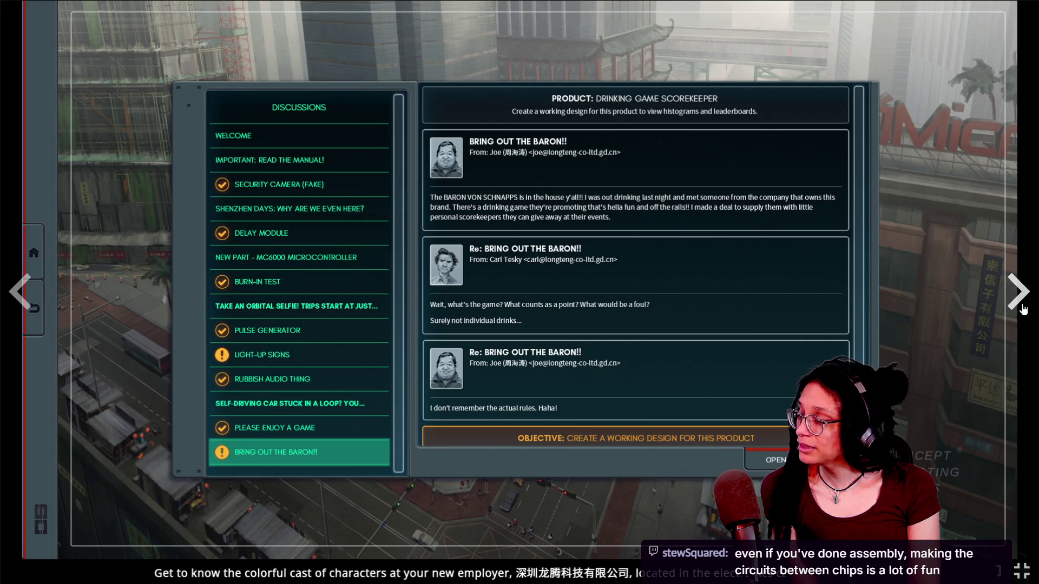
click(1022, 309)
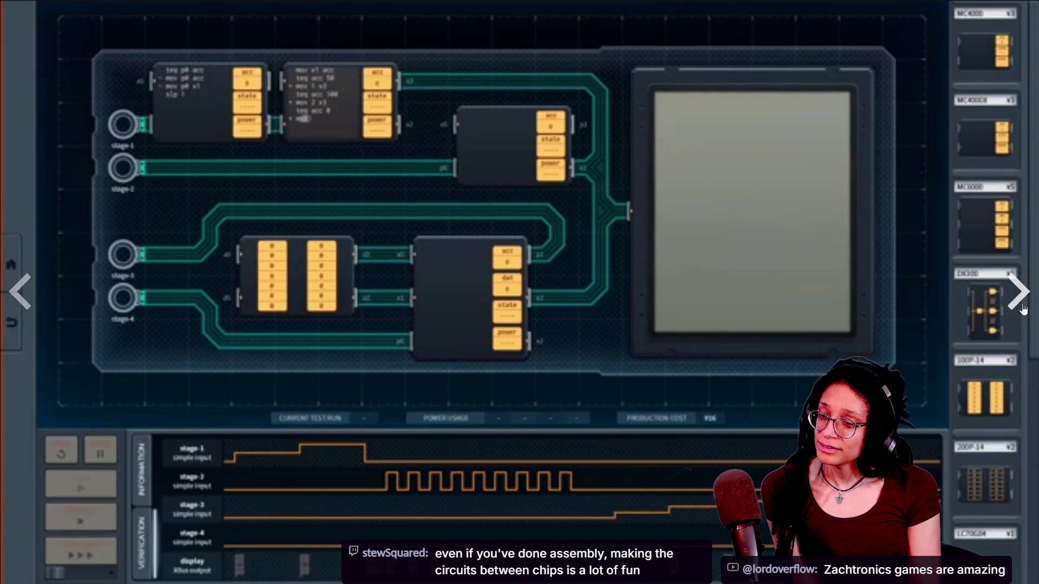
key(Escape)
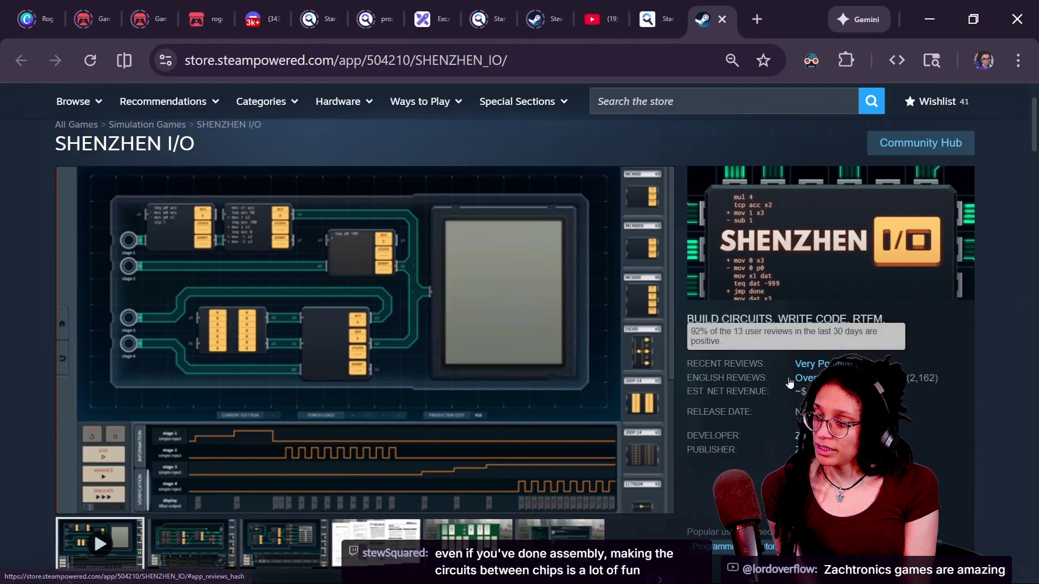
click(812, 435)
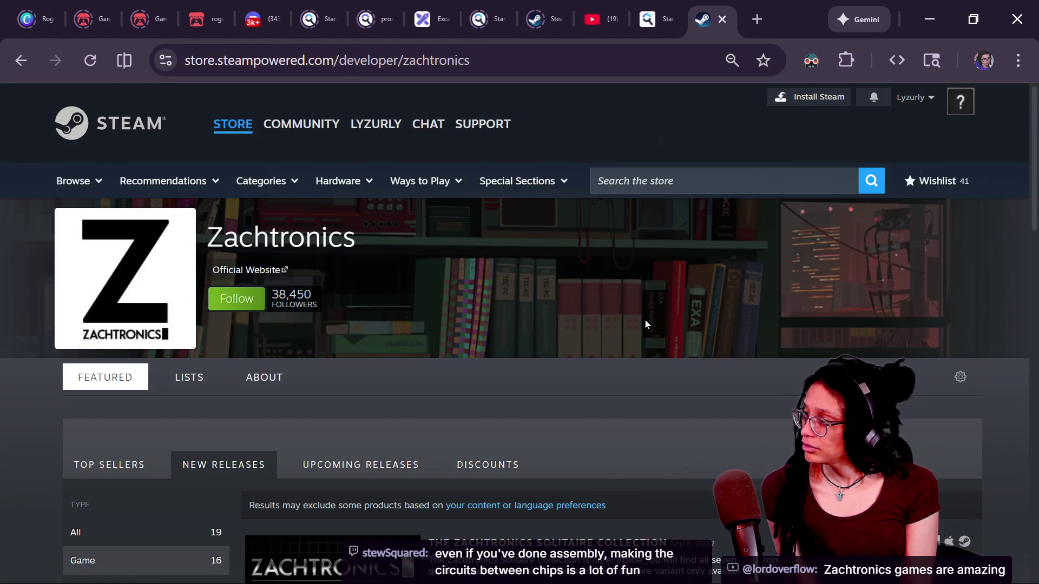
- Follow Zachtronics on its Steam developer page
scroll(645, 320, down, 4)
scroll(645, 320, up, 4)
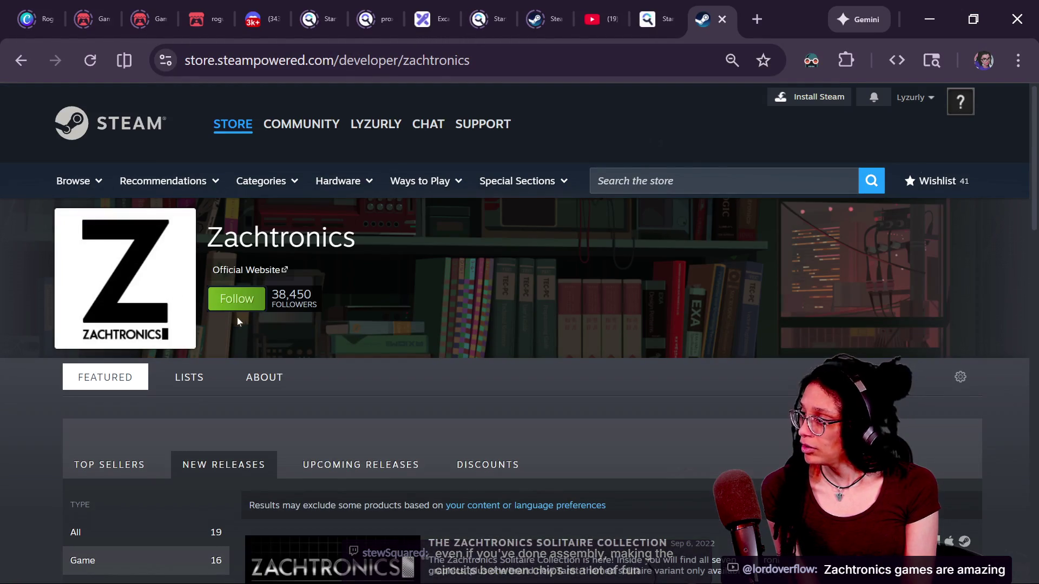
click(237, 300)
- Browse the Zachtronics games list and open The Zachtronics Solitaire Collection page
scroll(436, 363, down, 15)
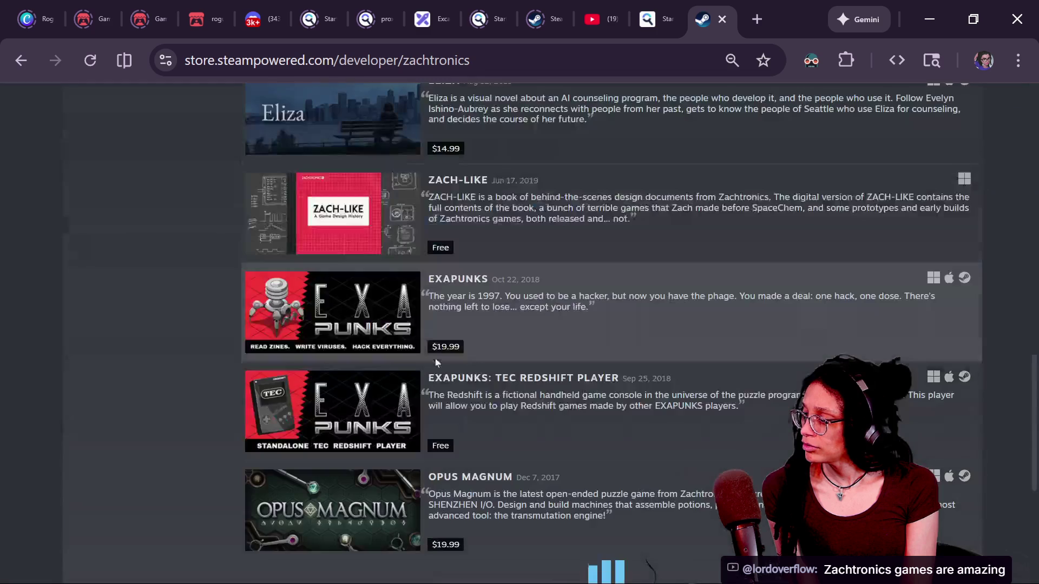
scroll(615, 393, down, 12)
scroll(615, 393, up, 2)
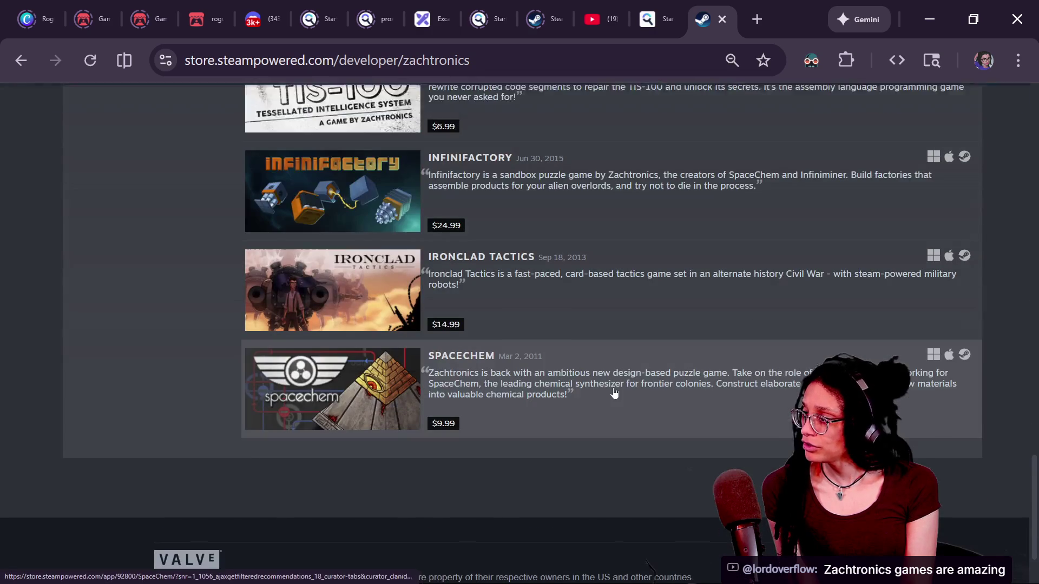
scroll(685, 413, up, 2)
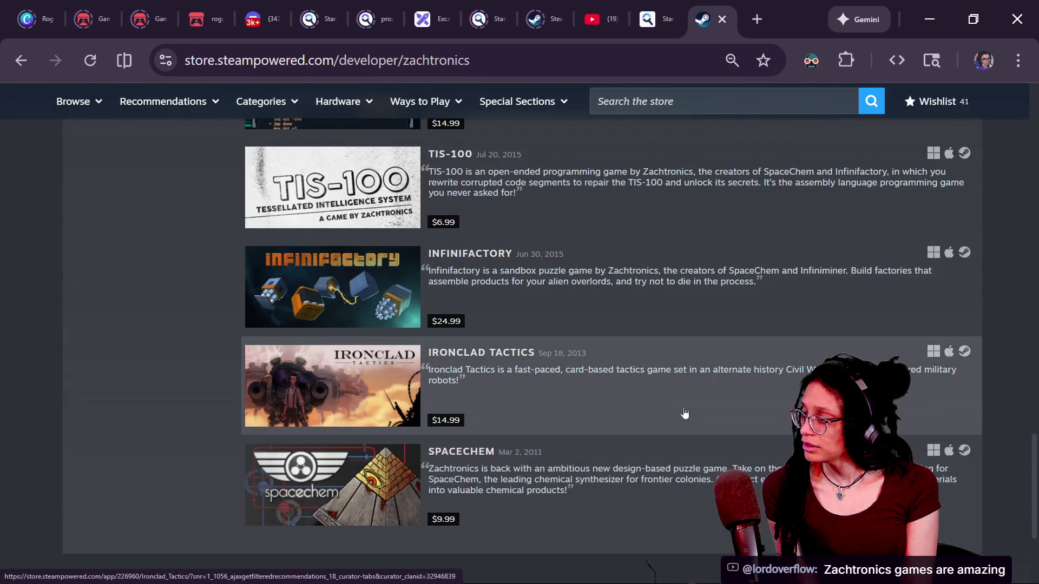
scroll(685, 413, up, 4)
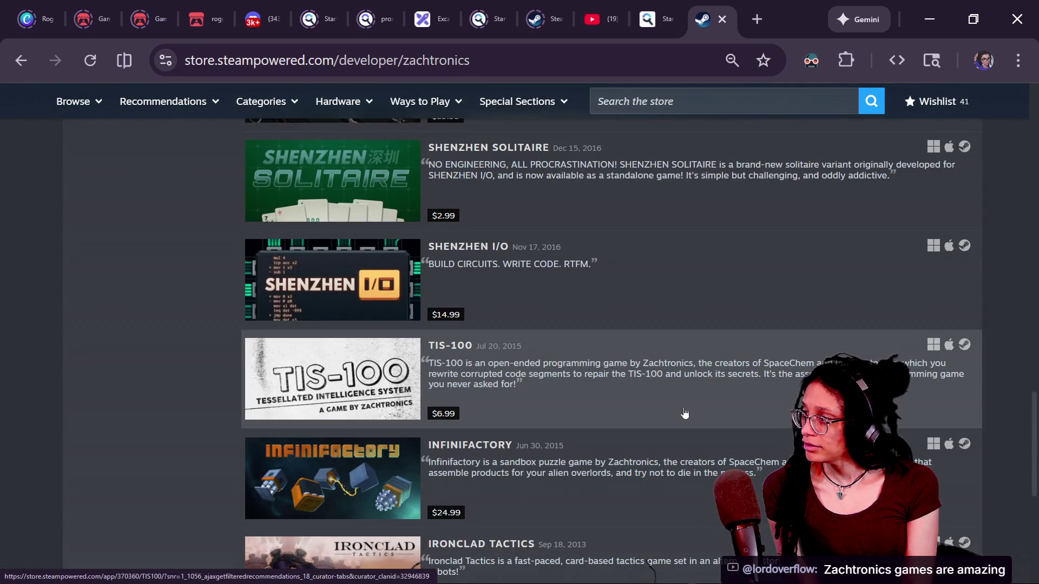
scroll(524, 227, up, 2)
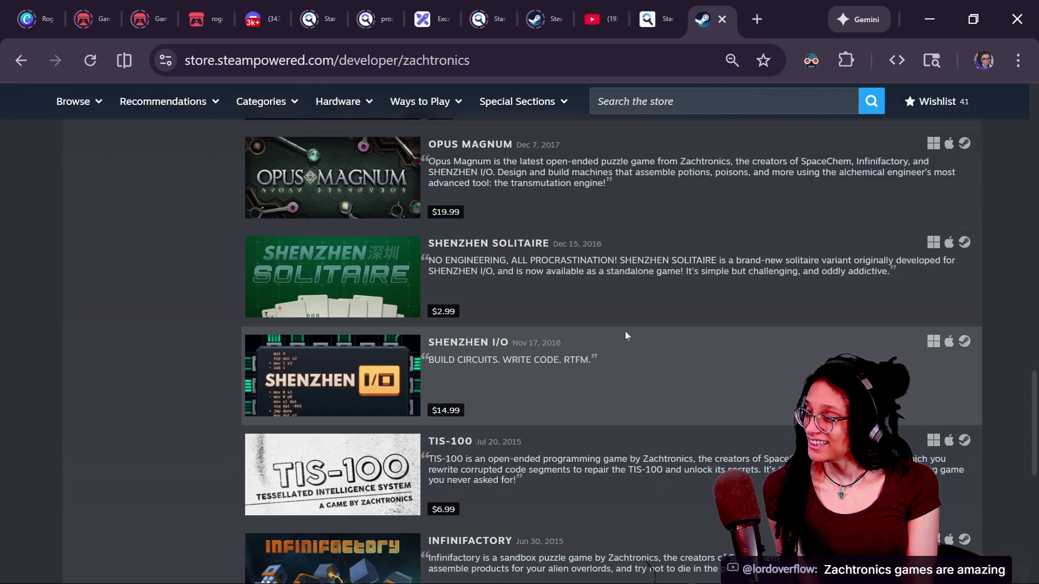
scroll(626, 336, up, 2)
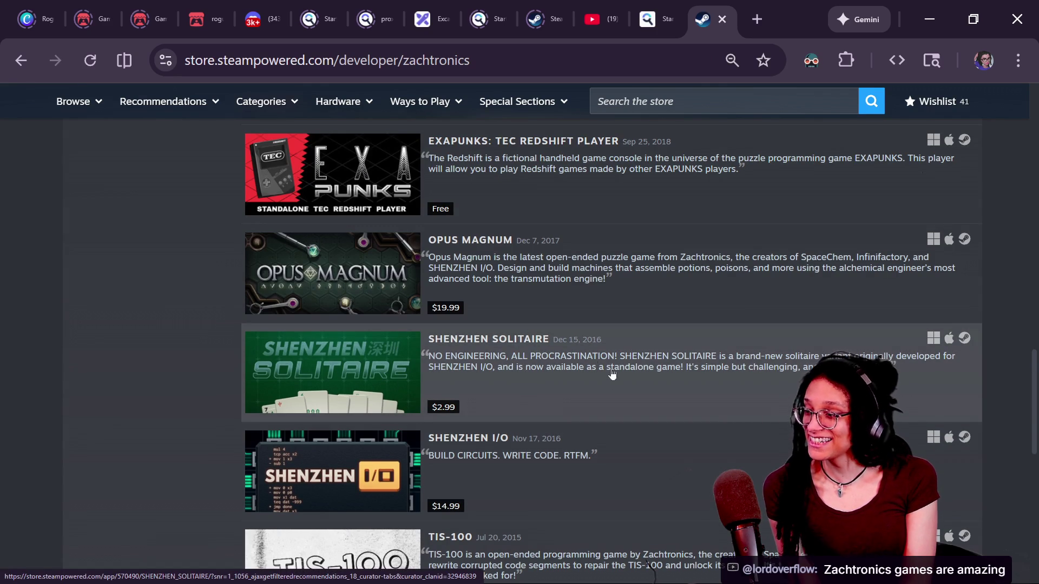
scroll(459, 363, up, 4)
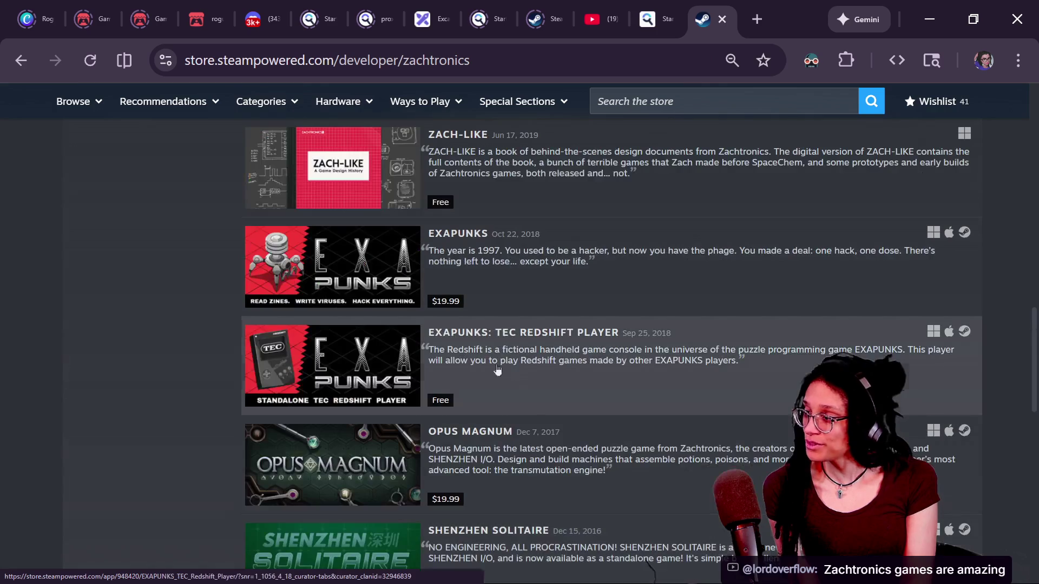
scroll(517, 376, up, 4)
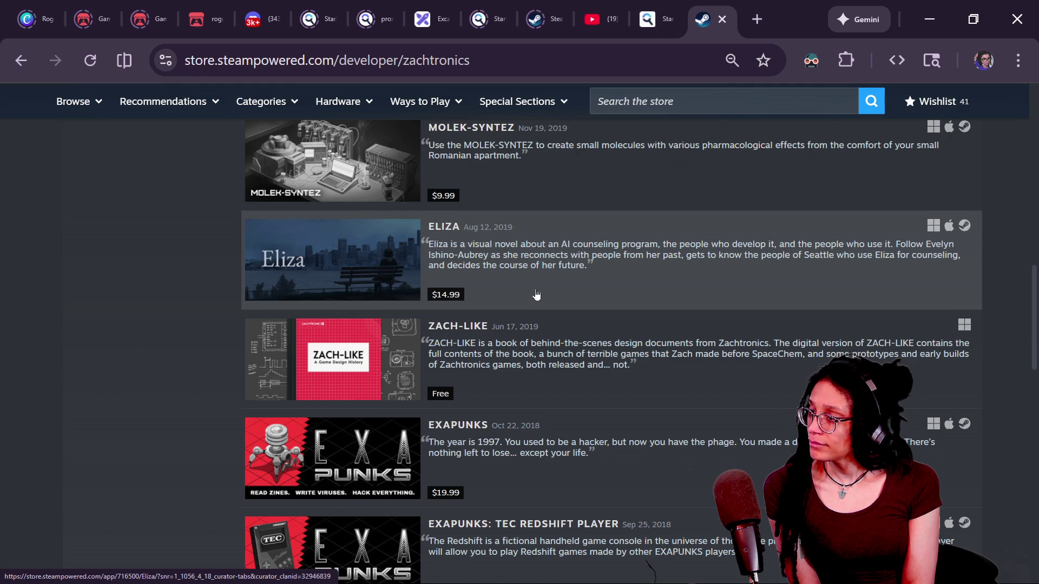
scroll(536, 295, up, 4)
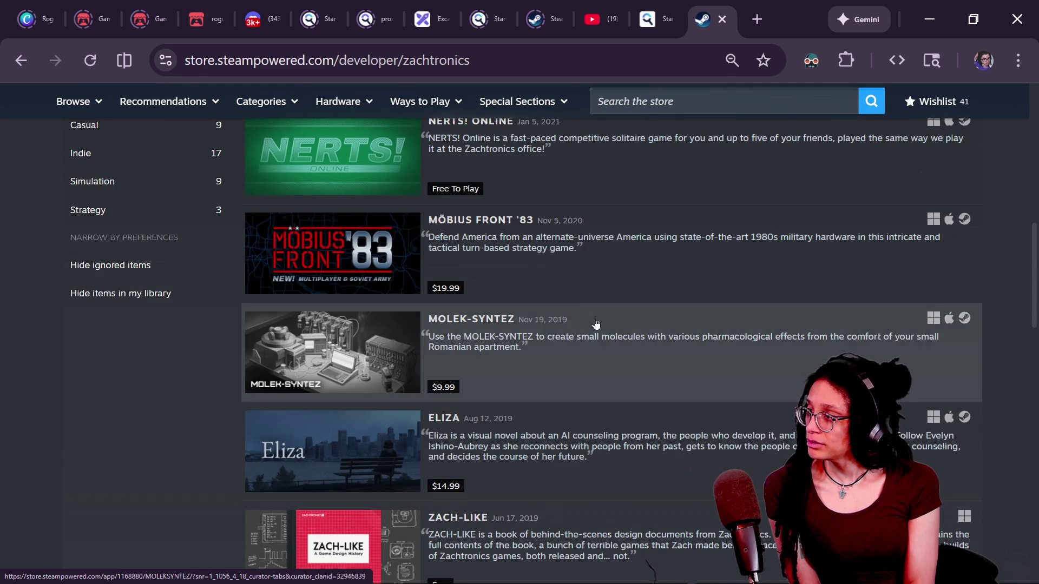
scroll(595, 324, up, 2)
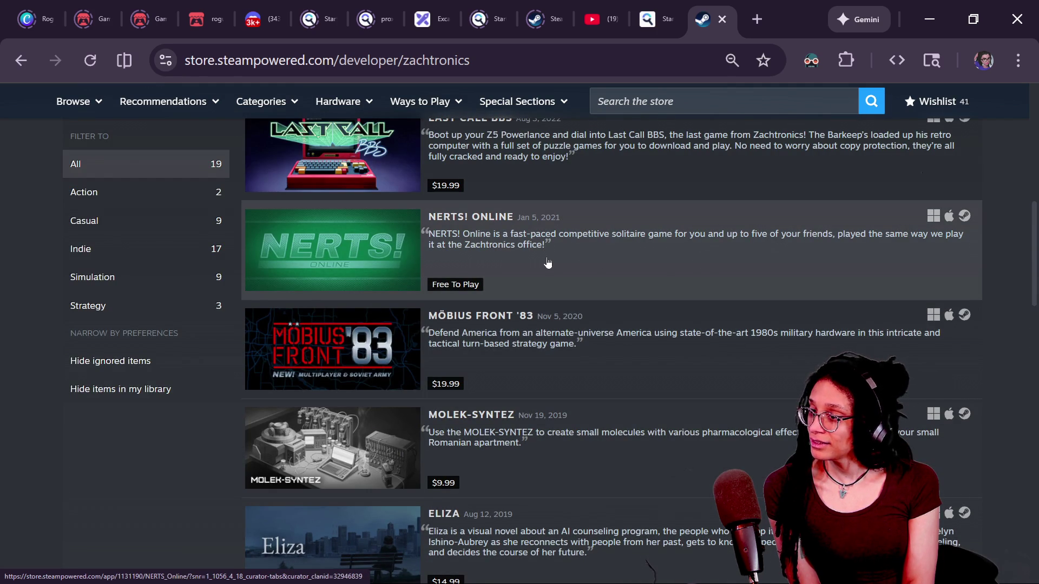
scroll(548, 263, up, 2)
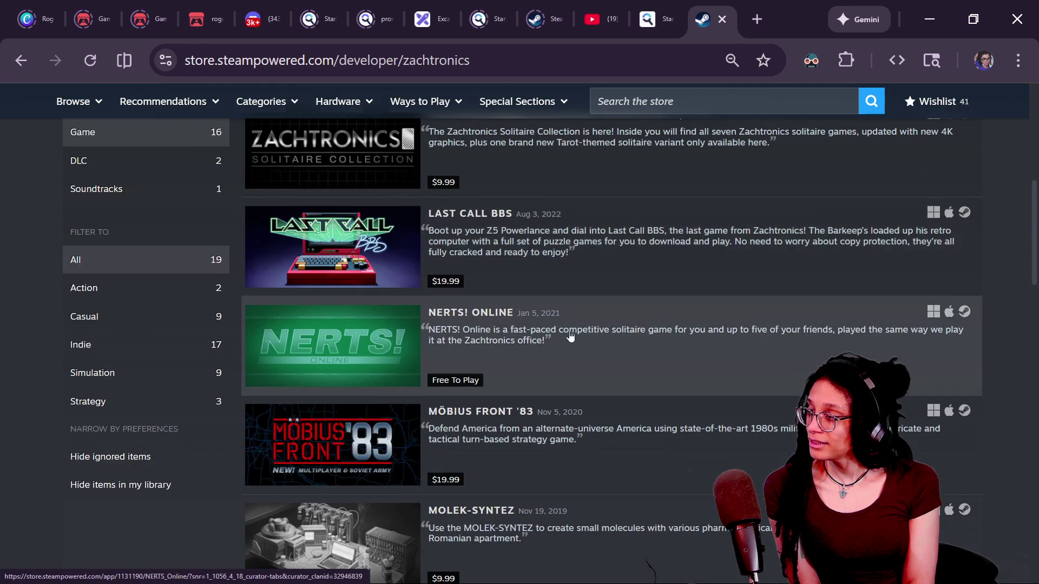
scroll(570, 335, up, 4)
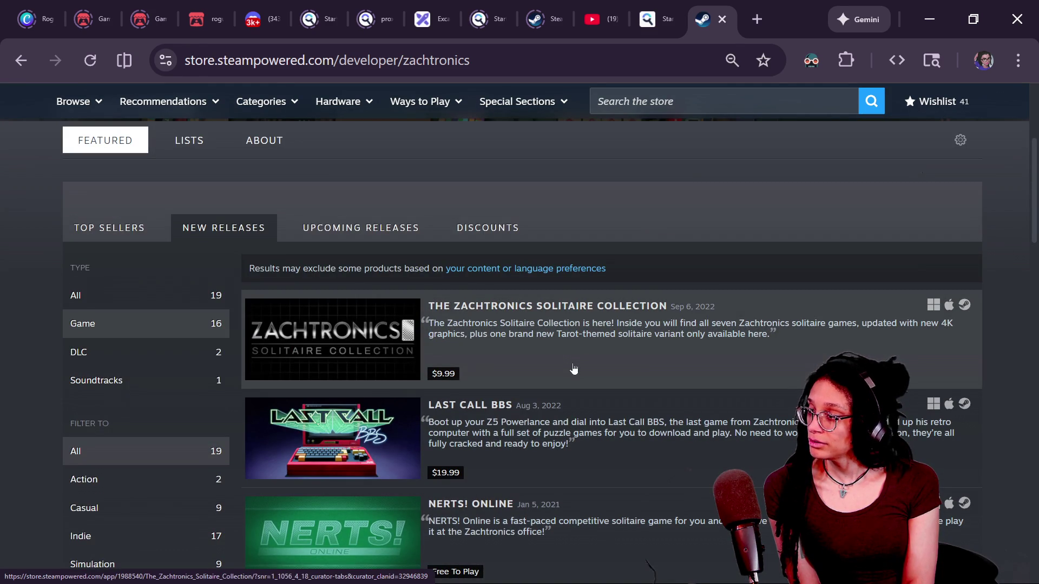
click(574, 370)
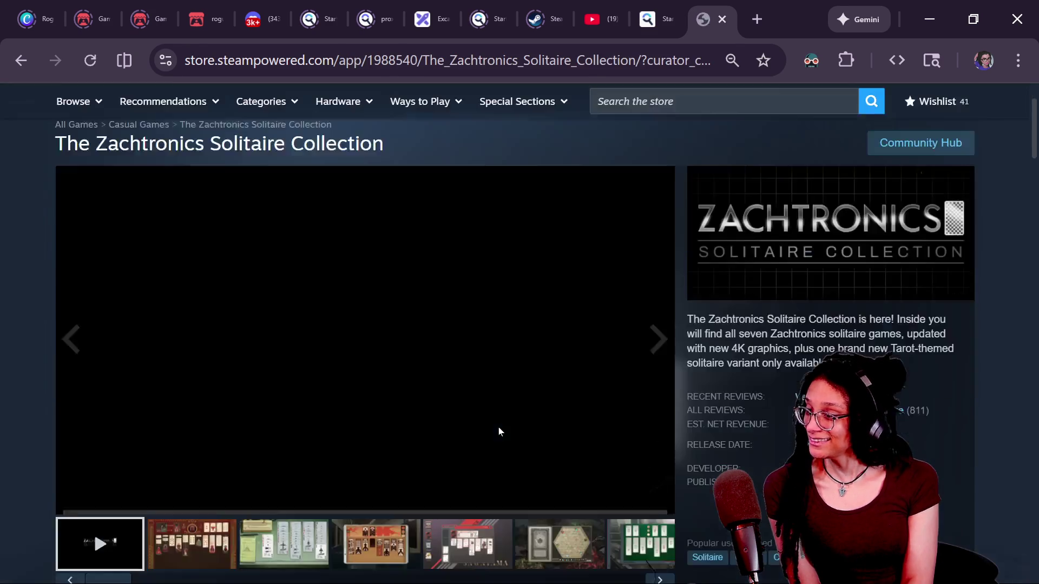
- View the Solitaire Collection's second screenshot, then go back to the Zachtronics developer page
scroll(499, 427, down, 3)
scroll(498, 431, up, 3)
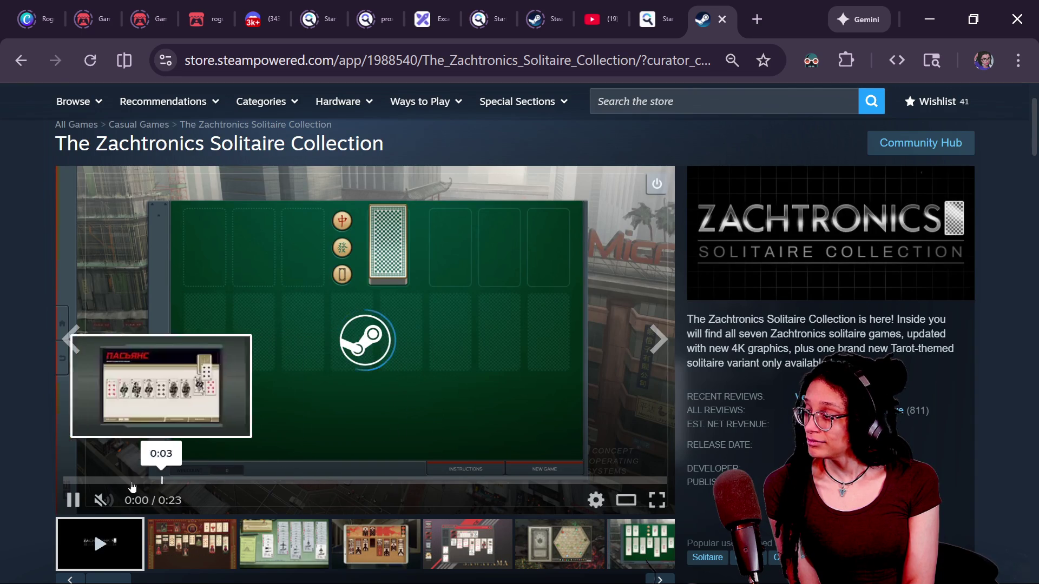
click(162, 542)
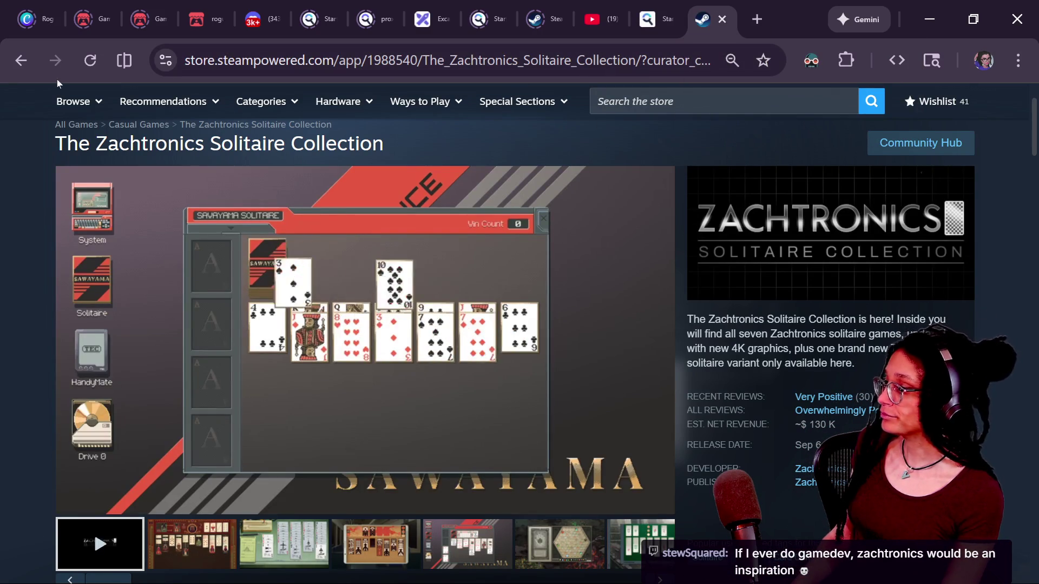
click(20, 61)
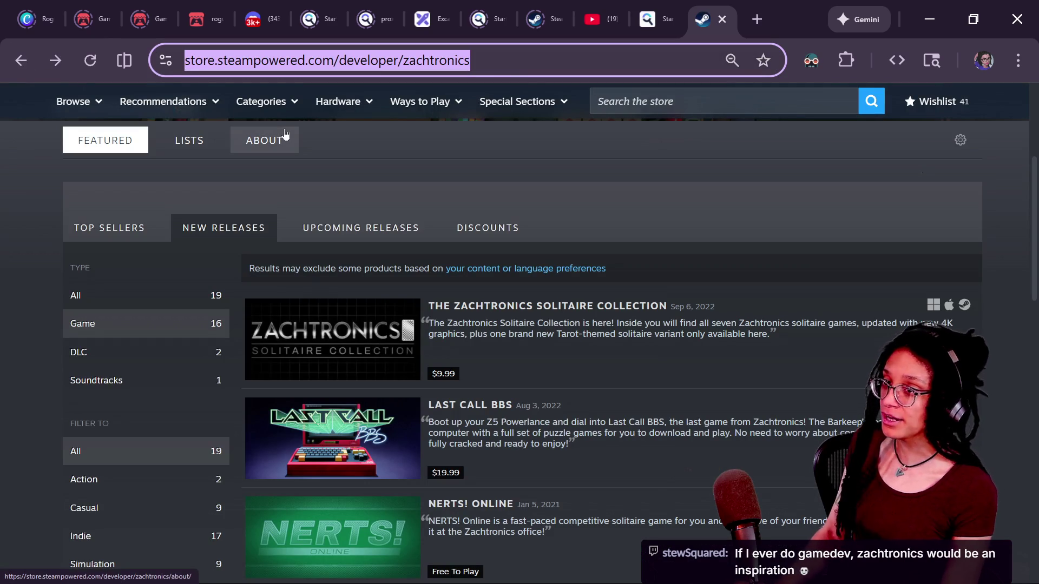
- Post the Zachtronics Steam developer page link in both Twitch and YouTube chats
key(alt+Tab)
click(163, 506)
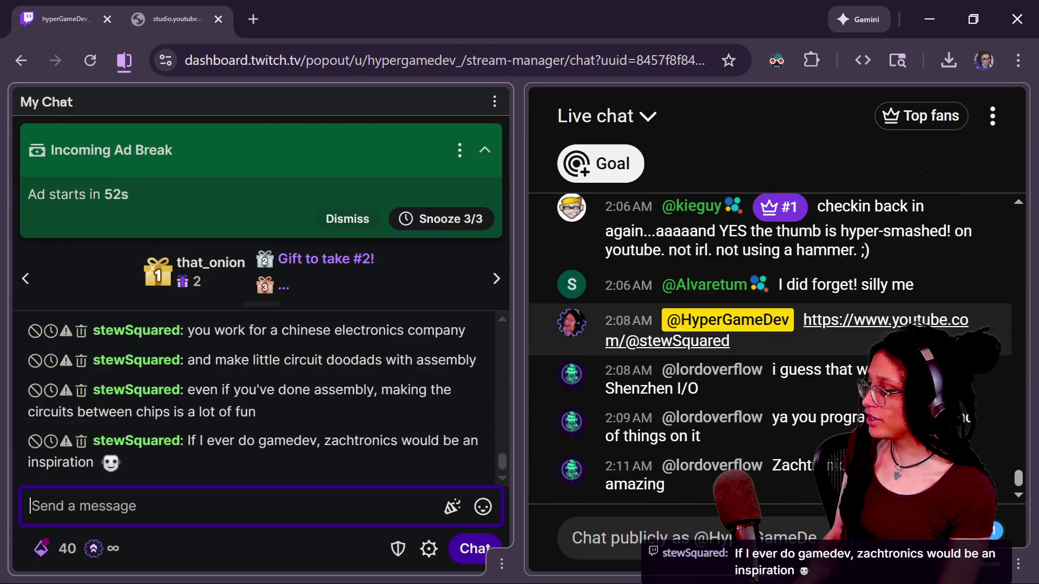
text(https://store.steampowered.com/developer/zachtronics)
key(Return)
click(768, 270)
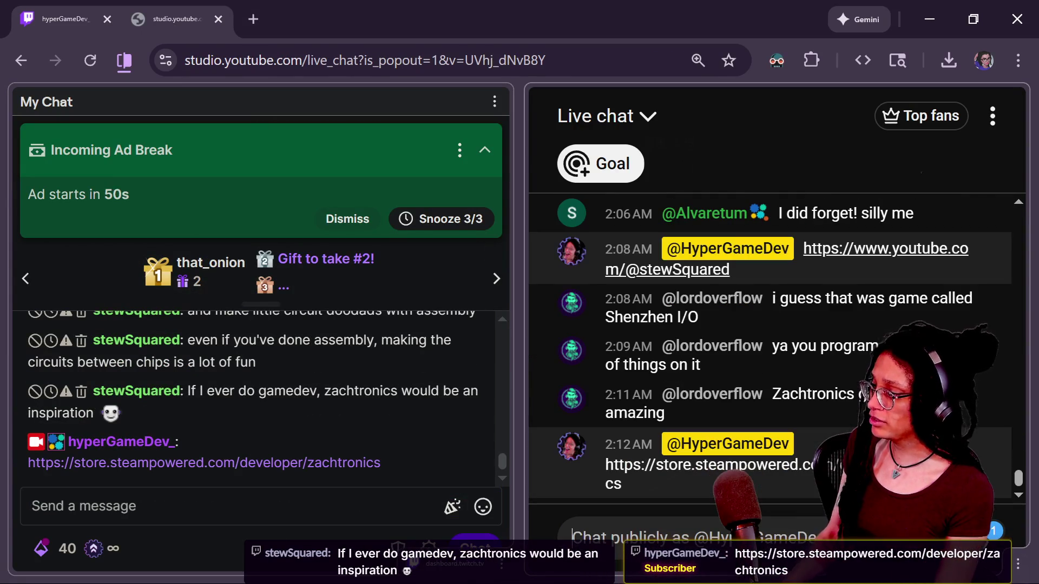
click(282, 475)
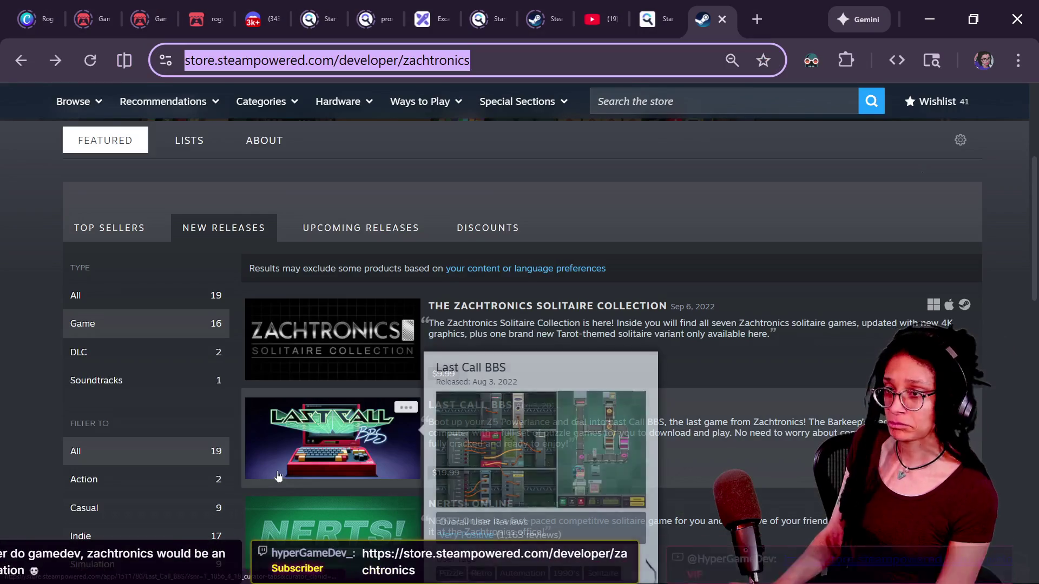
- Back in Godot's managers script, start a new empty line 156 after line 155
key(alt+Tab)
click(340, 351)
key(Down)
key(Down)
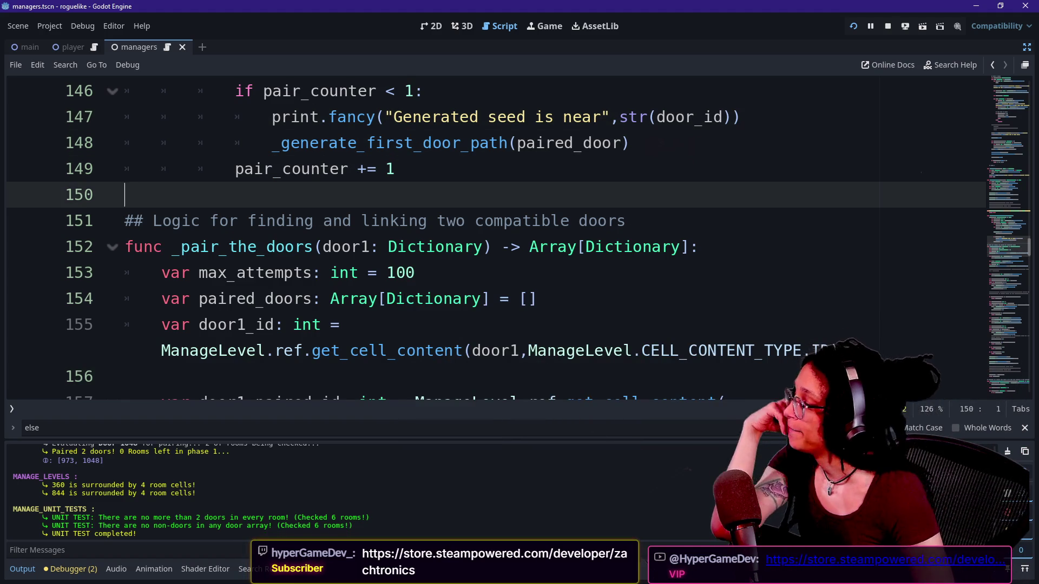
- Move through the door-path code, briefly starting then removing a new line under the function header
click(295, 273)
key(Down)
key(Down)
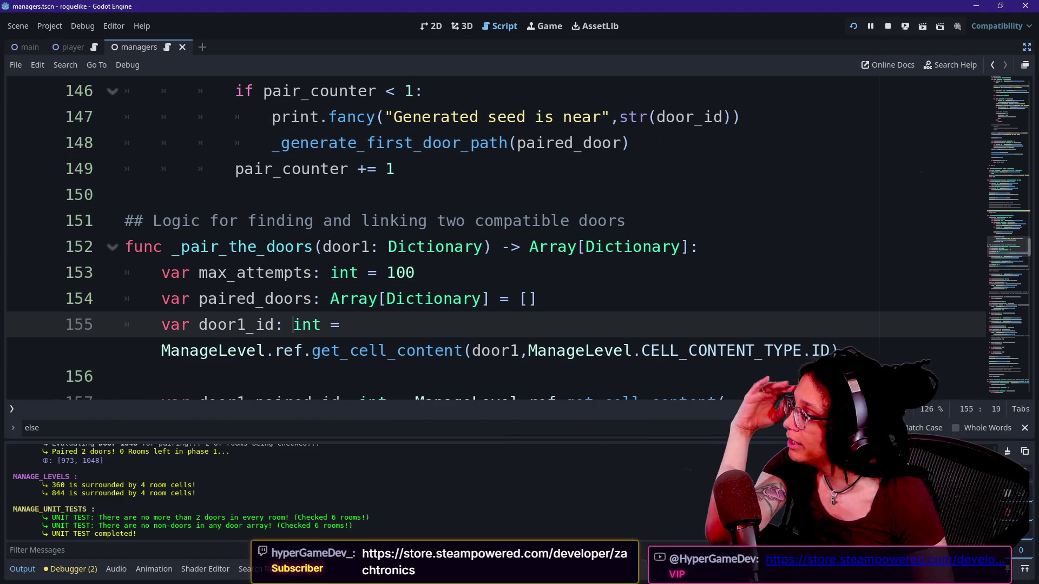
scroll(487, 238, up, 1)
click(403, 221)
scroll(404, 221, up, 3)
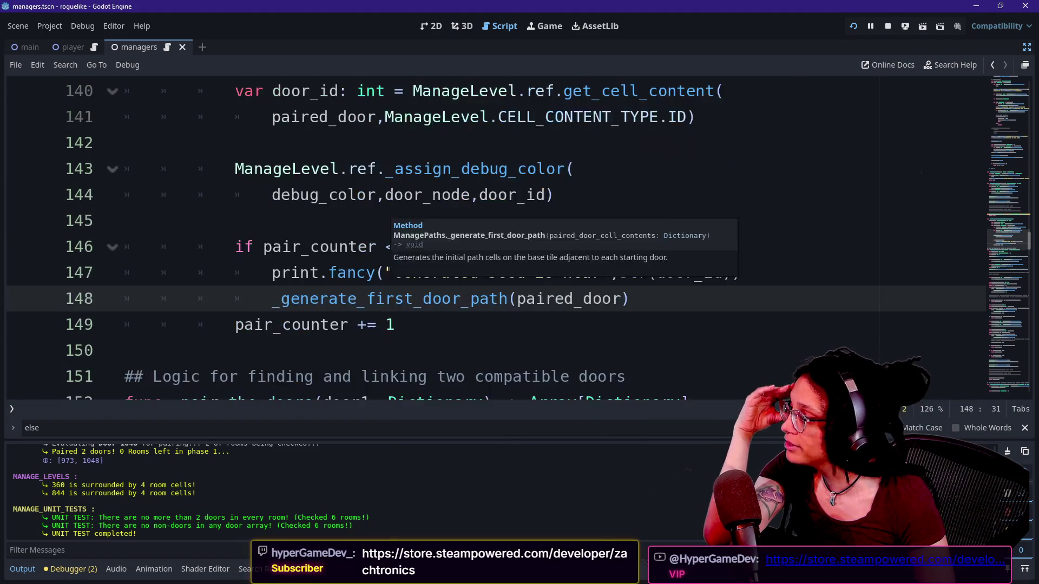
scroll(403, 220, up, 1)
click(547, 169)
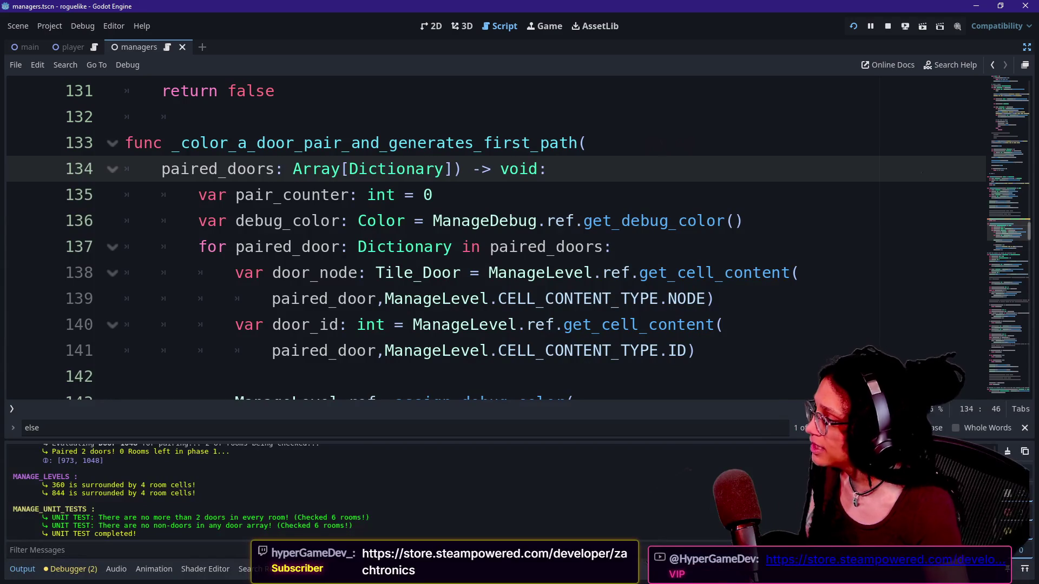
key(Return)
text(pr)
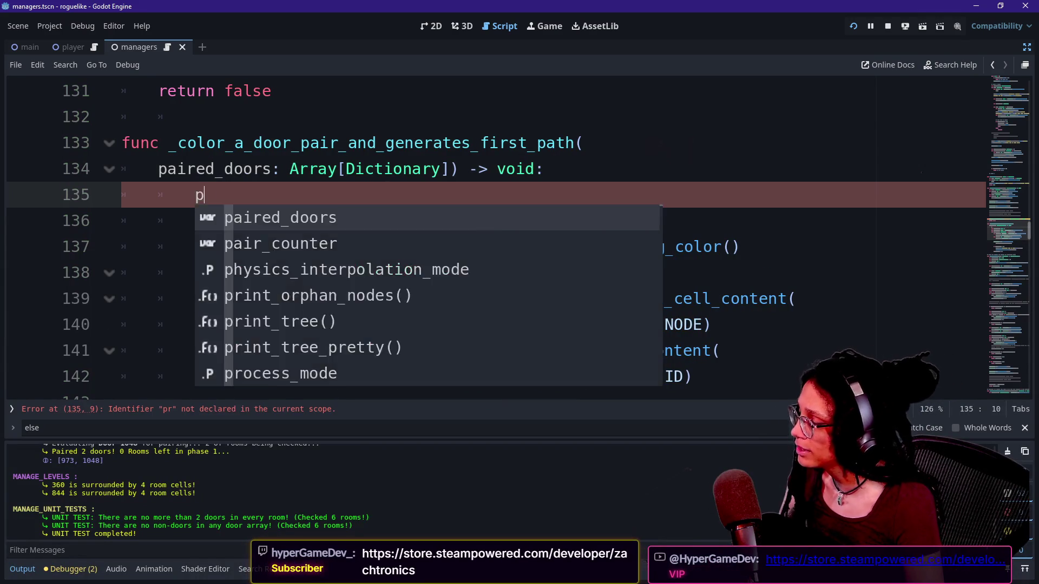
key(BackSpace)
- Scroll up to the return room line and hide the bottom Output panel with Ctrl+J
scroll(495, 238, up, 5)
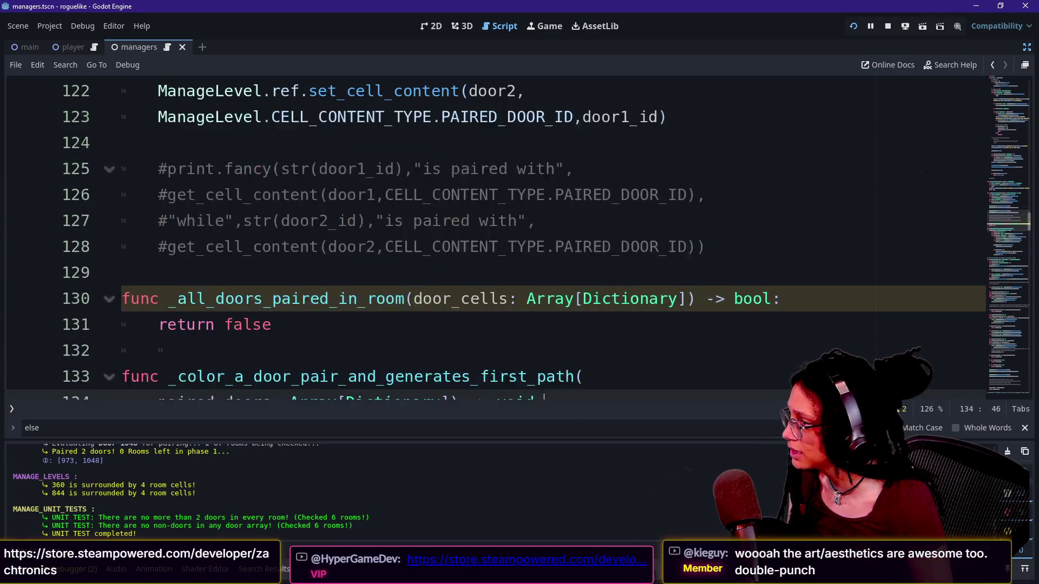
scroll(496, 238, down, 2)
scroll(496, 238, up, 5)
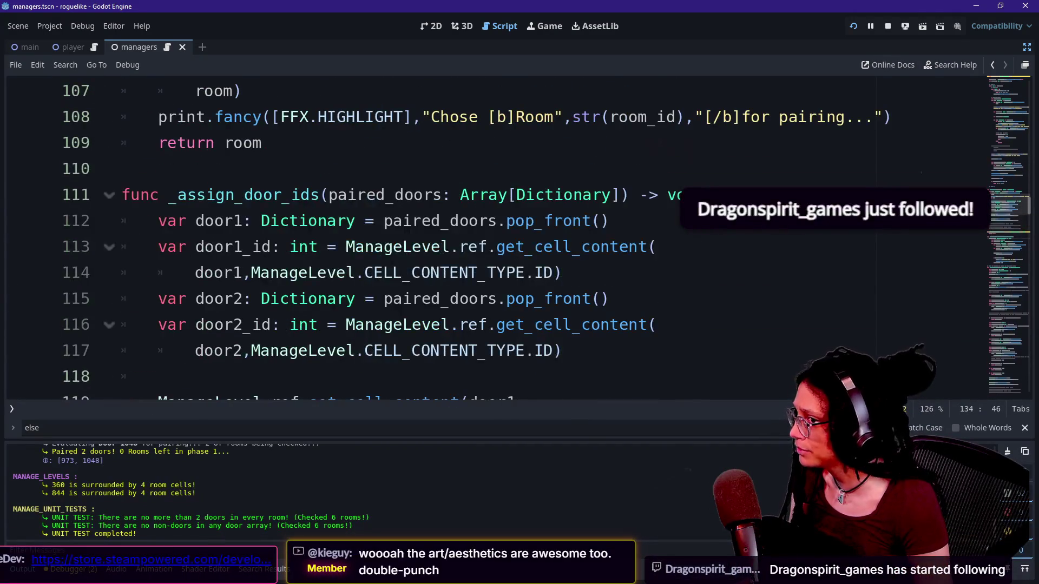
scroll(495, 238, up, 1)
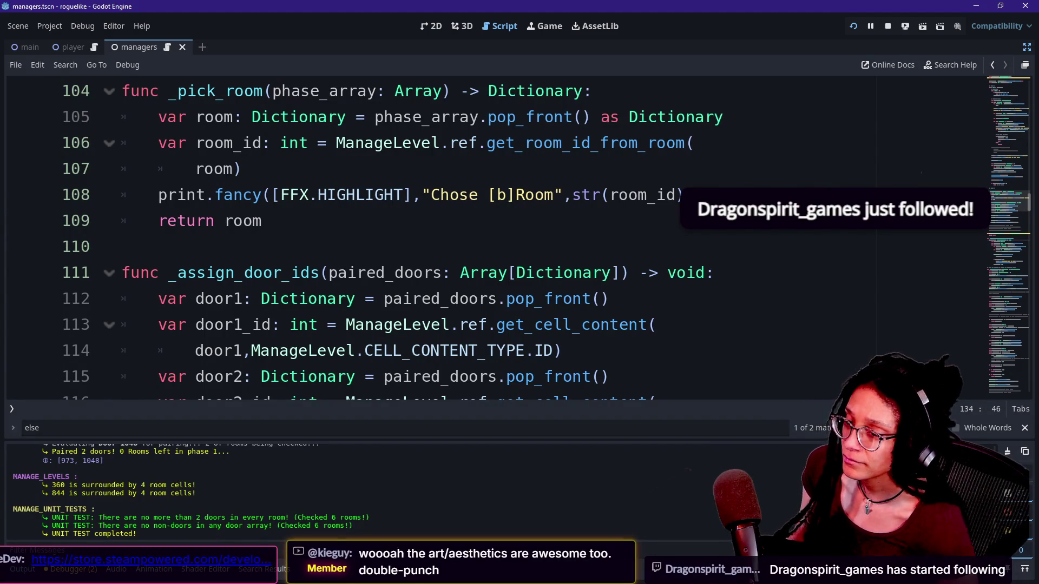
click(262, 221)
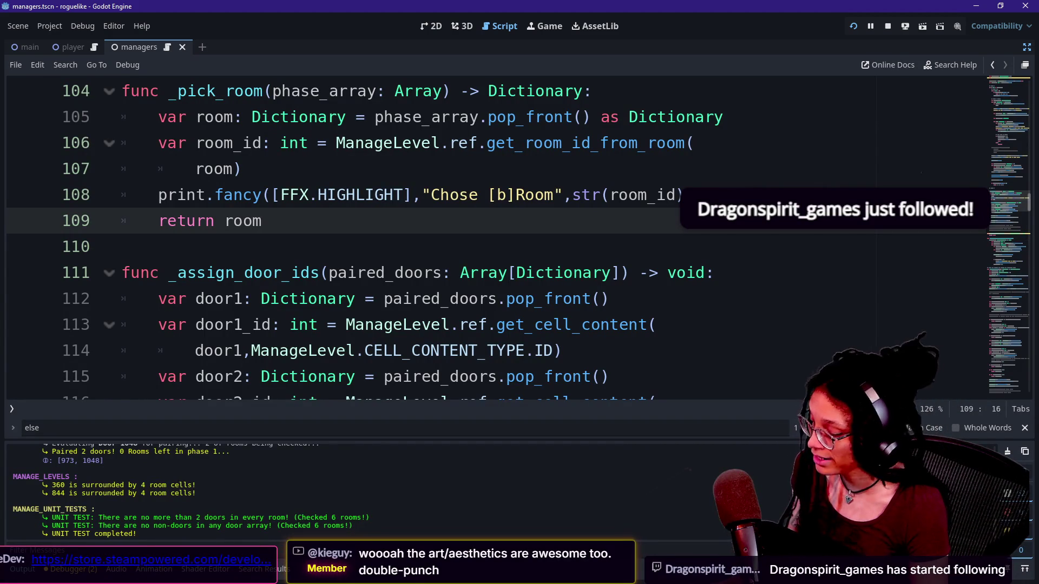
key(ctrl+j)
- Shrink the font and settle on the _assign_door_ids(doors_to_pair) call on line 94
scroll(495, 298, up, 8)
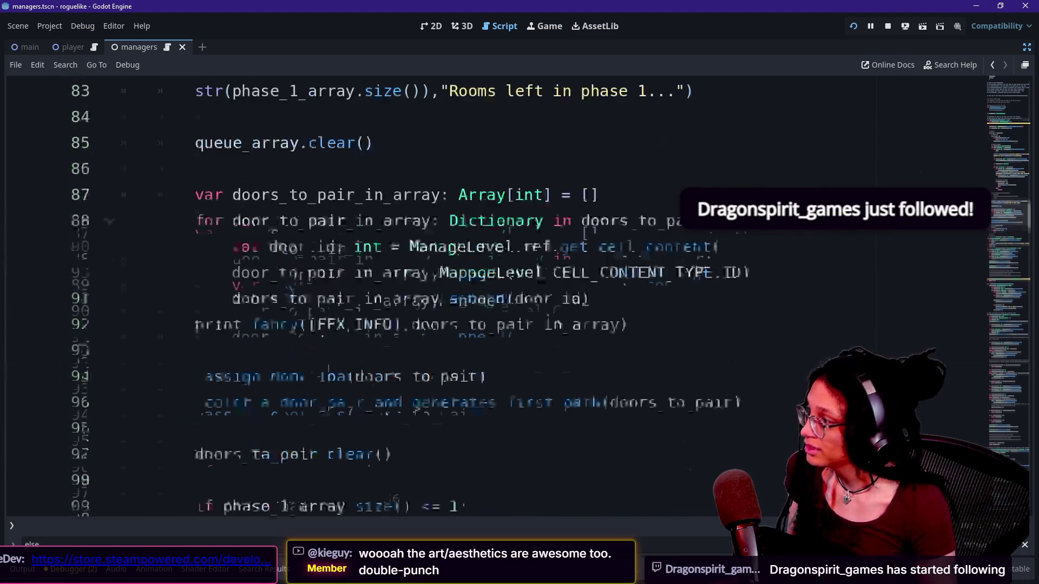
click(375, 221)
key(ctrl+minus)
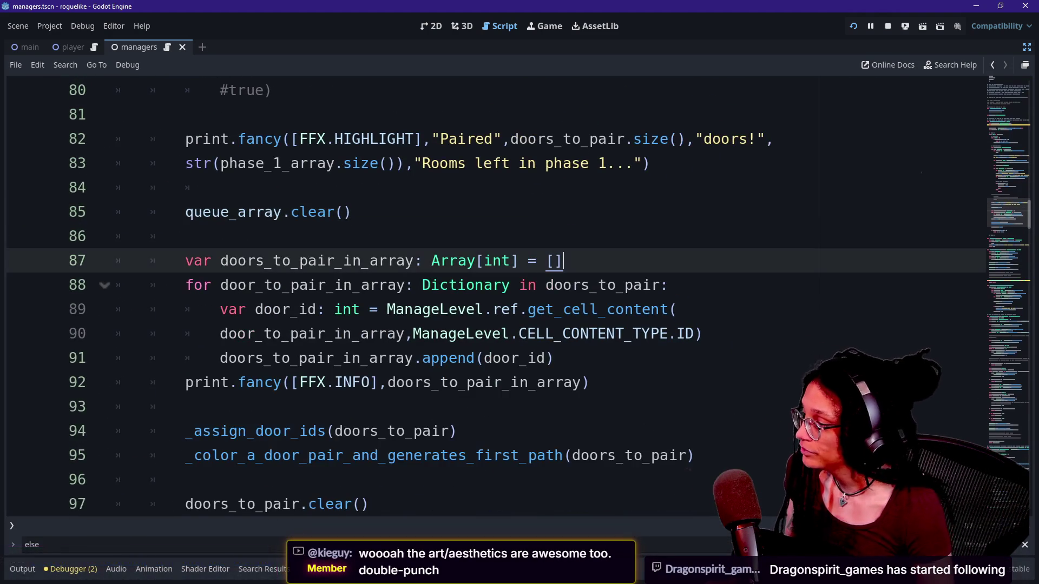
click(564, 383)
click(185, 480)
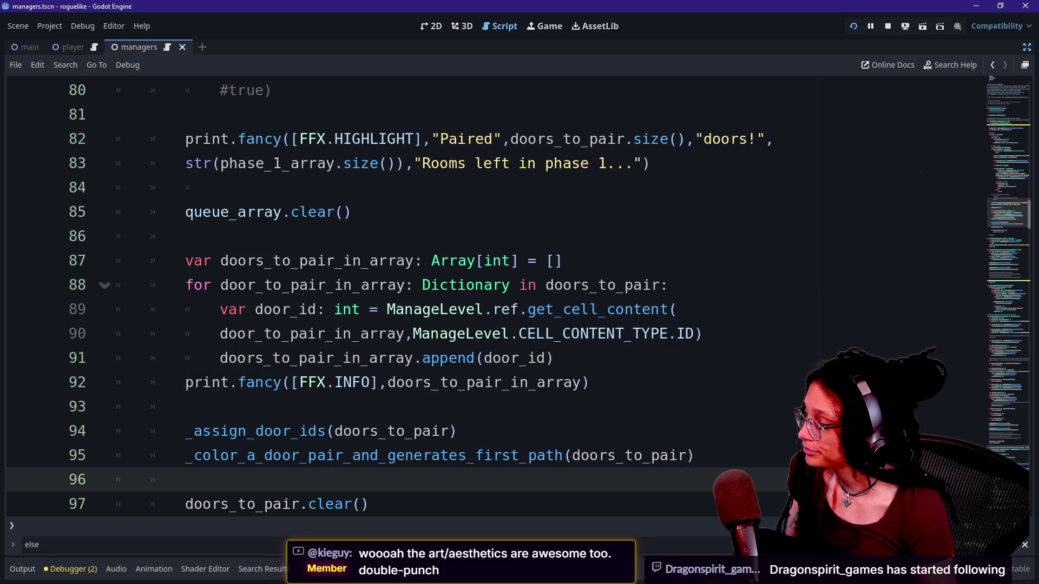
click(552, 358)
click(185, 407)
click(563, 456)
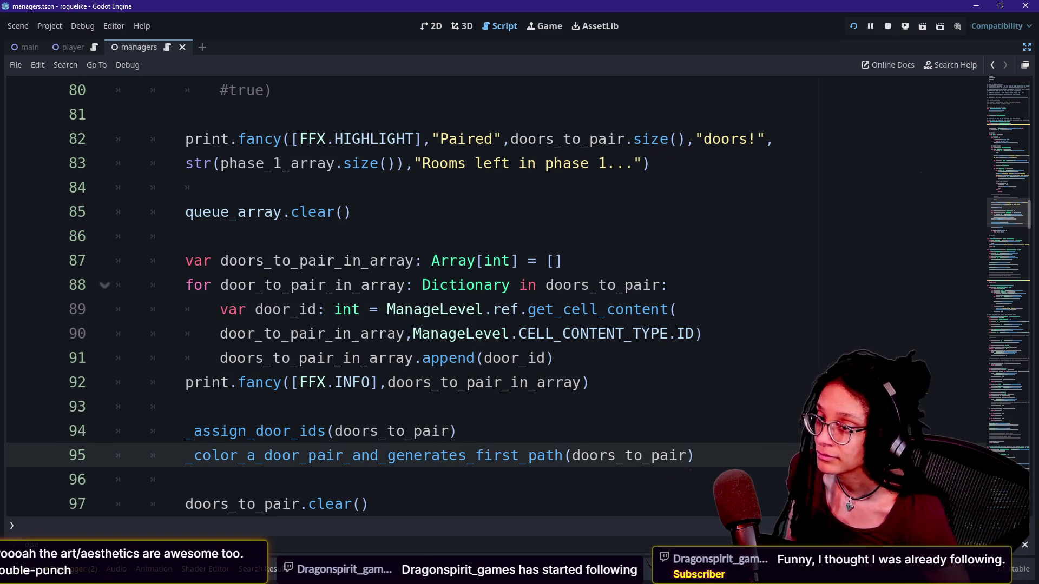
key(Up)
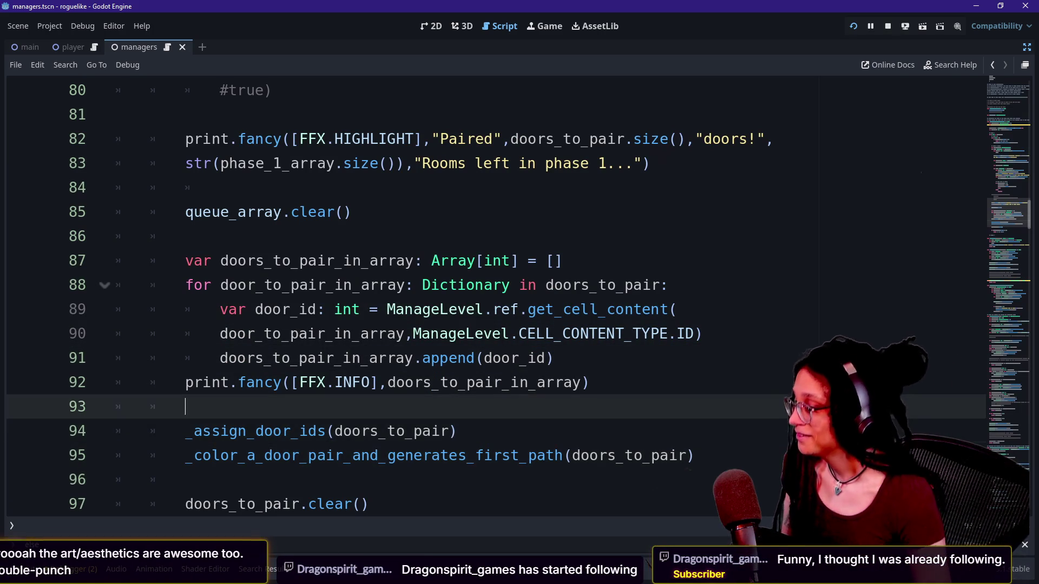
key(Down)
key(Up)
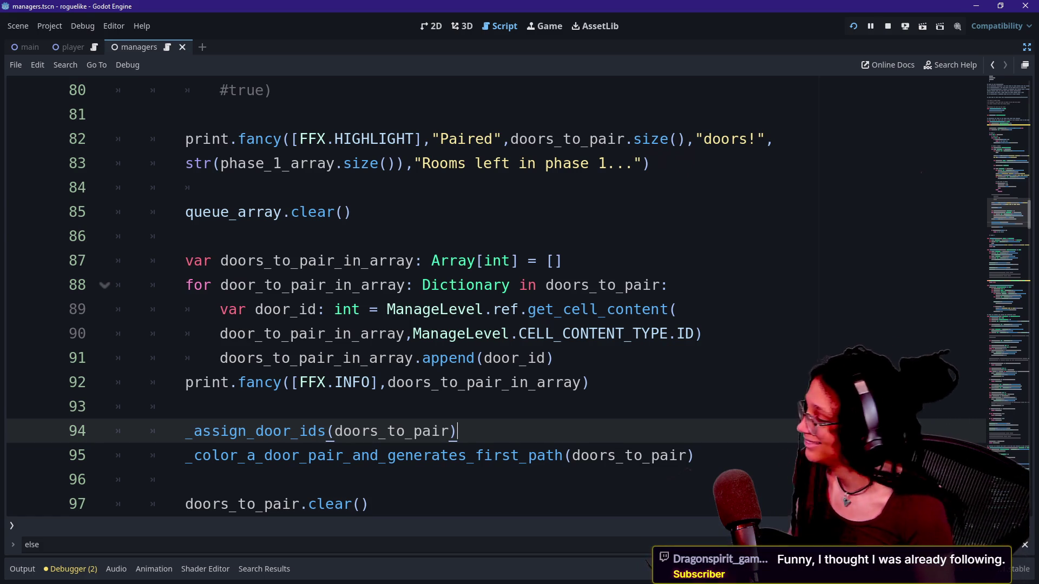
- Select the print.fancy statement on line 92 and bring back the Output log
click(352, 456)
click(457, 431)
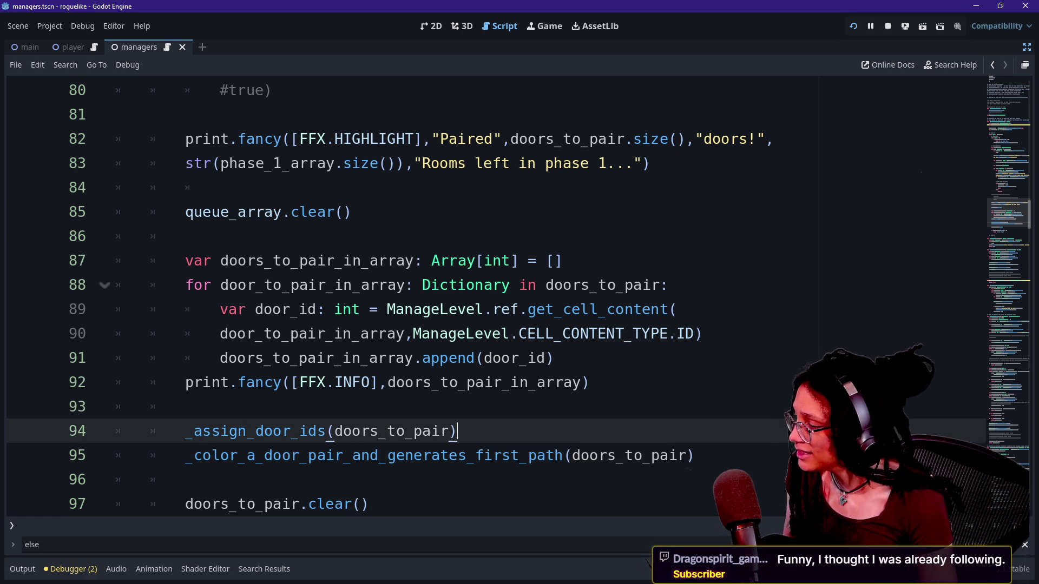
click(186, 407)
drag(193, 382, 449, 382)
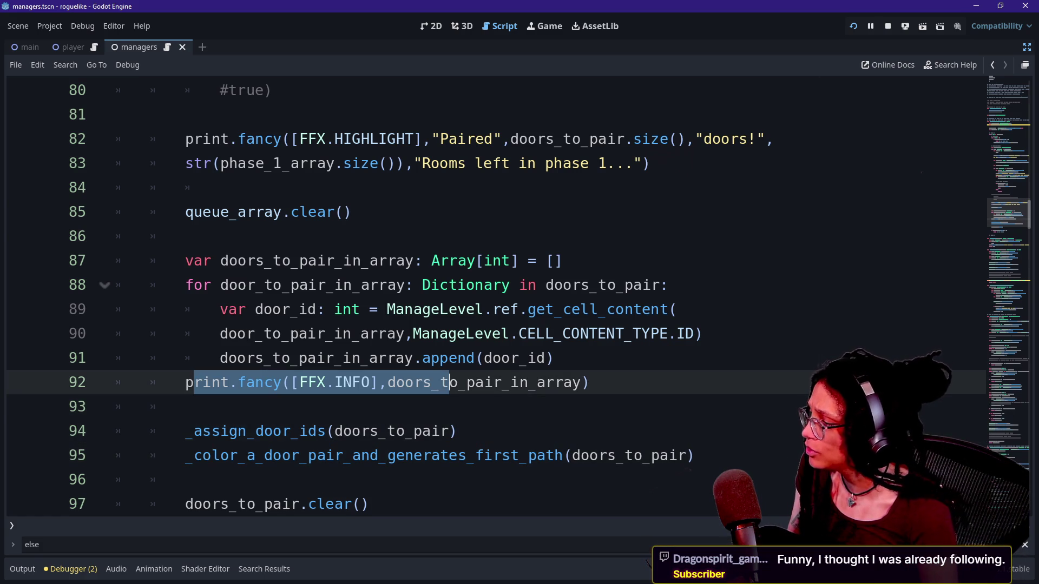
click(23, 568)
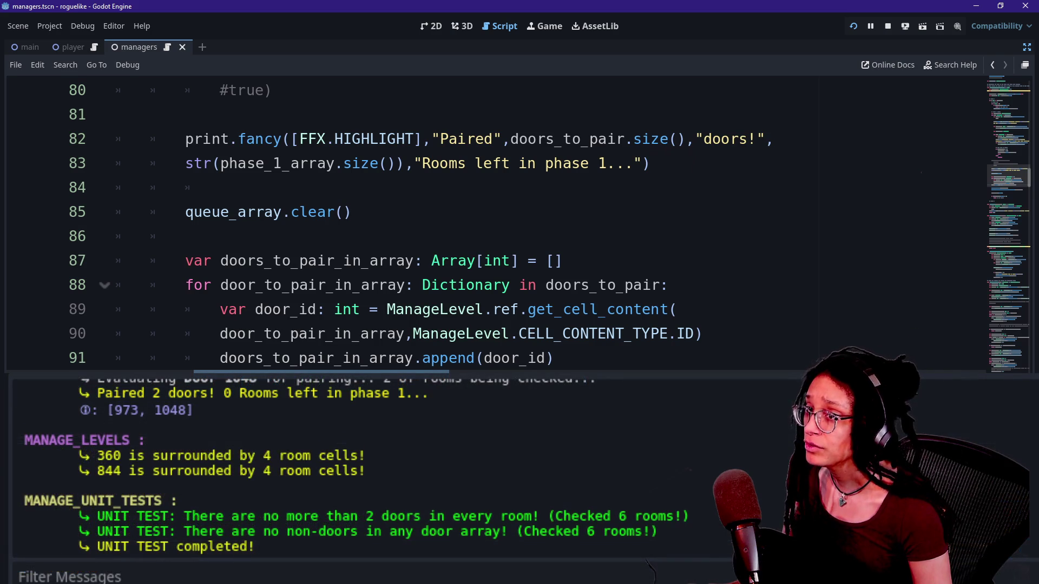
- Compare the printed door ID list [973, 1048] with the print.fancy call on line 92
drag(91, 410, 194, 411)
scroll(487, 222, down, 2)
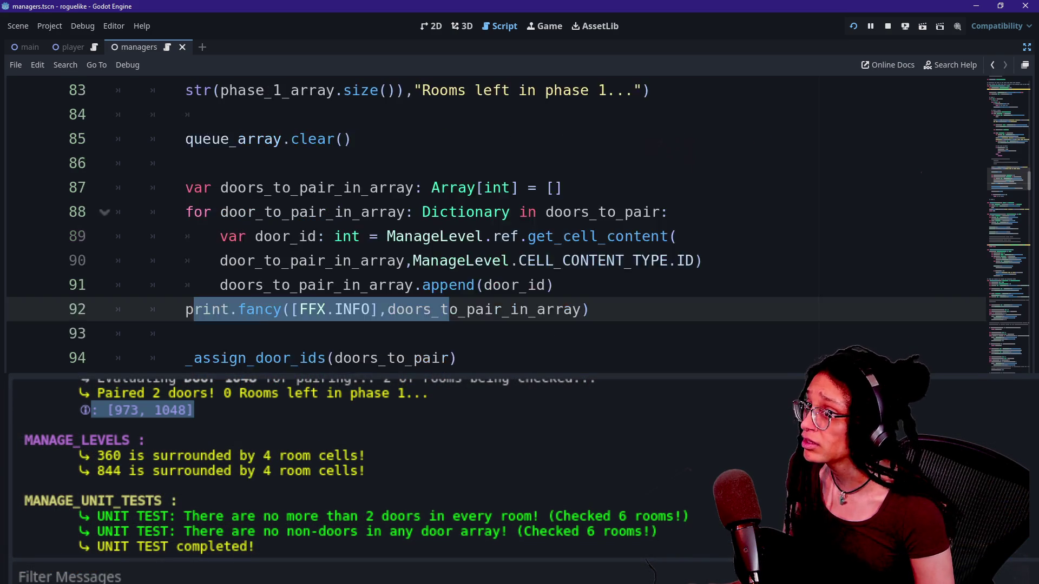
drag(186, 261, 116, 285)
click(186, 236)
drag(203, 237, 441, 236)
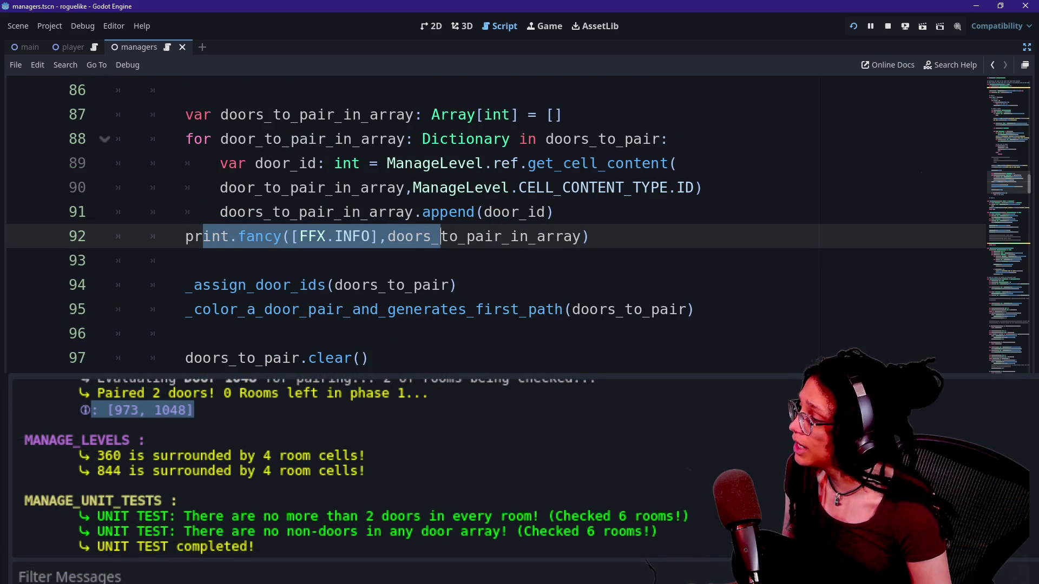
click(185, 260)
- Jump from the _assign_door_ids call on line 94 to its definition at line 111
click(200, 285)
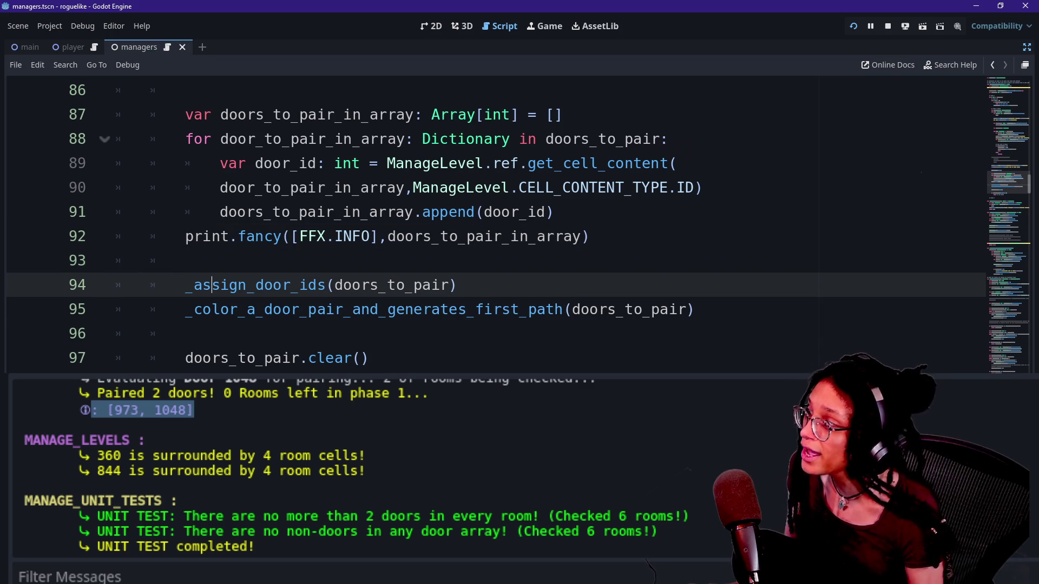
mouse_move(394, 286)
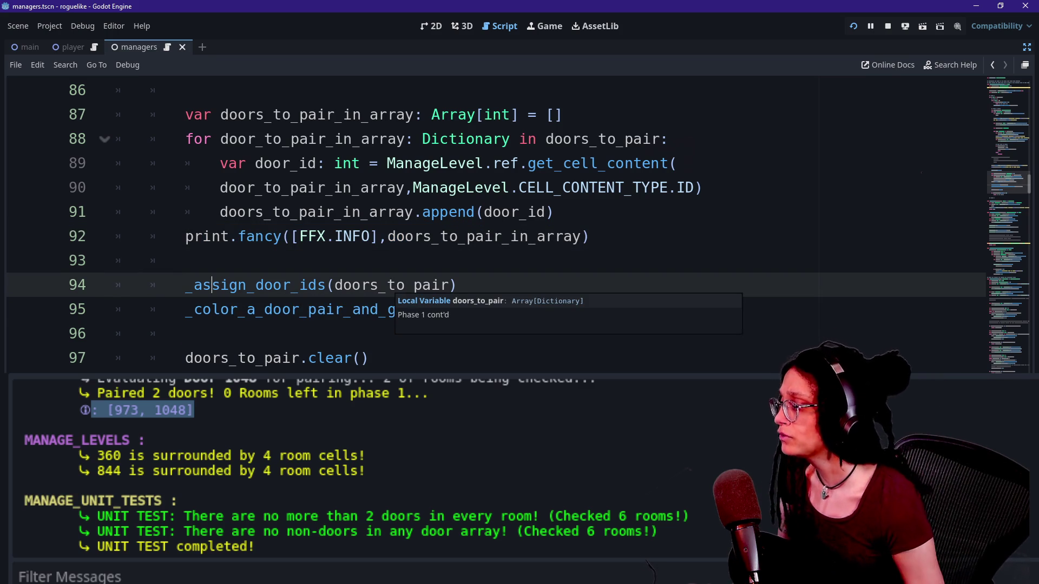
ctrl+click(254, 285)
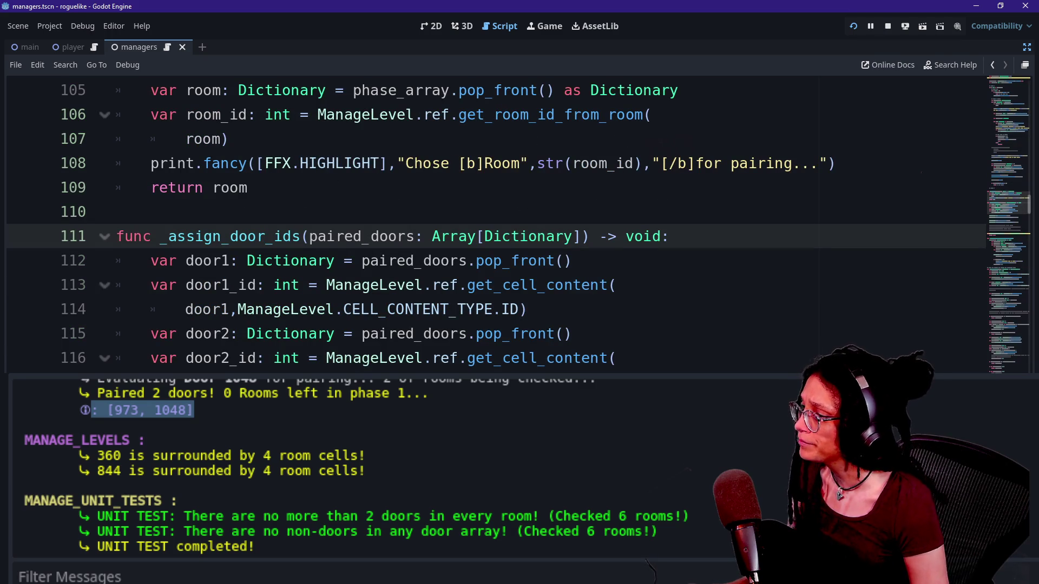
- Start a print.fancy pairing message on a new line under the function header
key(Return)
text(priubt.)
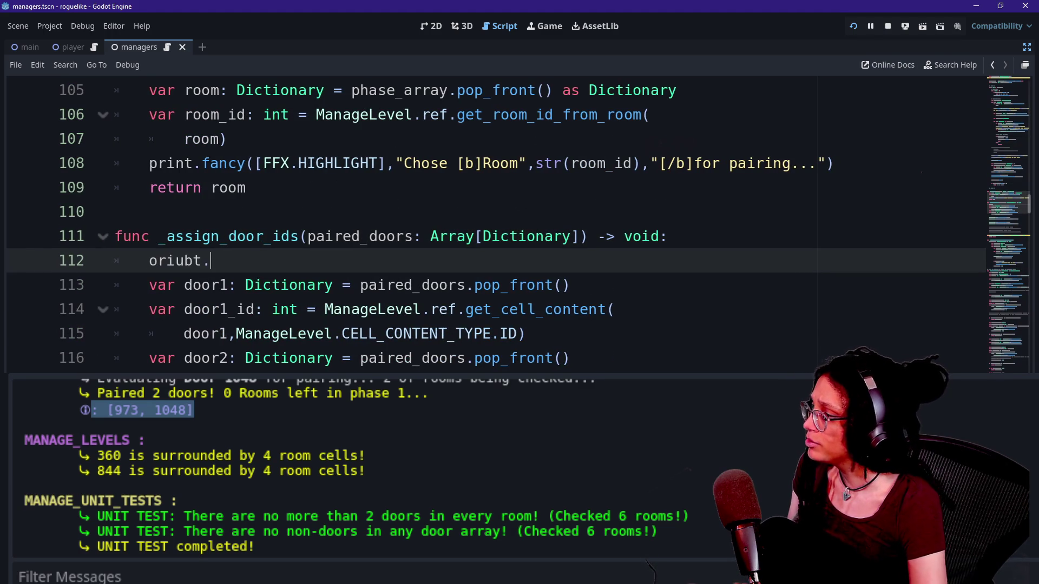
key(BackSpace)
key(BackSpace)
key(BackSpace)
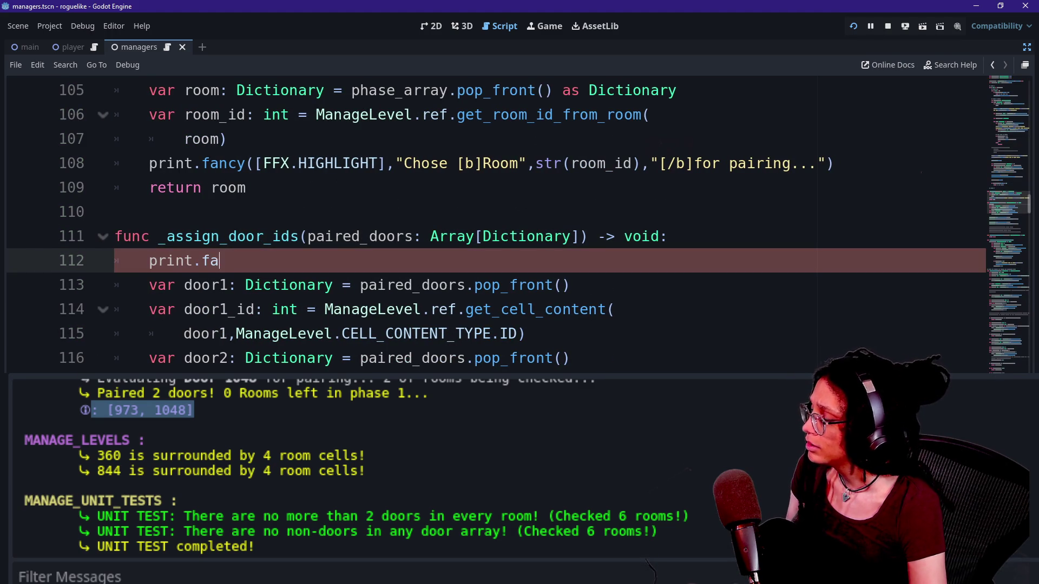
text(("Assigning, id)
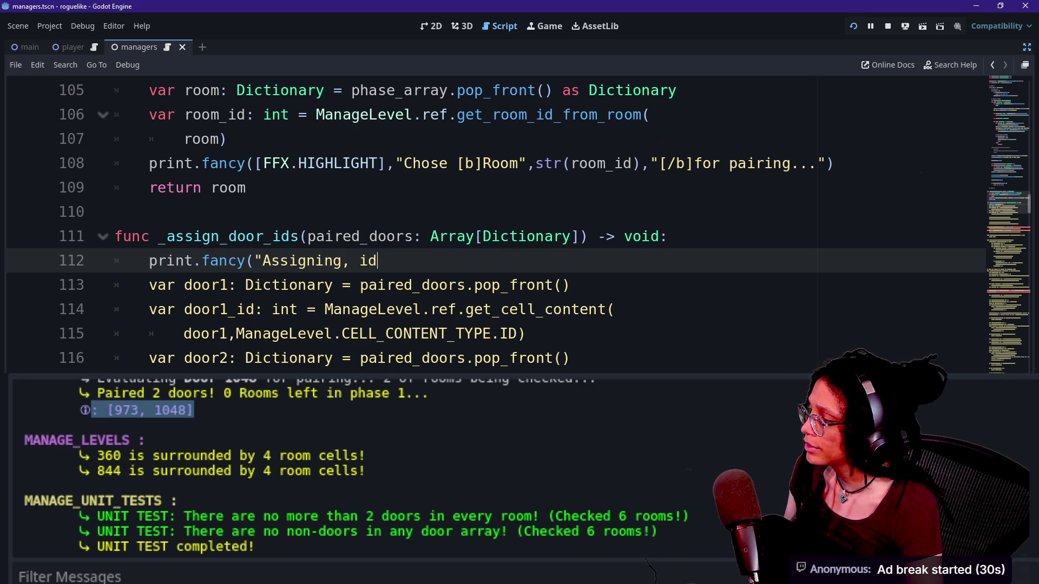
- Prefix the cell lookups on lines 127 and 129 with ManageLevel.ref
scroll(487, 217, down, 5)
click(149, 260)
text(ManageLv)
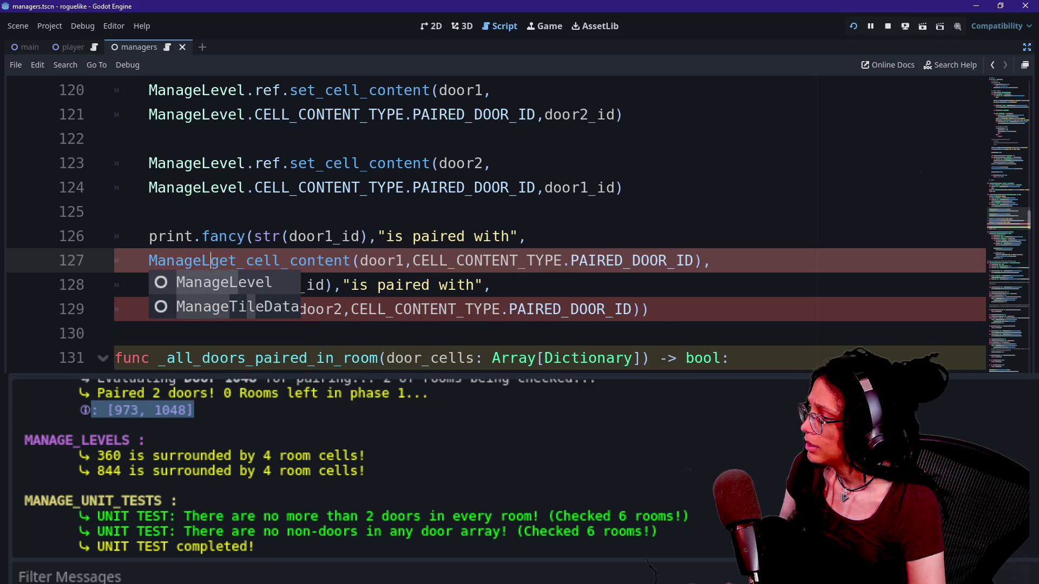
key(Return)
text(.ref.)
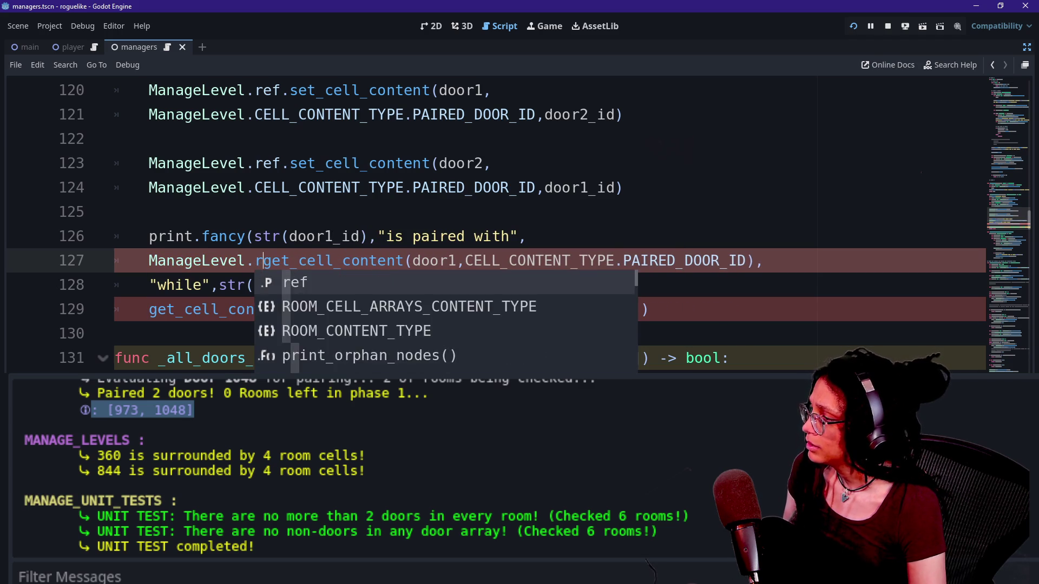
mouse_move(149, 285)
mouse_down()
mouse_move(220, 260)
mouse_move(290, 260)
mouse_move(149, 260)
mouse_up()
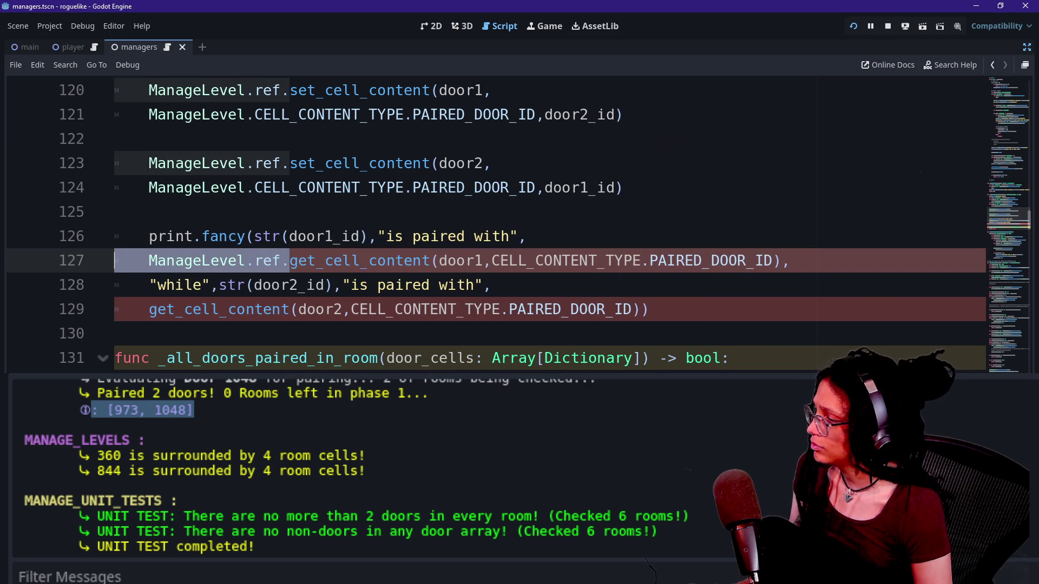
key(ctrl+c)
click(149, 309)
key(ctrl+v)
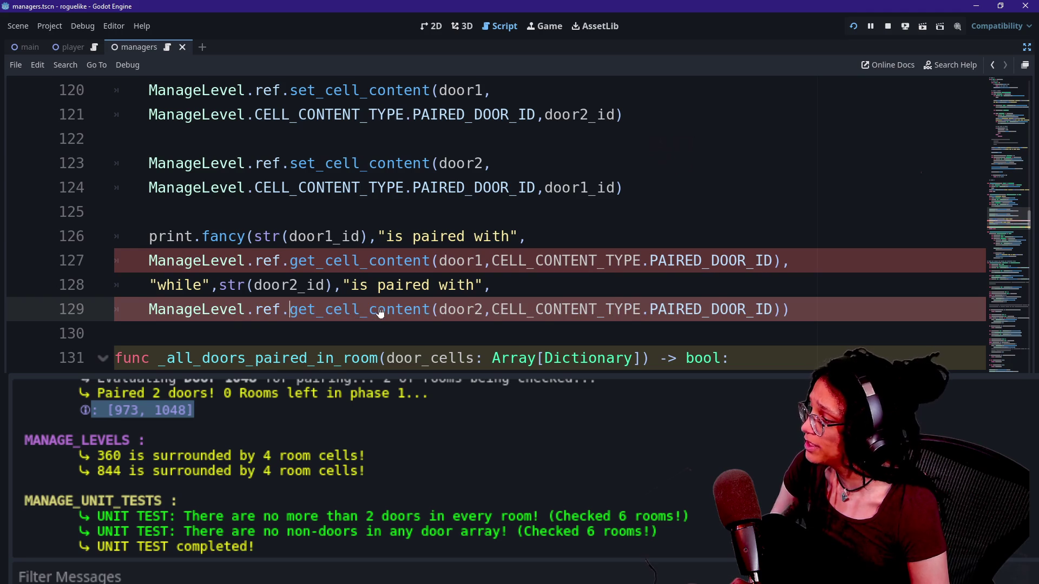
- Prefix the door1 argument on line 127 with ManageLevel. and save the script
click(342, 236)
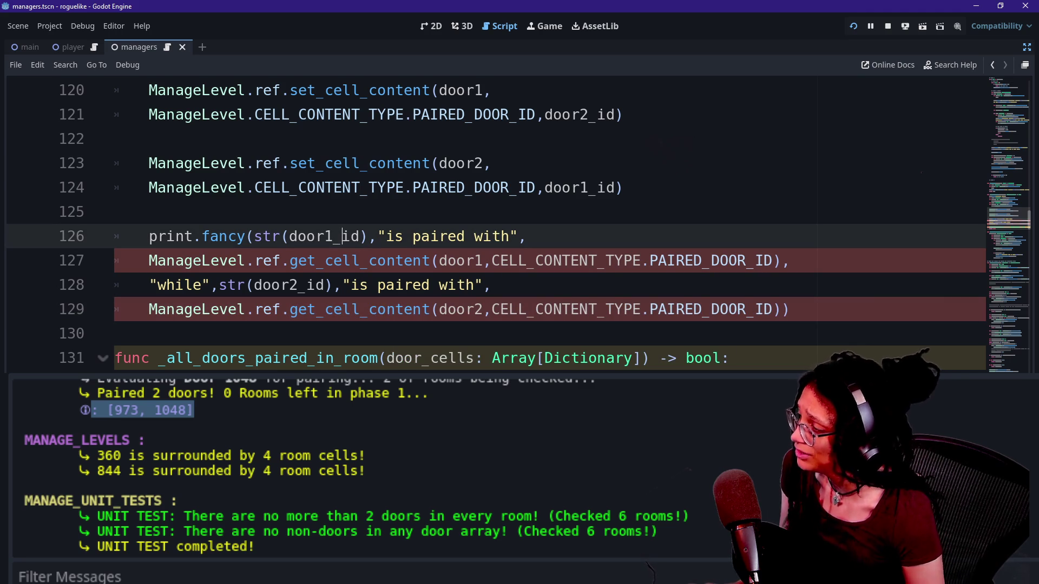
click(431, 260)
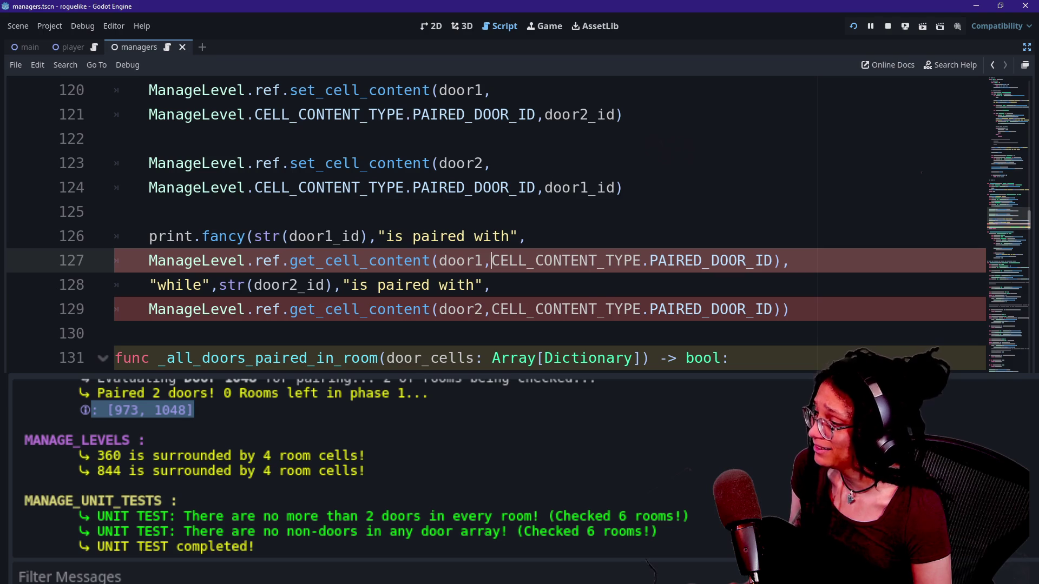
text(ManageL)
key(Return)
text(.)
click(483, 261)
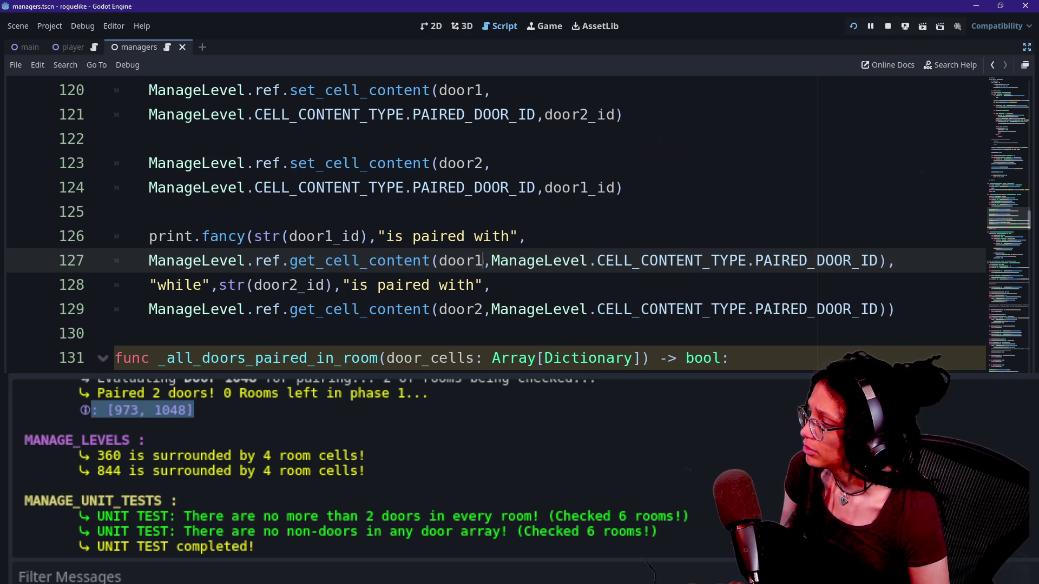
key(ctrl+s)
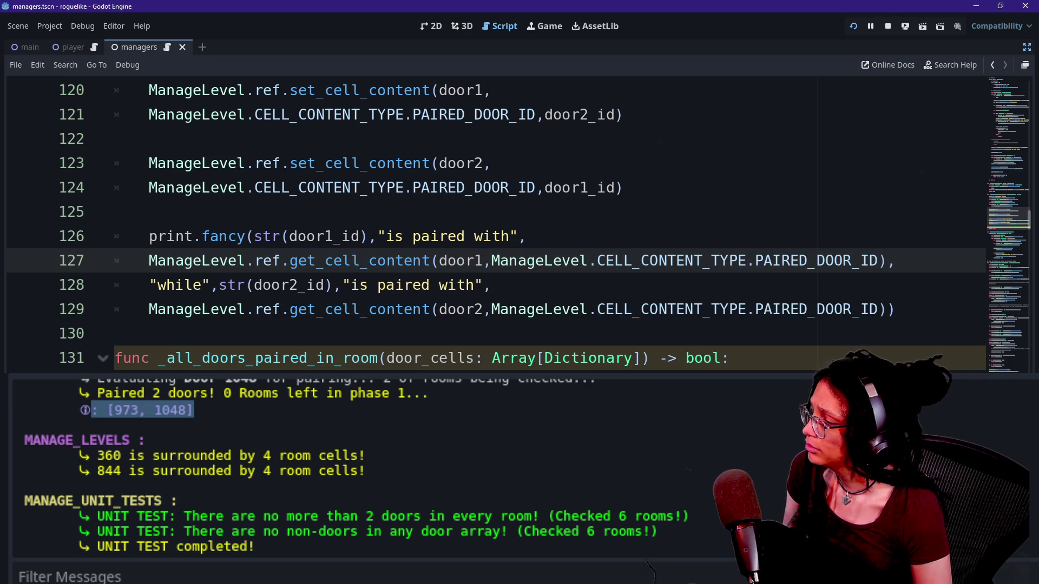
scroll(487, 216, up, 6)
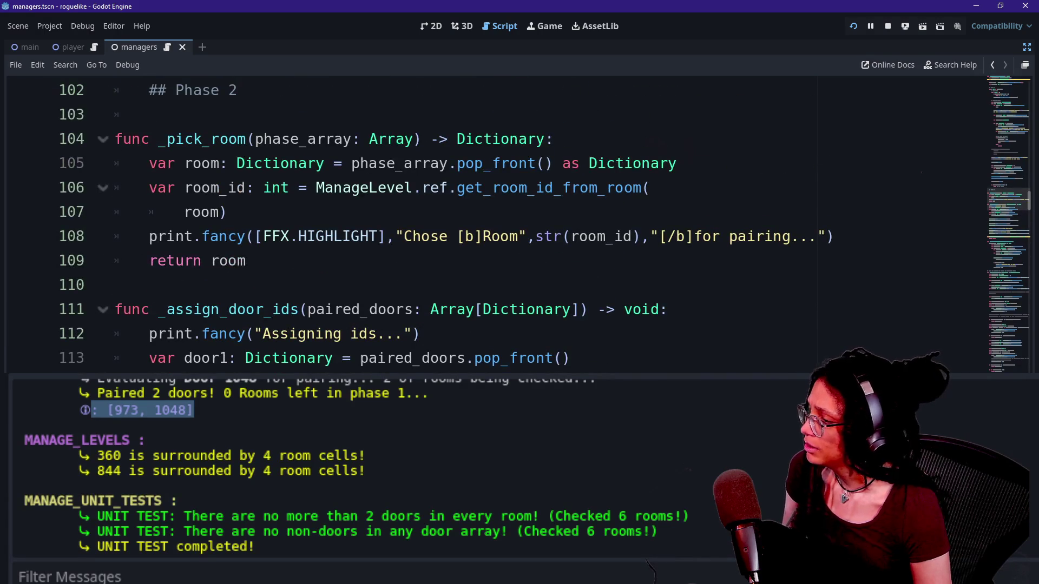
- In the door-pair colouring function, change line 144 to call ManageLevel.ref.assign_debug_color
scroll(489, 297, up, 5)
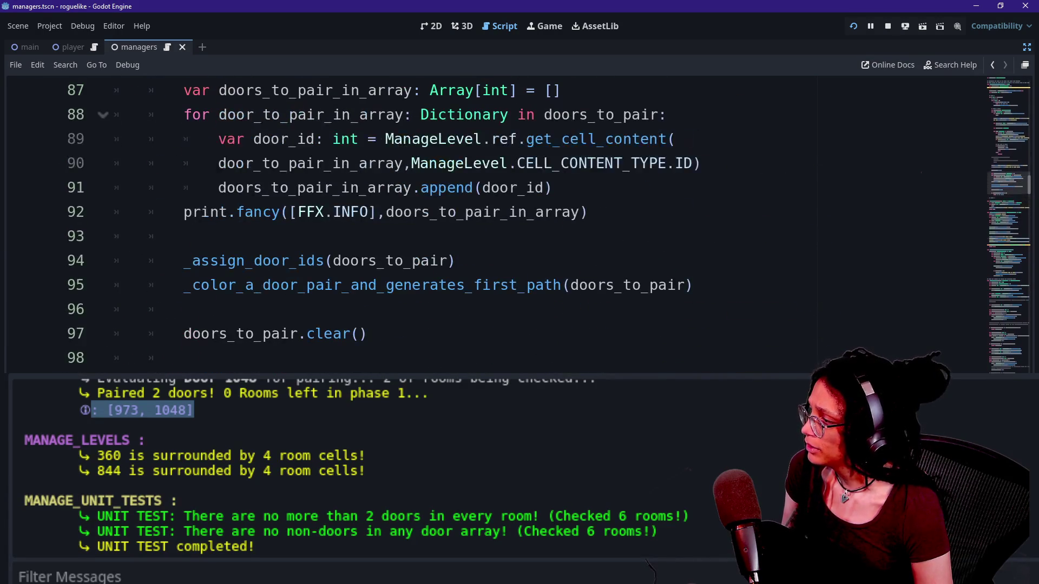
ctrl+click(489, 297)
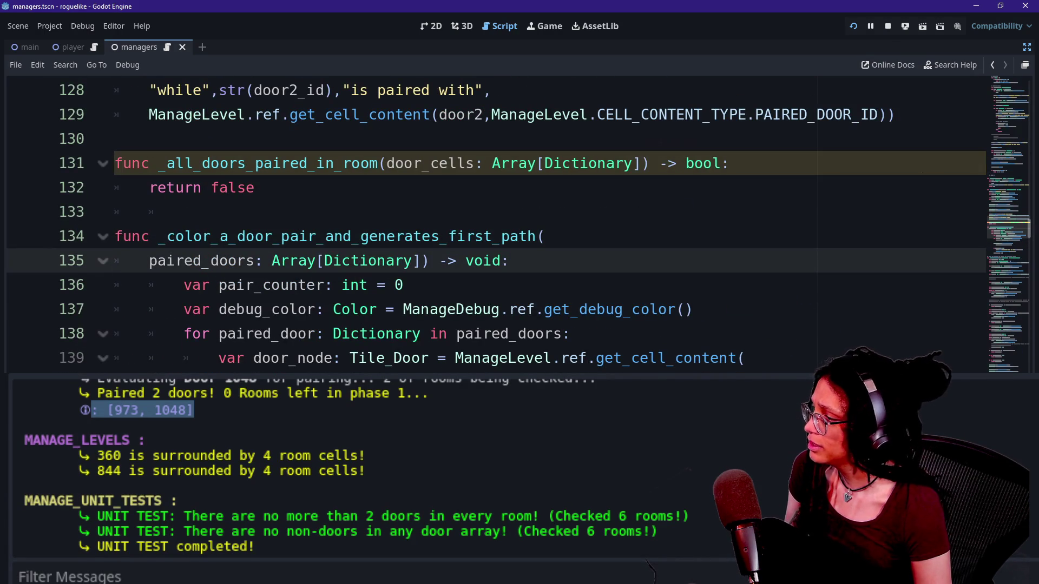
scroll(487, 216, down, 2)
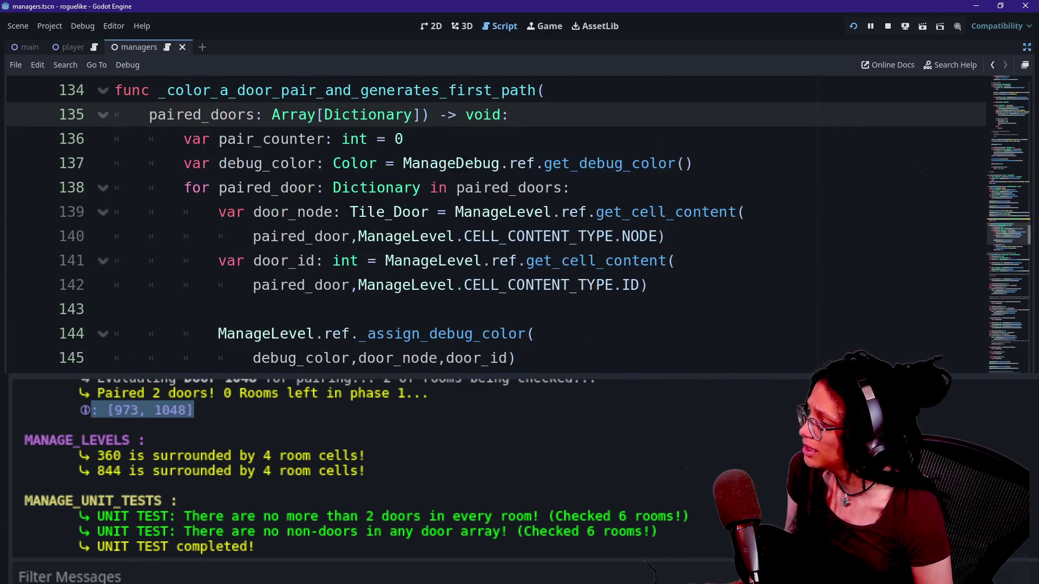
drag(220, 90, 384, 236)
click(384, 237)
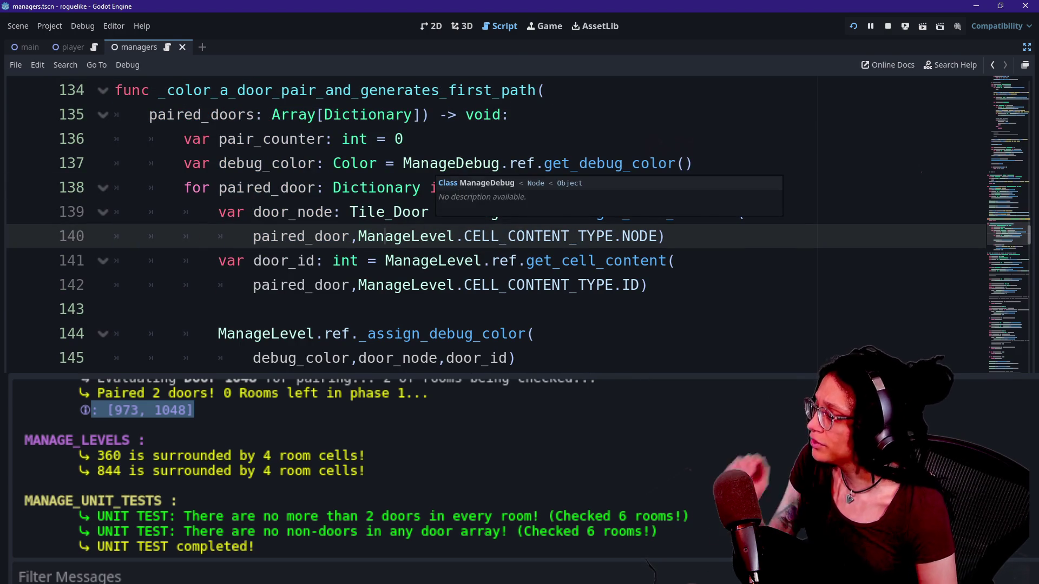
scroll(487, 216, down, 1)
drag(114, 236, 115, 308)
click(115, 309)
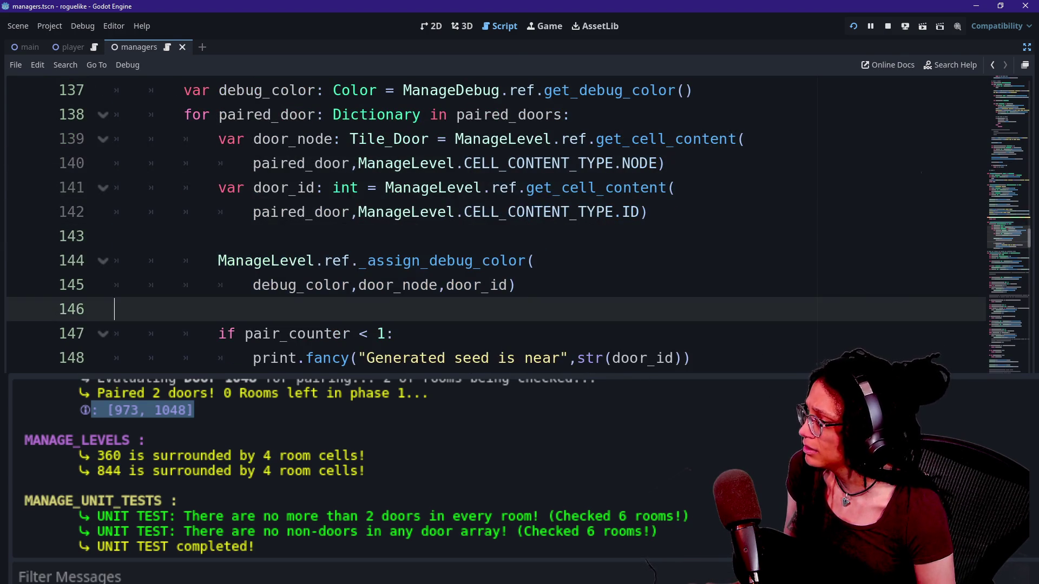
click(363, 260)
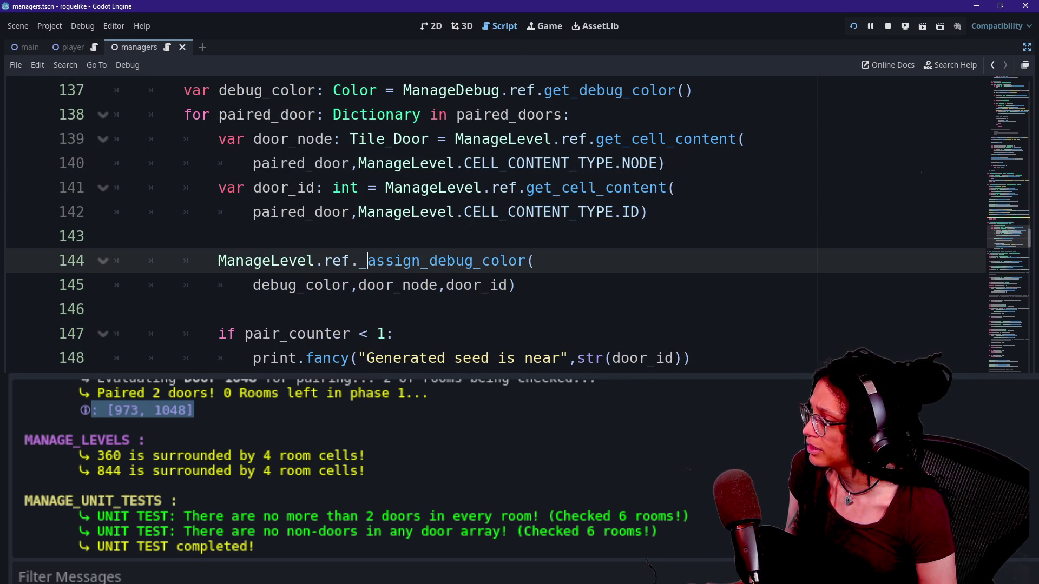
key(BackSpace)
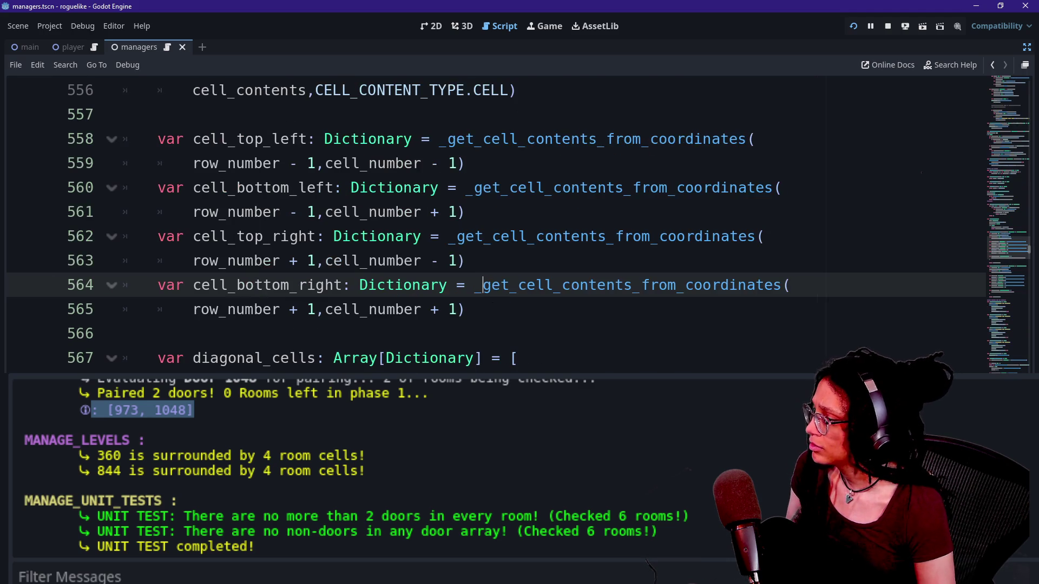
- Remove the leading underscore from the _assign_debug_color definition on line 486
key(alt+Left)
text(ASSI)
key(ctrl+z)
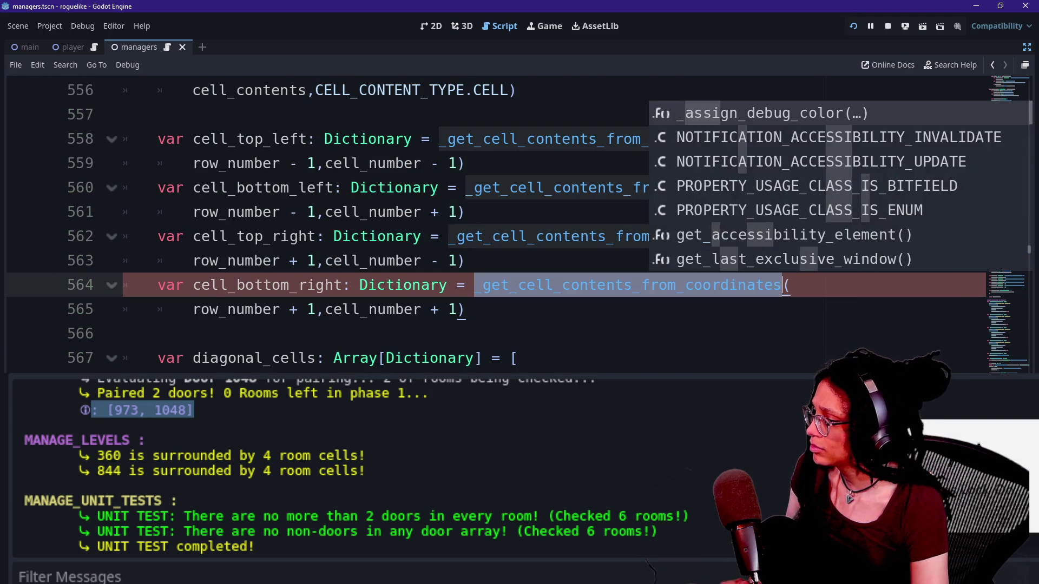
click(124, 333)
key(alt+Left)
key(alt+Left)
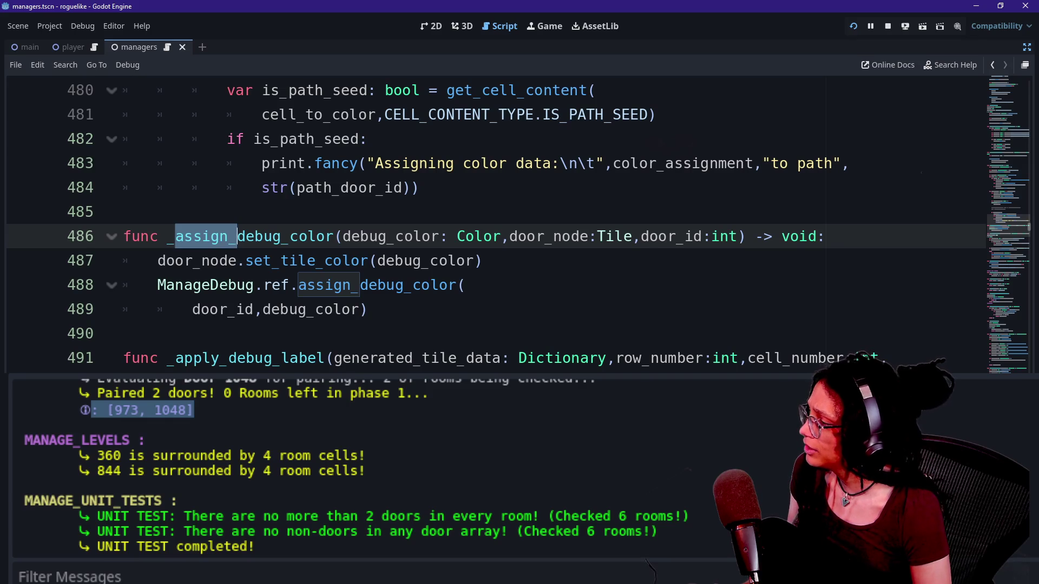
key(Left)
key(BackSpace)
- Search all project files for assign_debug_color, then save the script
key(shift+Right)
key(shift+Right)
key(shift+Right)
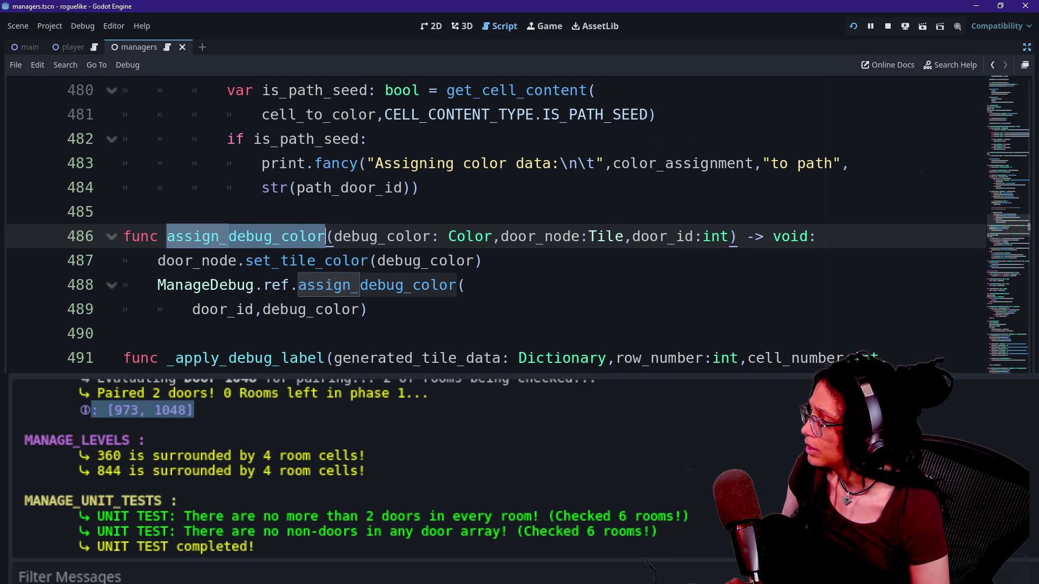
key(ctrl+shift+f)
key(Return)
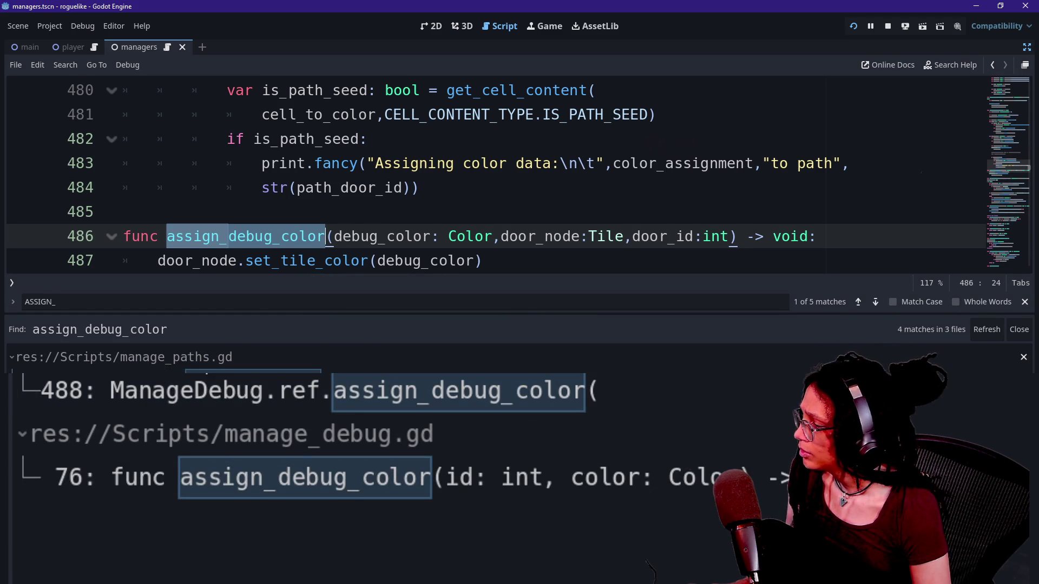
click(332, 163)
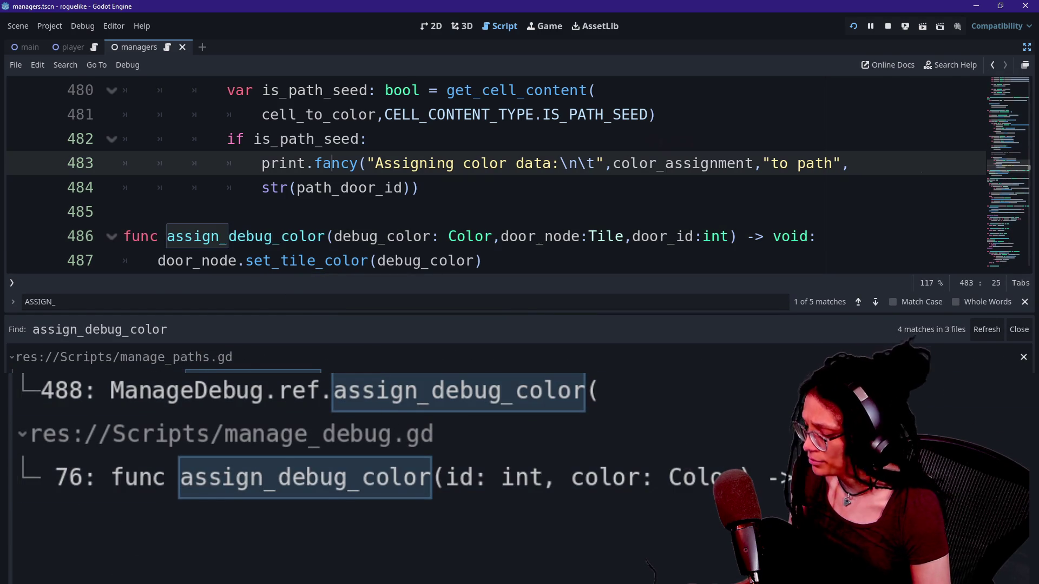
click(368, 309)
key(ctrl+s)
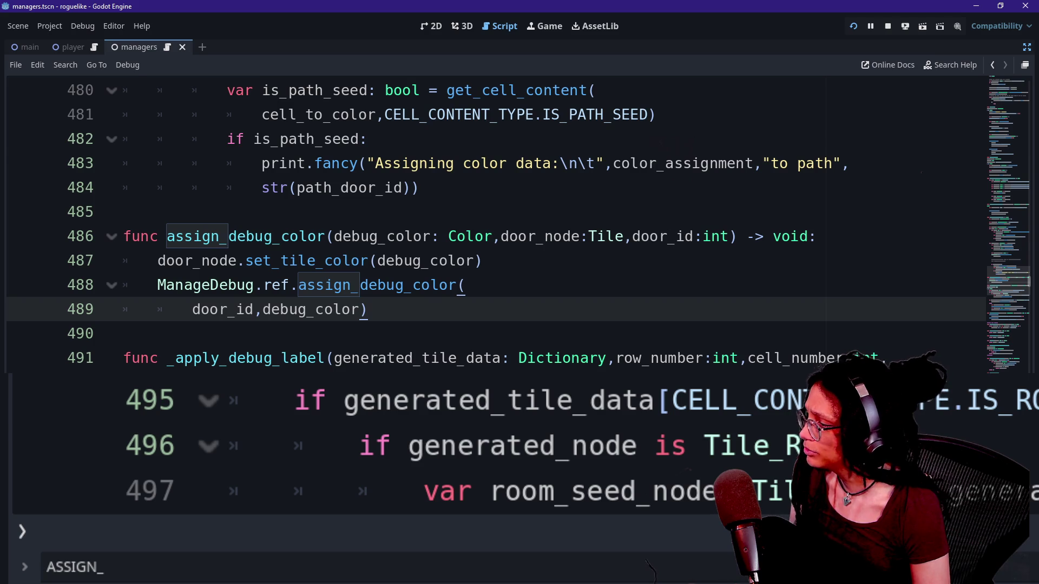
click(992, 65)
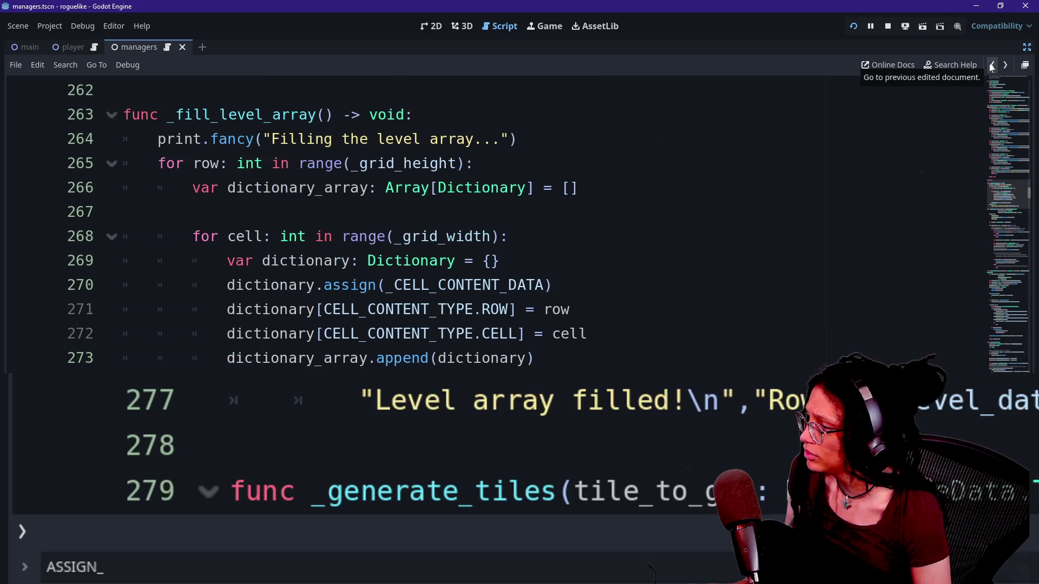
- Step back through earlier edit locations to the assign_debug_color call on line 144
click(991, 65)
click(992, 65)
click(991, 65)
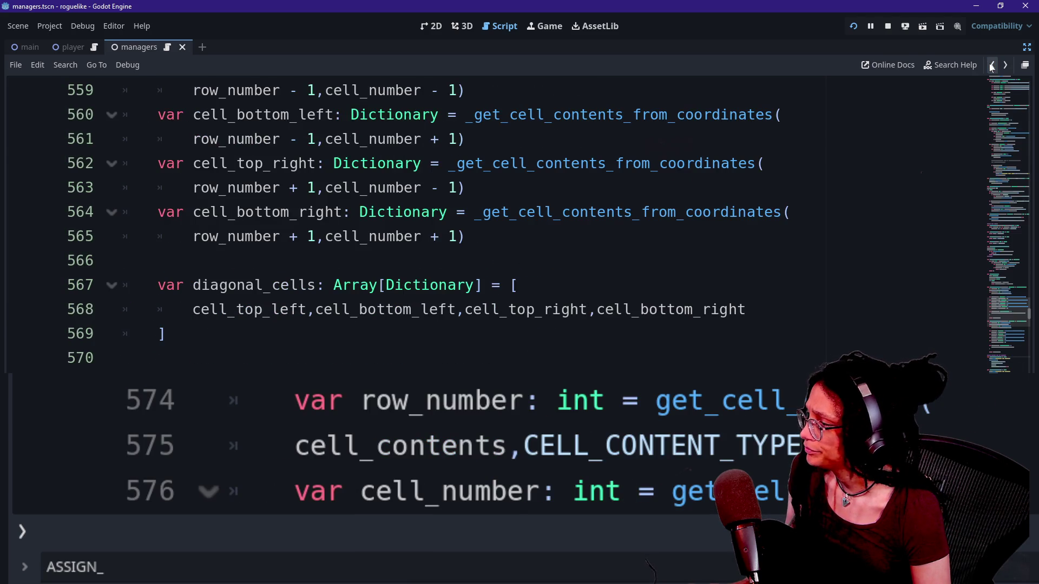
click(992, 65)
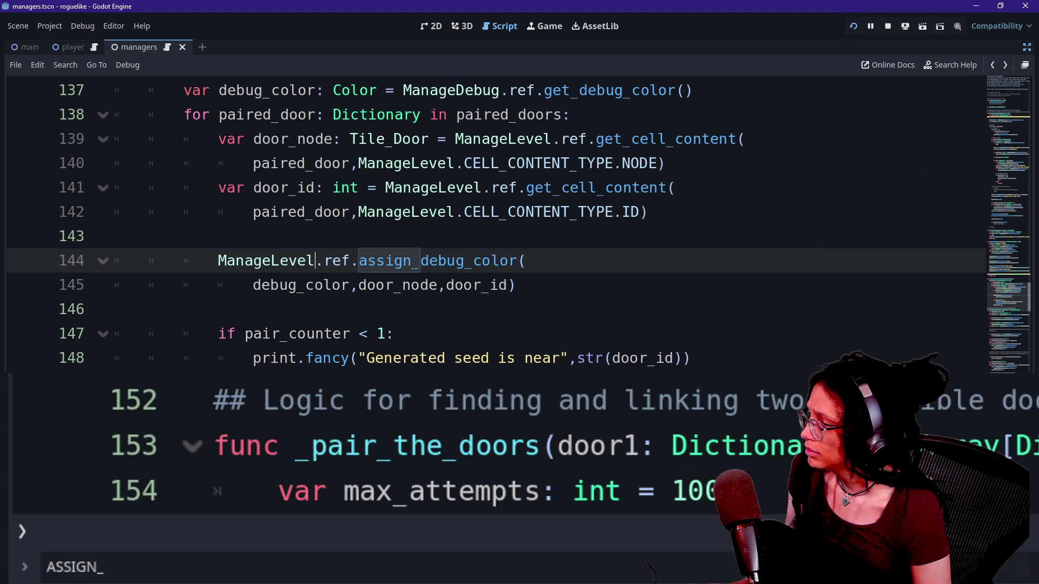
click(412, 211)
drag(404, 358, 244, 334)
scroll(487, 216, up, 1)
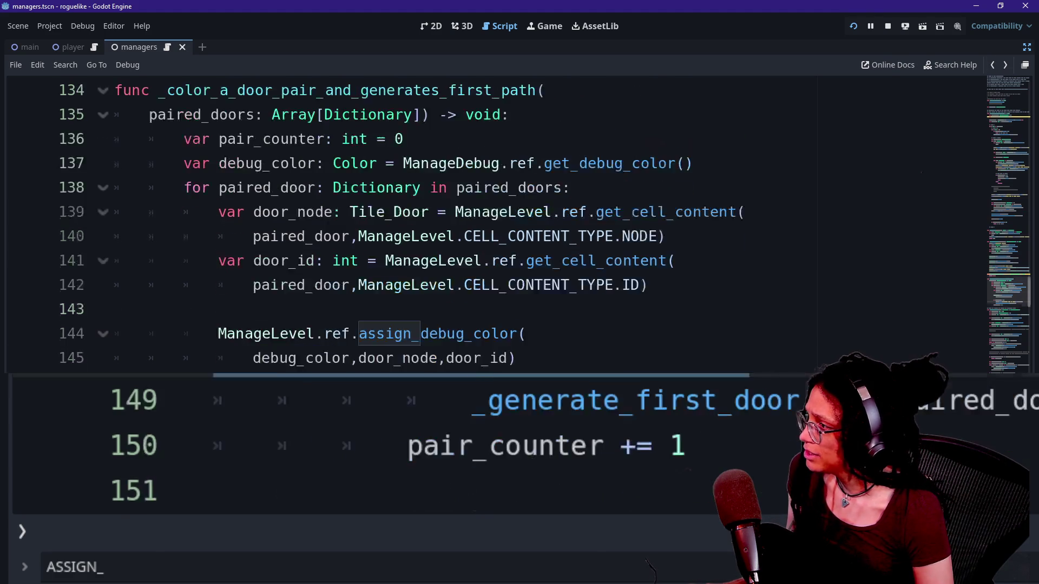
scroll(487, 216, up, 1)
- Review the pair_counter declaration and open a new line at the function's top
drag(263, 212, 580, 237)
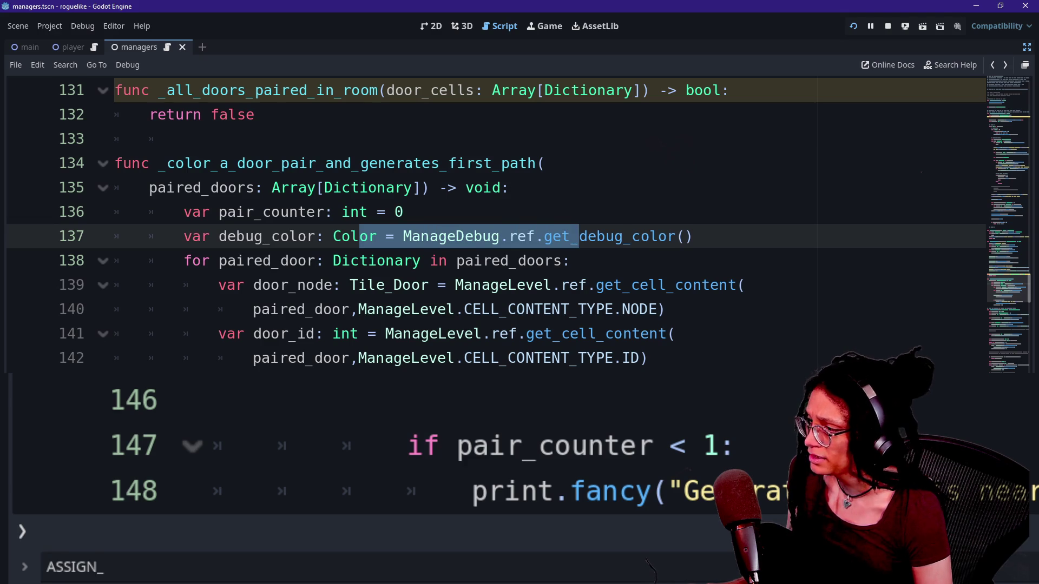
mouse_move(324, 286)
mouse_down()
mouse_move(552, 285)
mouse_move(606, 310)
mouse_up()
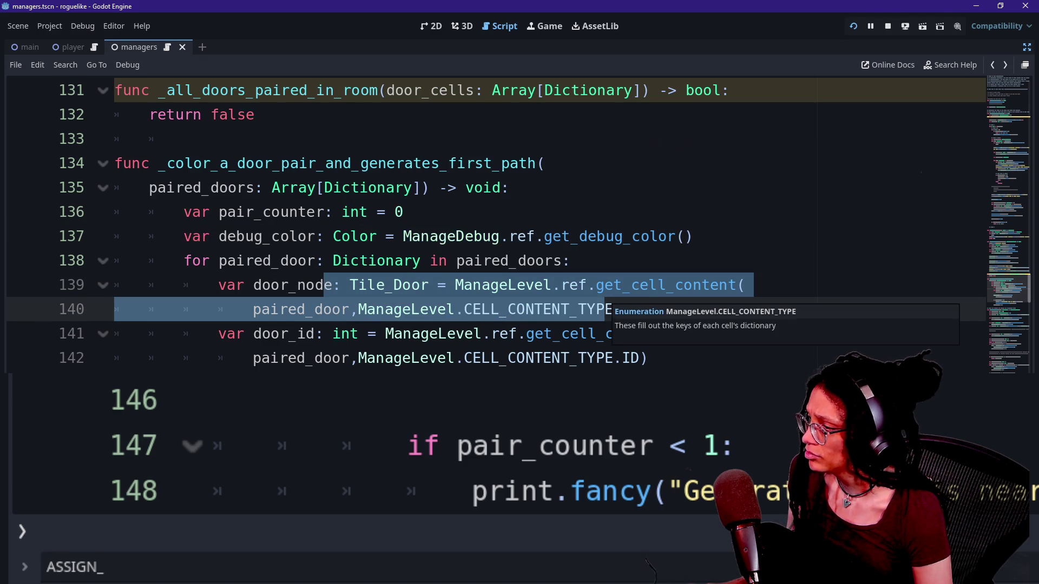
scroll(606, 309, down, 1)
scroll(606, 264, down, 2)
drag(262, 261, 115, 309)
click(115, 309)
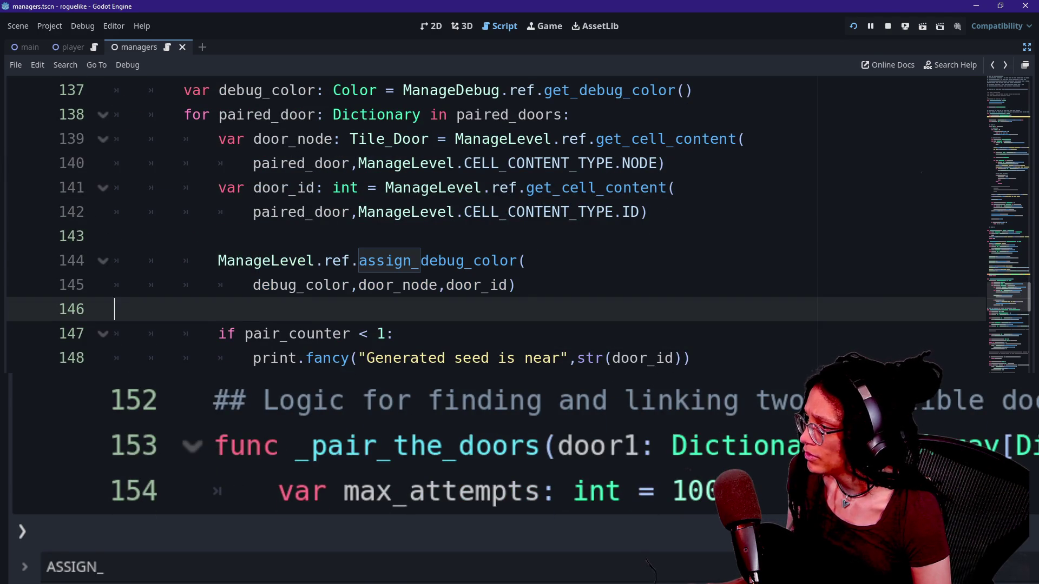
scroll(443, 265, up, 3)
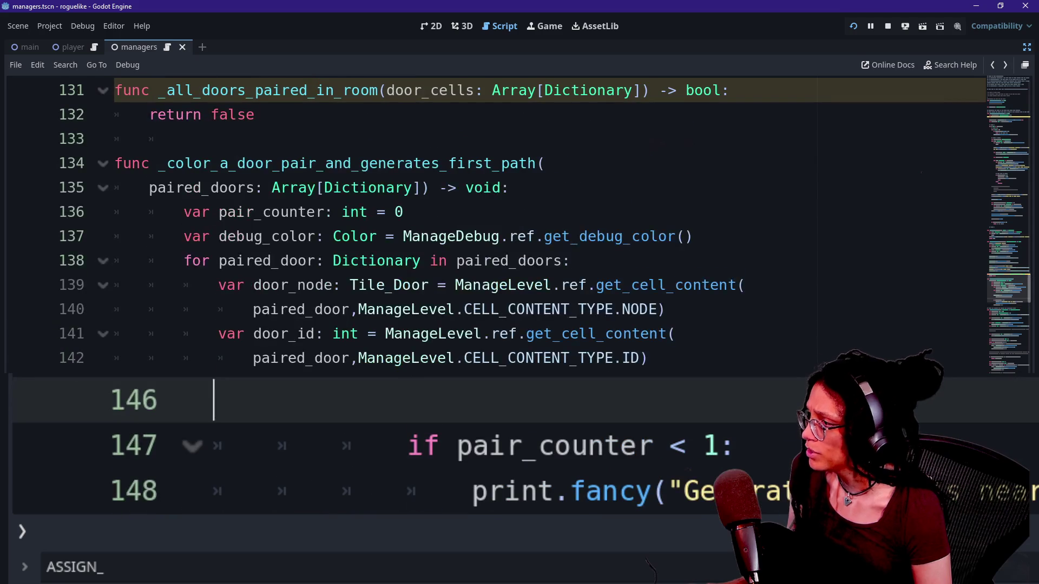
click(509, 187)
key(Return)
- Add a print.fancy("Assi") log line at the top of the colouring function
text(PRINT)
key(Return)
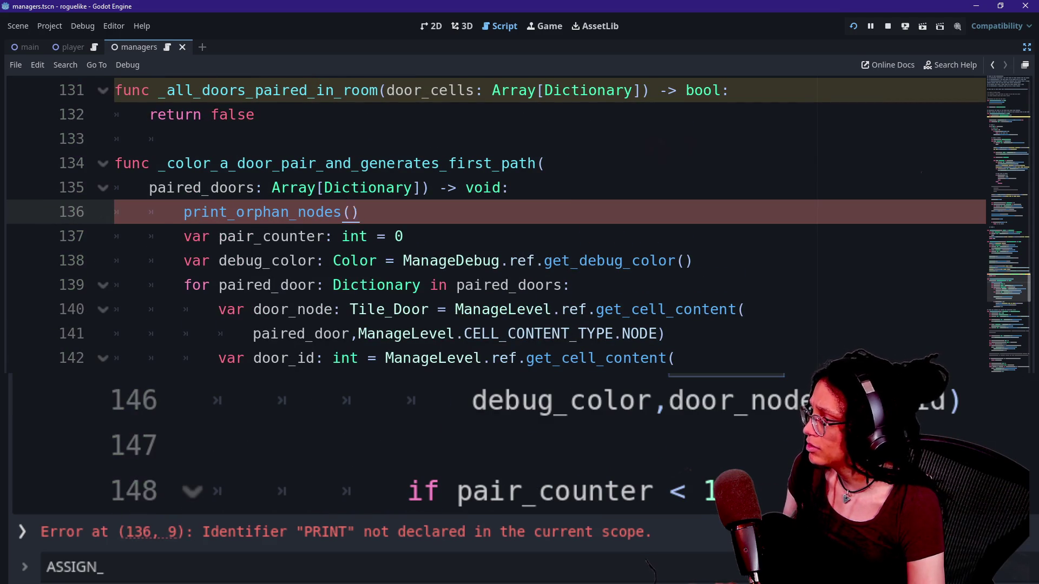
key(BackSpace)
key(BackSpace)
key(BackSpace)
key(BackSpace)
key(BackSpace)
text(.fanc)
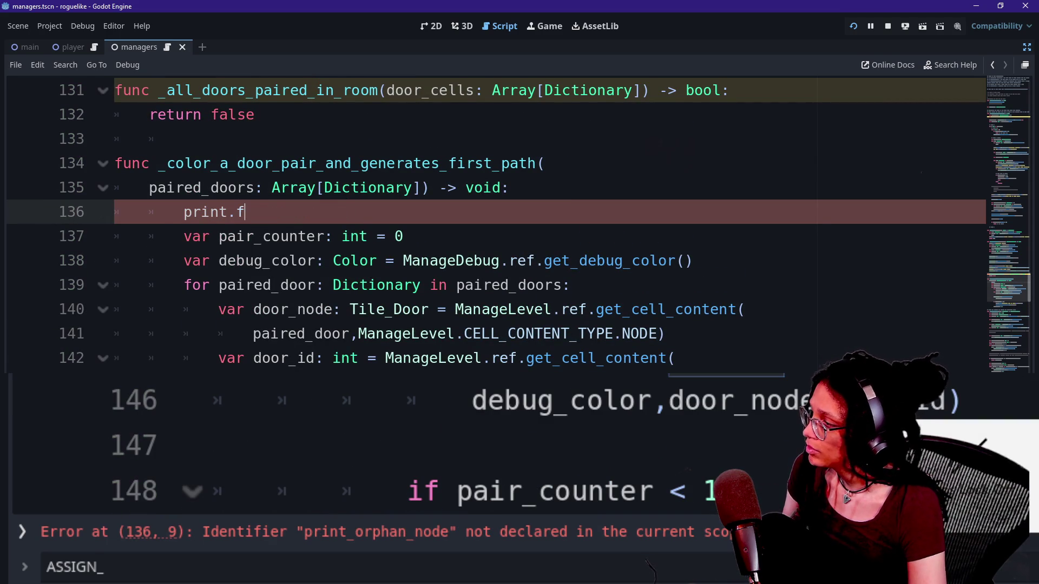
text(y("A)
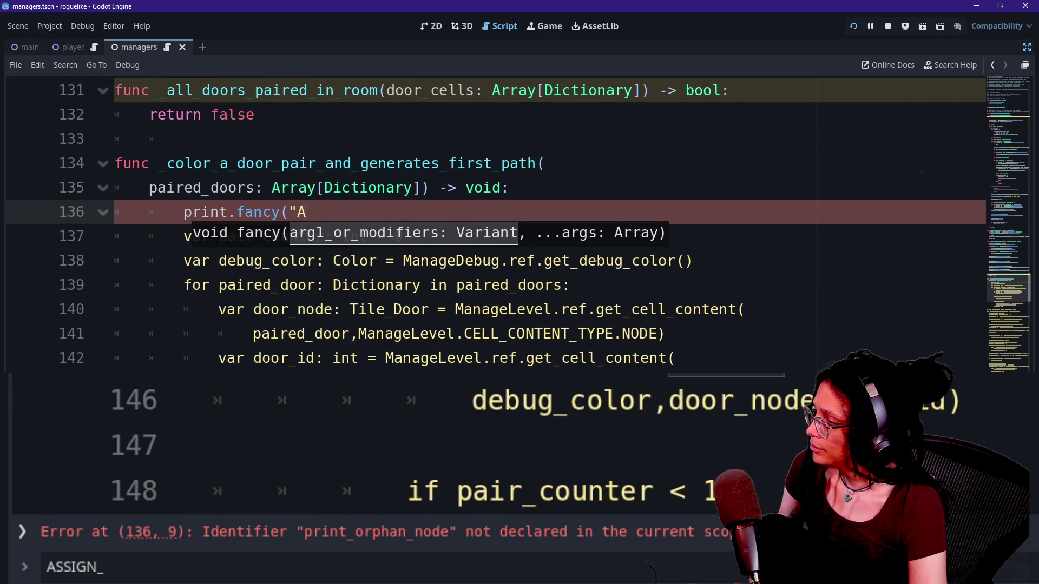
text(ssi)
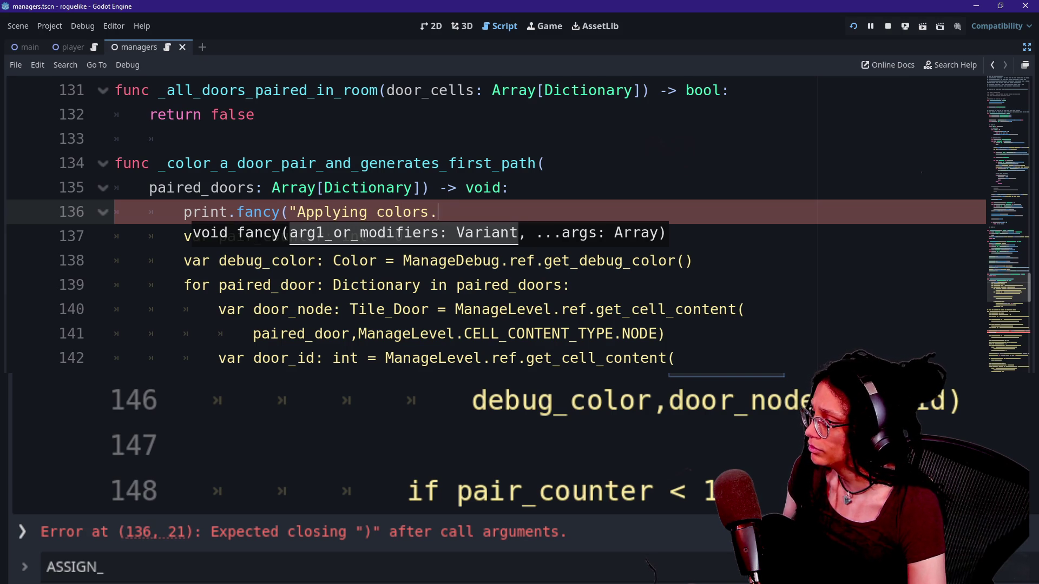
text("))
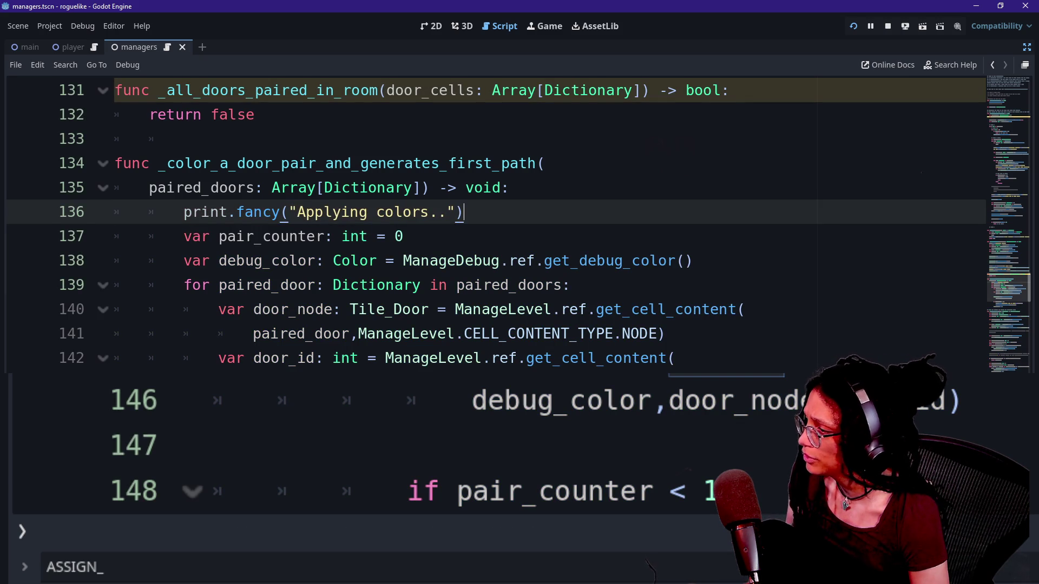
key(shift+Home)
key(shift+Home)
key(shift+Left)
- Add a blank line after the colour assignment and jump to the assign_debug_color definition
scroll(572, 318, down, 7)
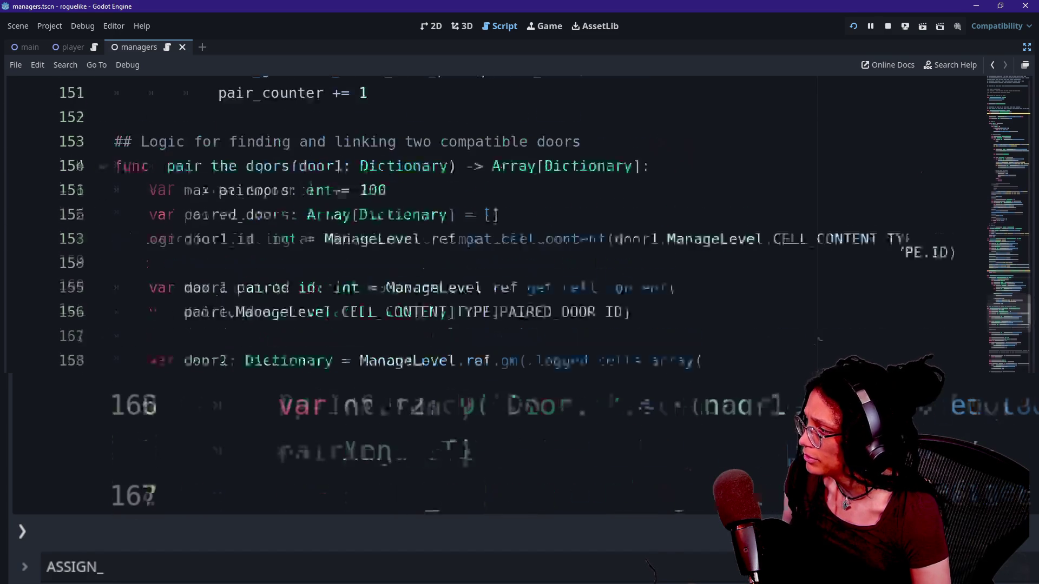
scroll(573, 319, up, 6)
click(621, 260)
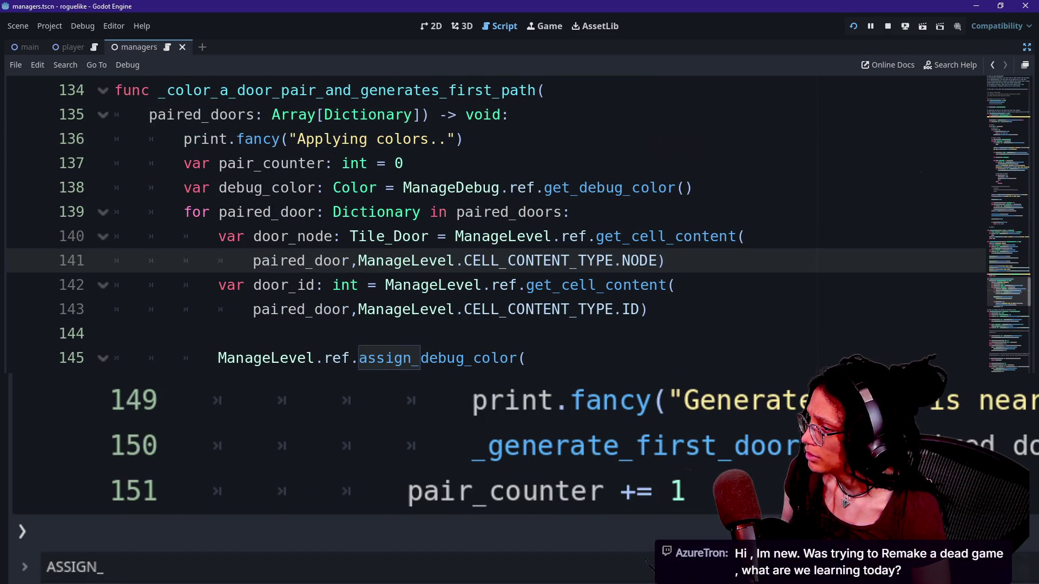
click(649, 309)
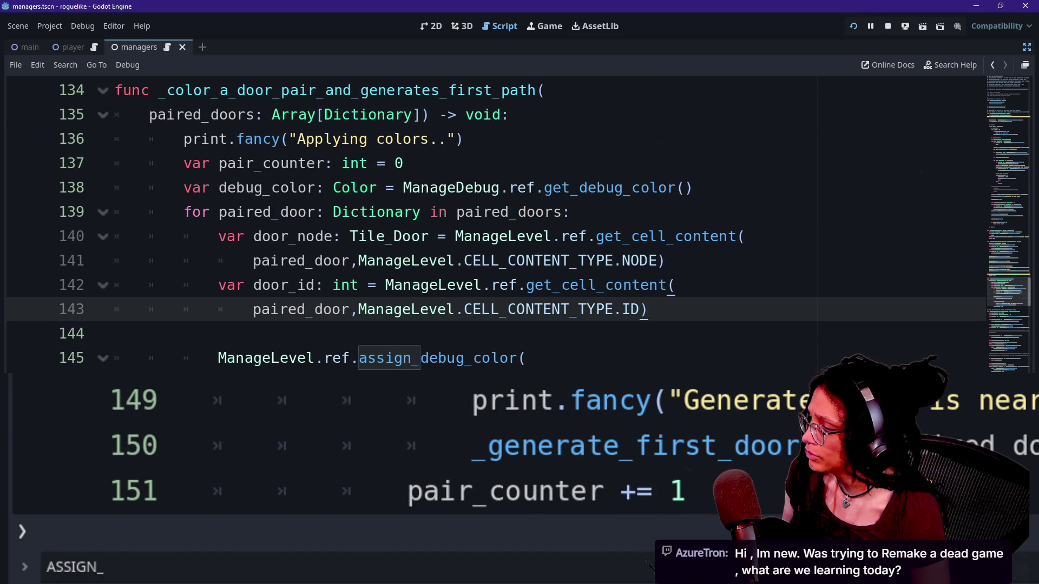
key(Down)
key(Down)
key(Down)
key(Return)
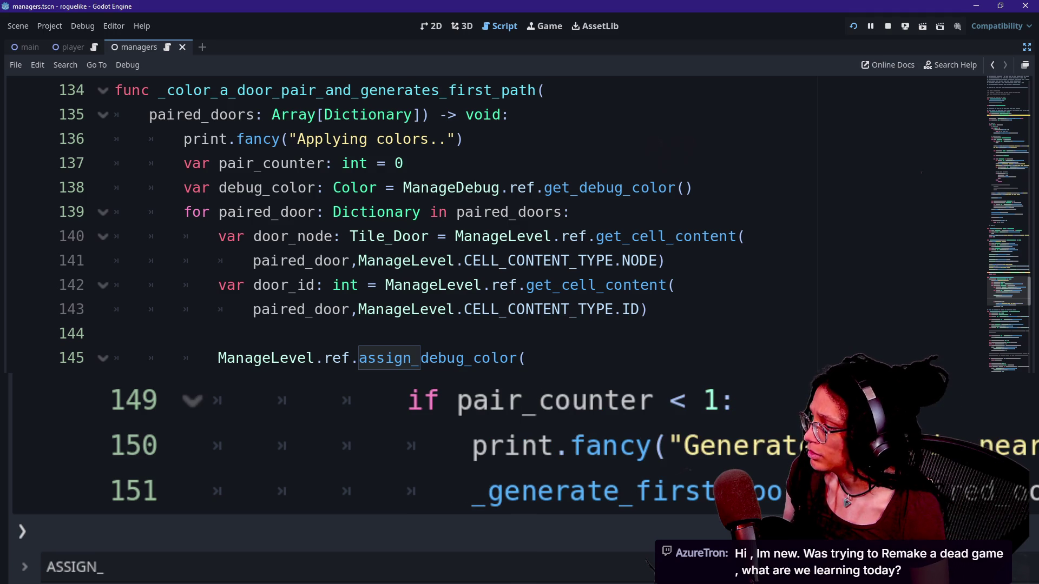
key(F3)
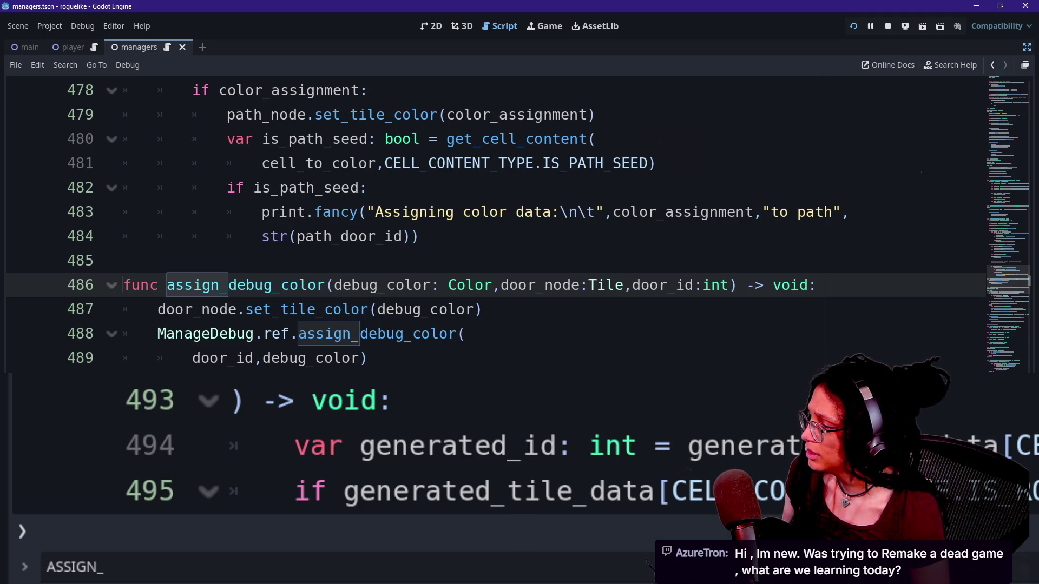
click(482, 309)
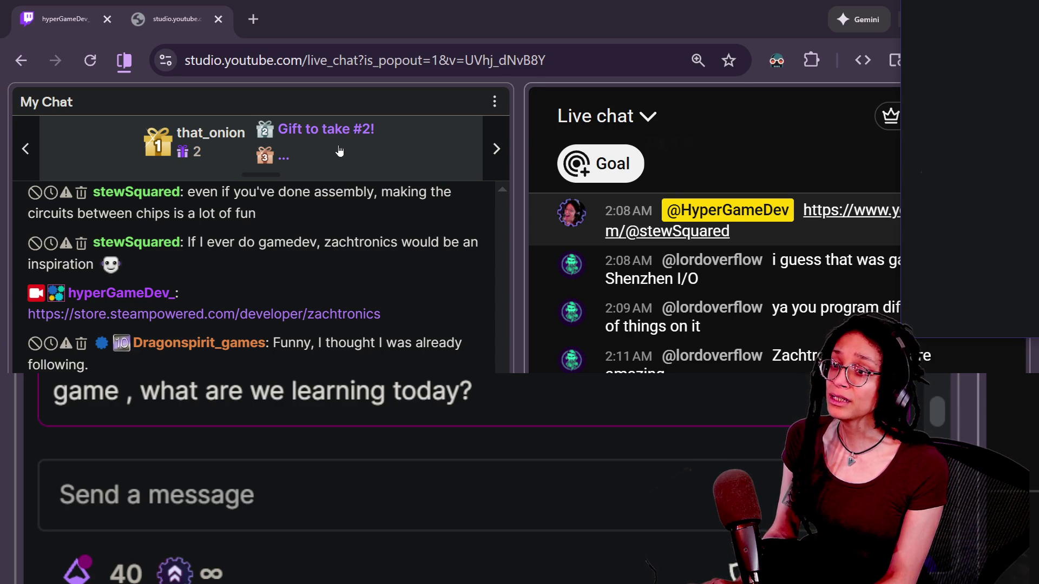
- Switch to Chrome and show the itch.io gamelike-jam-007 page with 149 joined and 5 entries
key(alt+Tab)
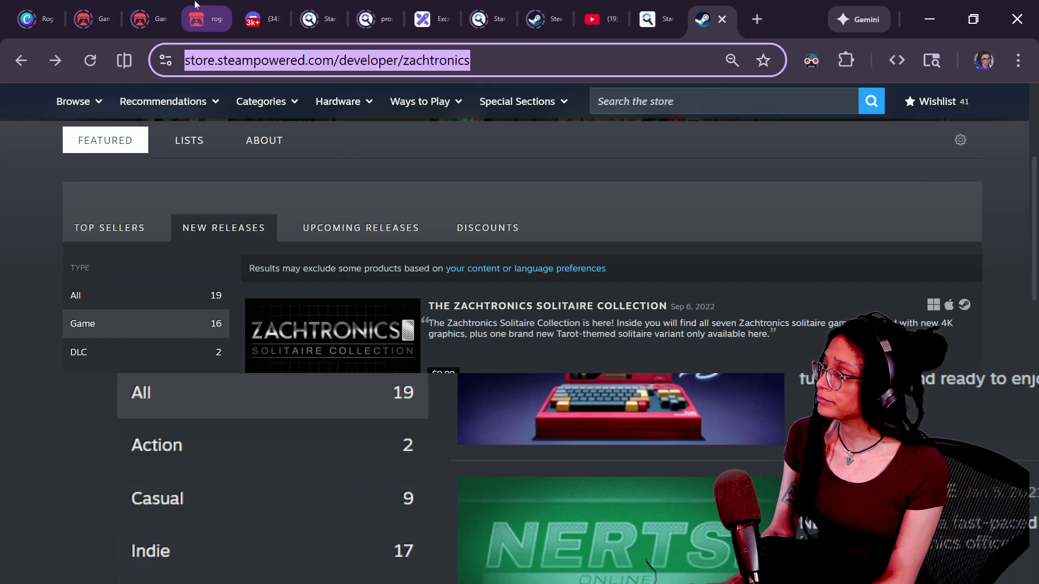
click(145, 17)
click(112, 5)
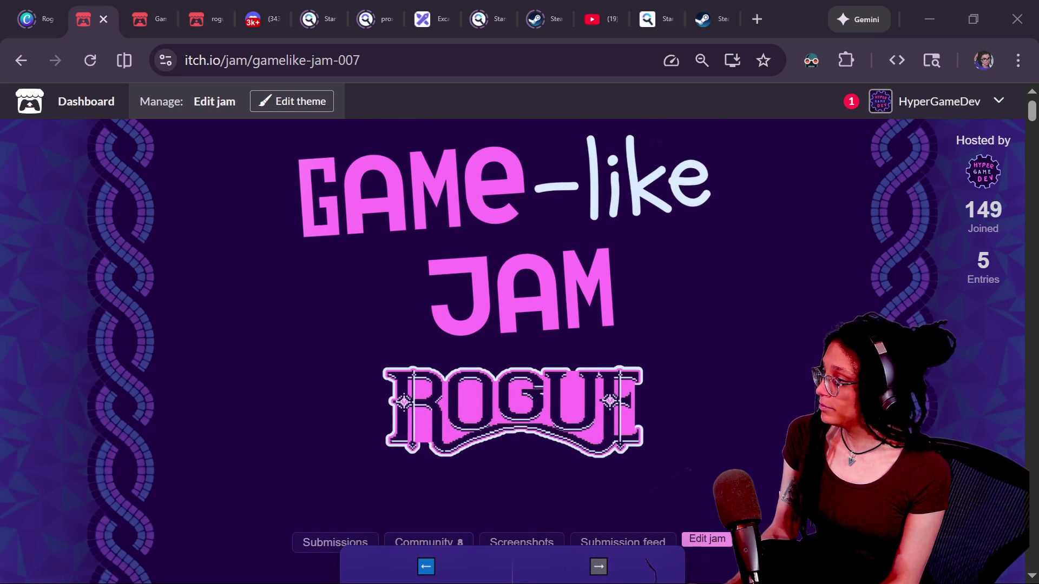
- Paste the gamelike-jam-007 page link into the stream chat and send it
scroll(780, 494, down, 5)
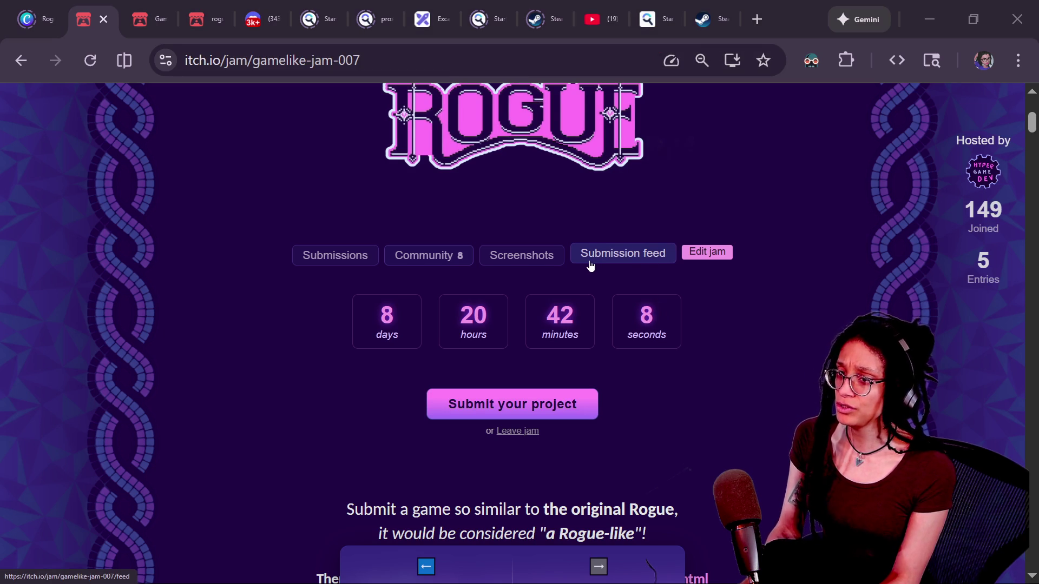
key(alt+Tab)
click(162, 506)
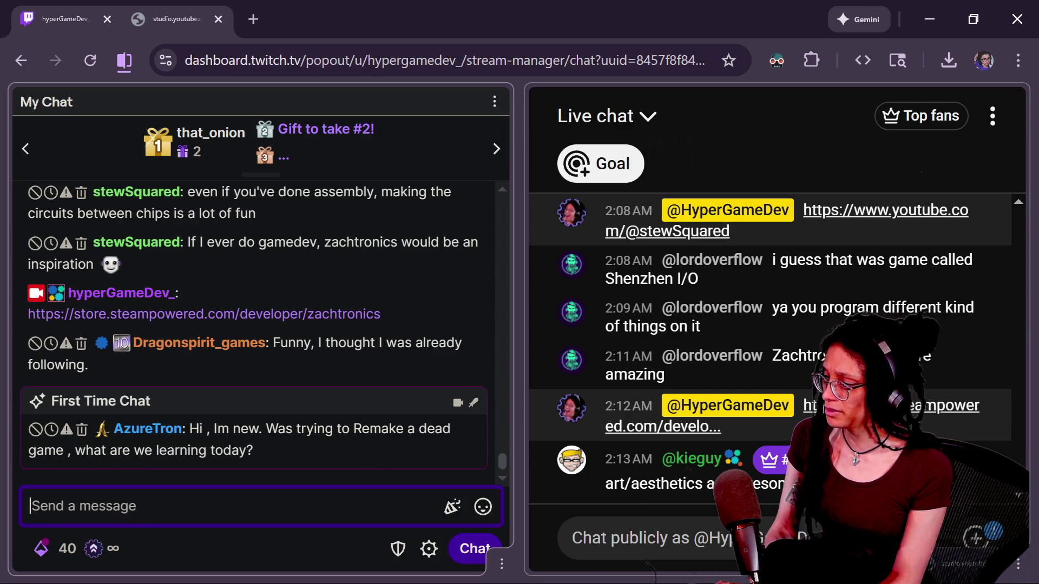
text(https://itch.io/jam/gamelike-jam-007)
key(Return)
- Back on the jam page, scroll down and start the embedded Rogue theme game
key(alt+Tab)
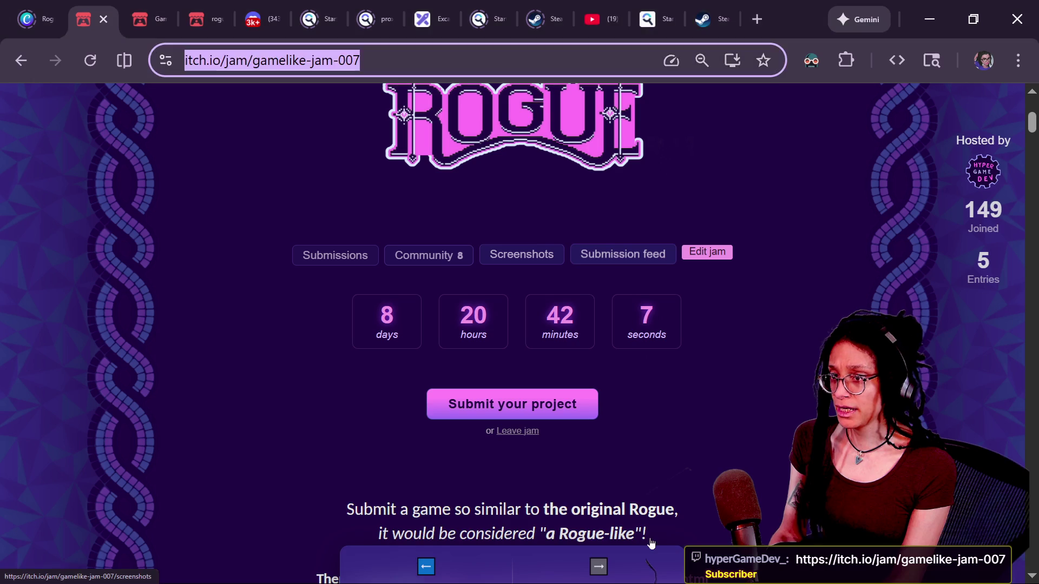
scroll(615, 434, down, 5)
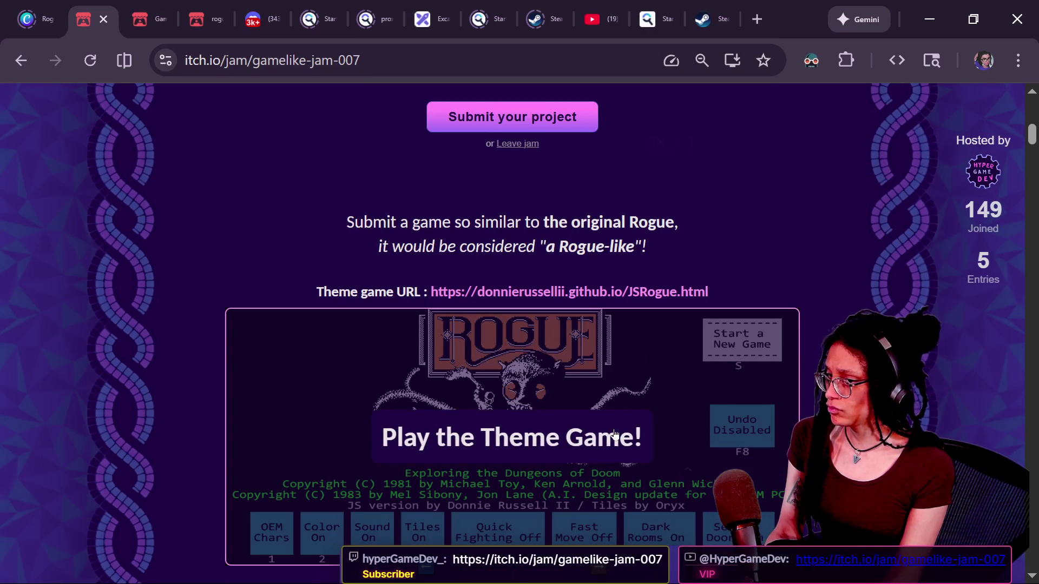
click(722, 332)
- Start the embedded Rogue theme game, entering a character name and favourite fruit
click(735, 349)
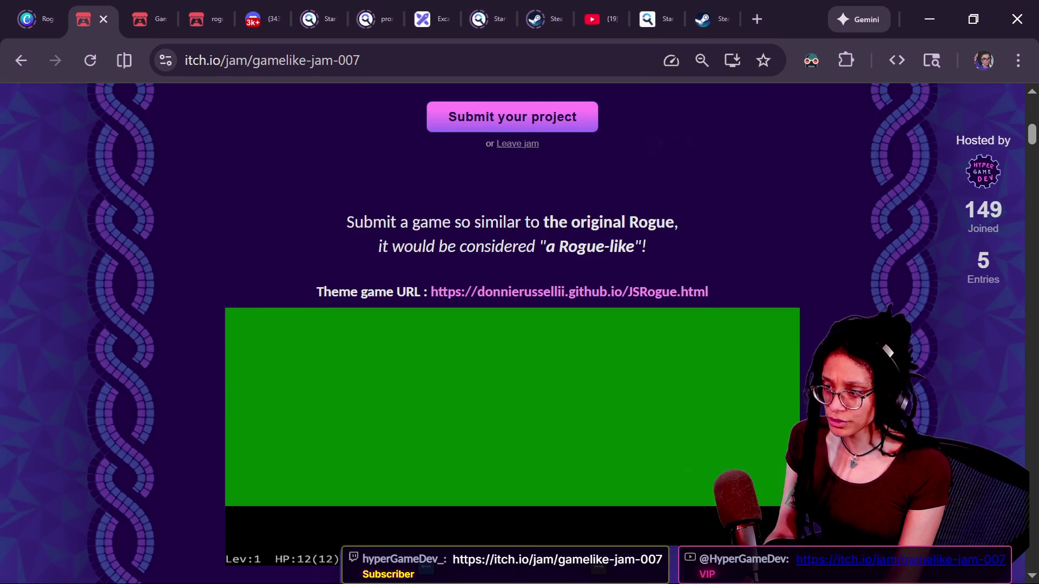
scroll(537, 343, down, 2)
text(sar)
key(Return)
text(fw)
key(Return)
- Kill the rat, grab the gold, and follow the corridors through the right-hand room to the room below
key(Left)
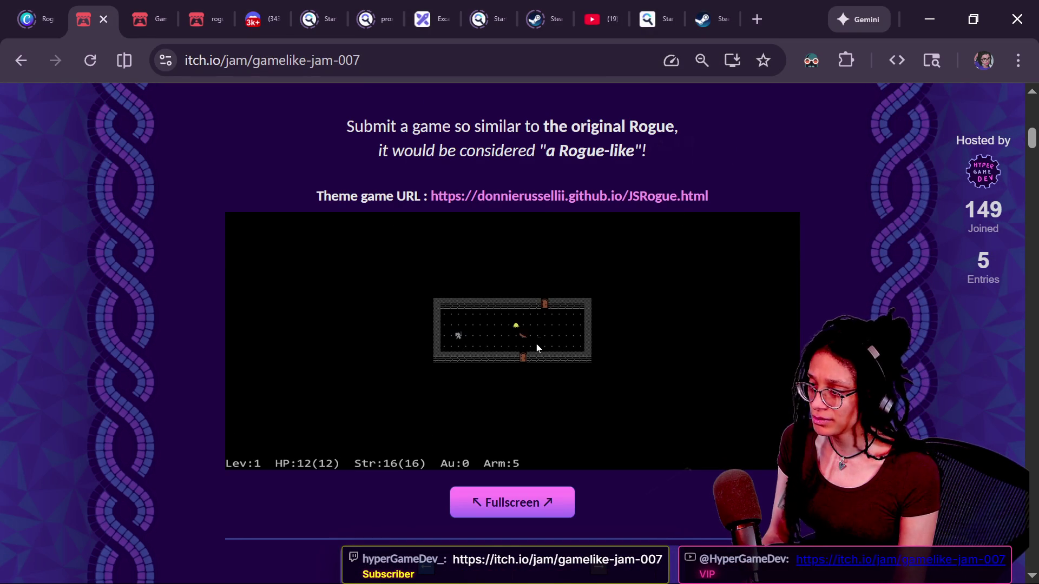
key(Right)
key(Right)
key(Right)
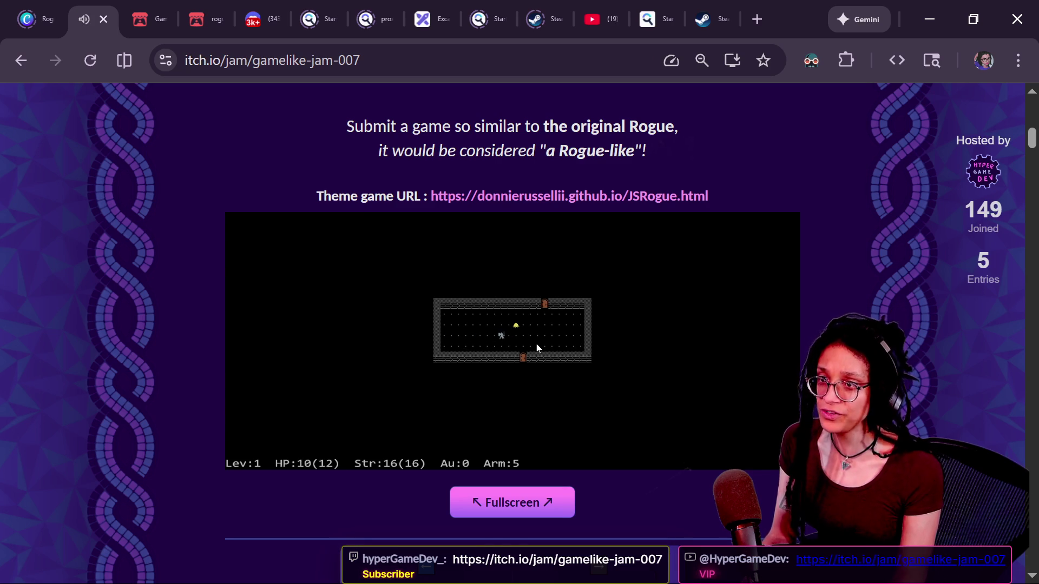
key(Up)
key(Right)
key(Right)
key(Right)
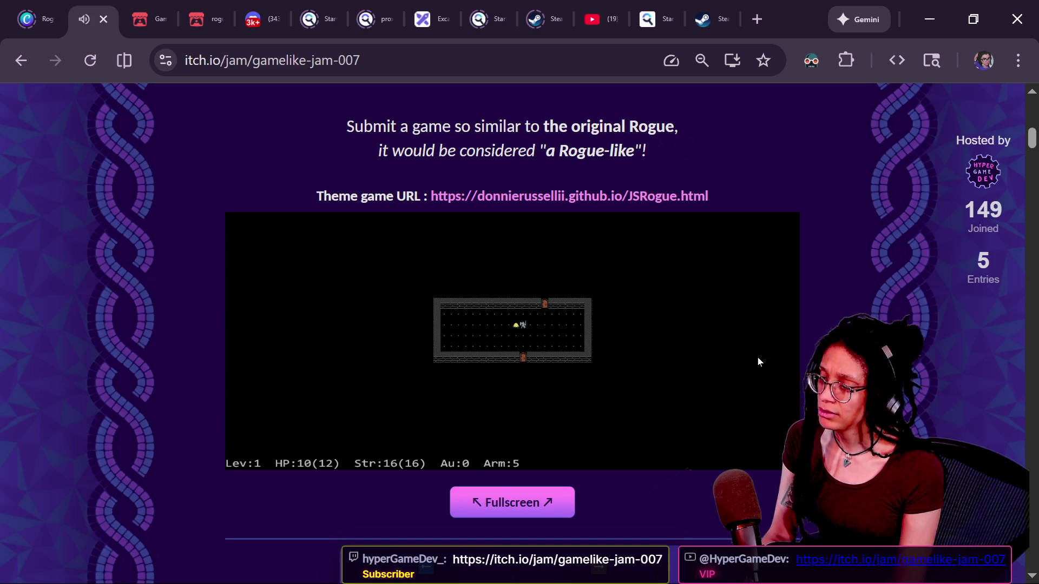
key(Right)
key(Right)
key(Up)
key(Up)
key(Up)
key(Left)
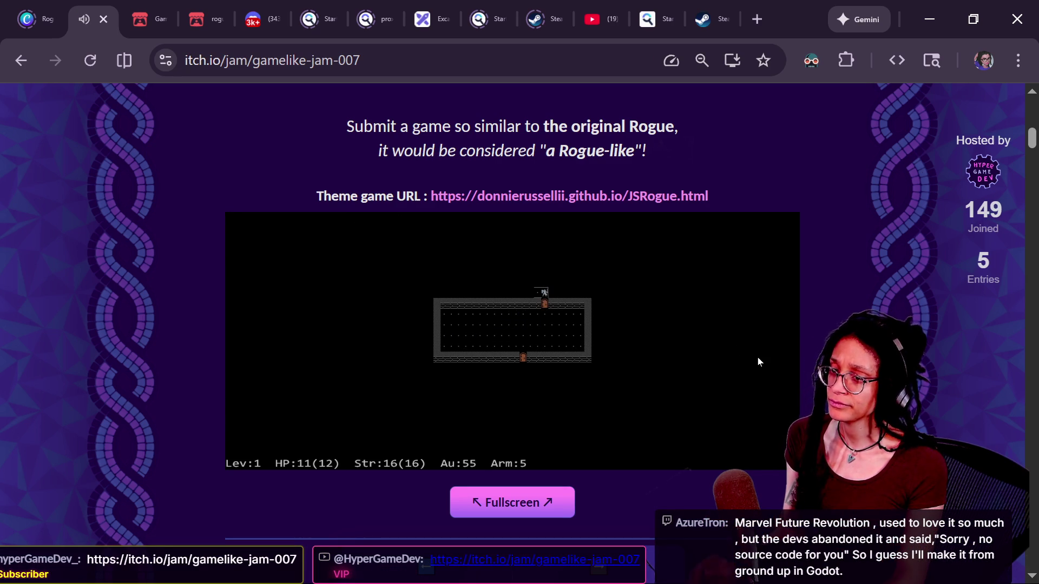
key(Left)
key(Left)
key(Left)
key(Up)
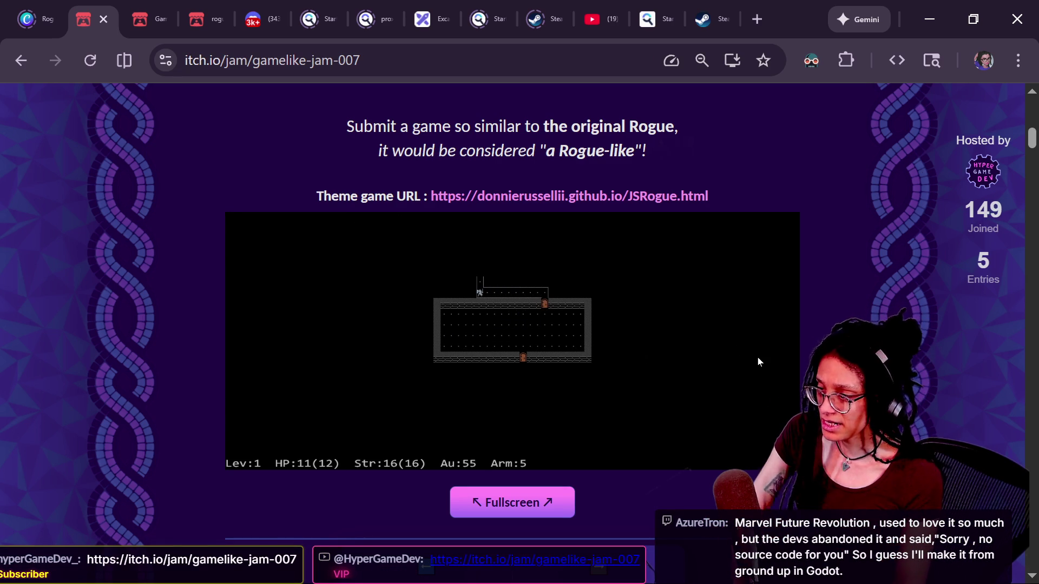
key(Up)
key(Right)
key(Right)
key(Right)
key(Up)
key(Right)
key(Right)
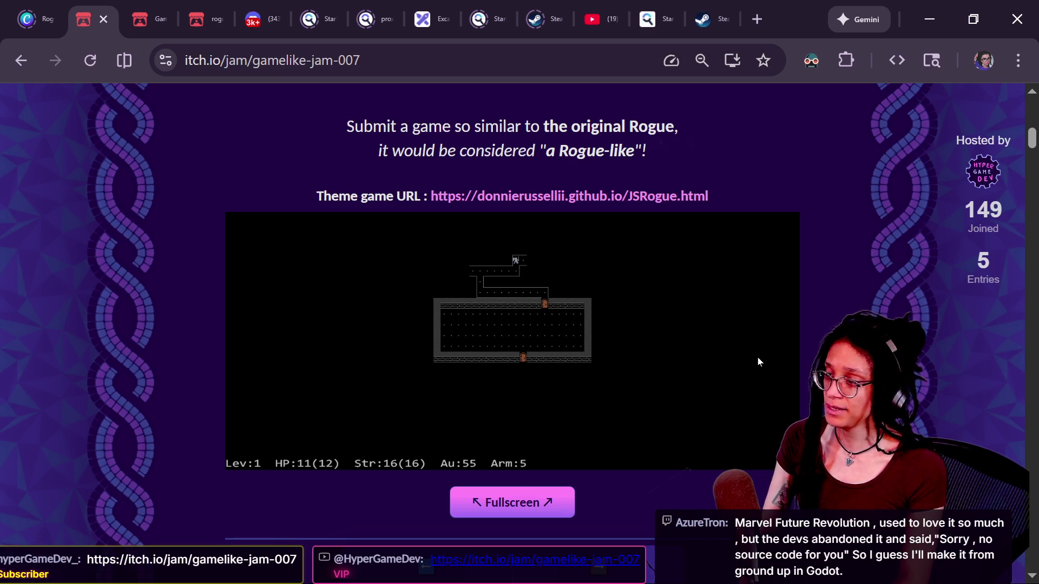
key(Right)
key(Right)
key(Right)
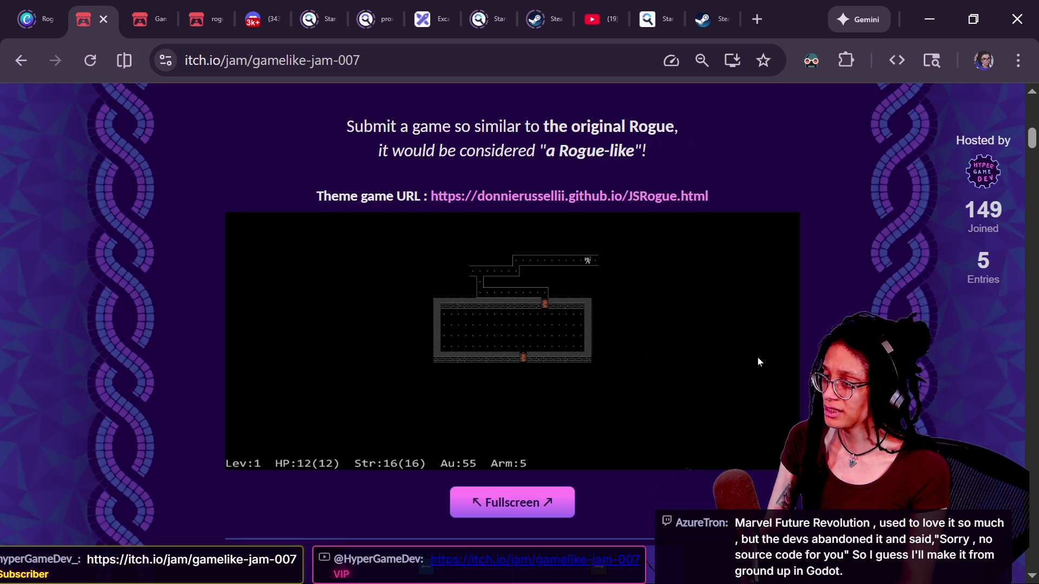
key(Right)
key(Right)
key(Right)
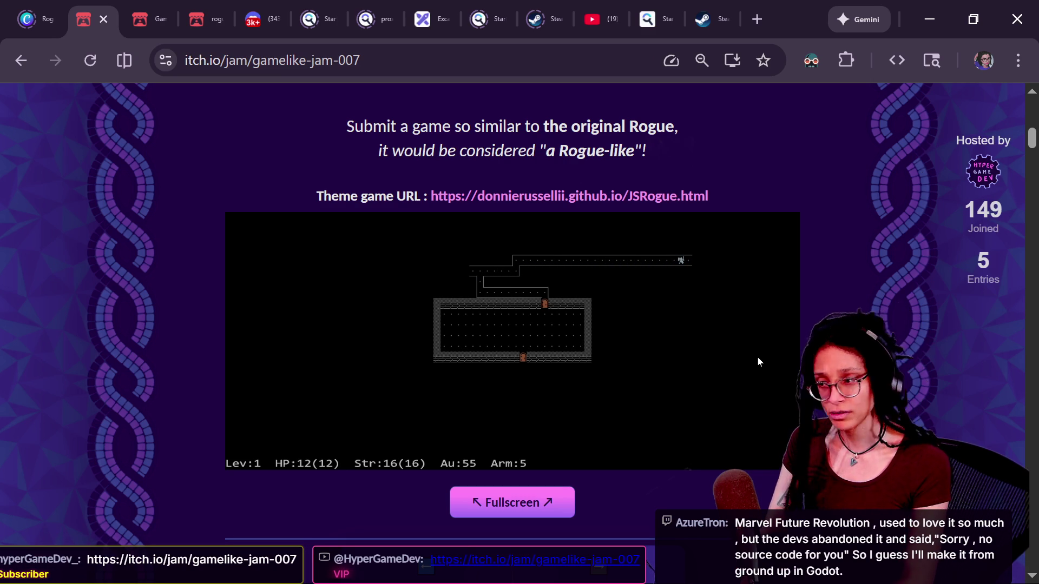
key(Right)
key(Right)
key(Right)
key(Down)
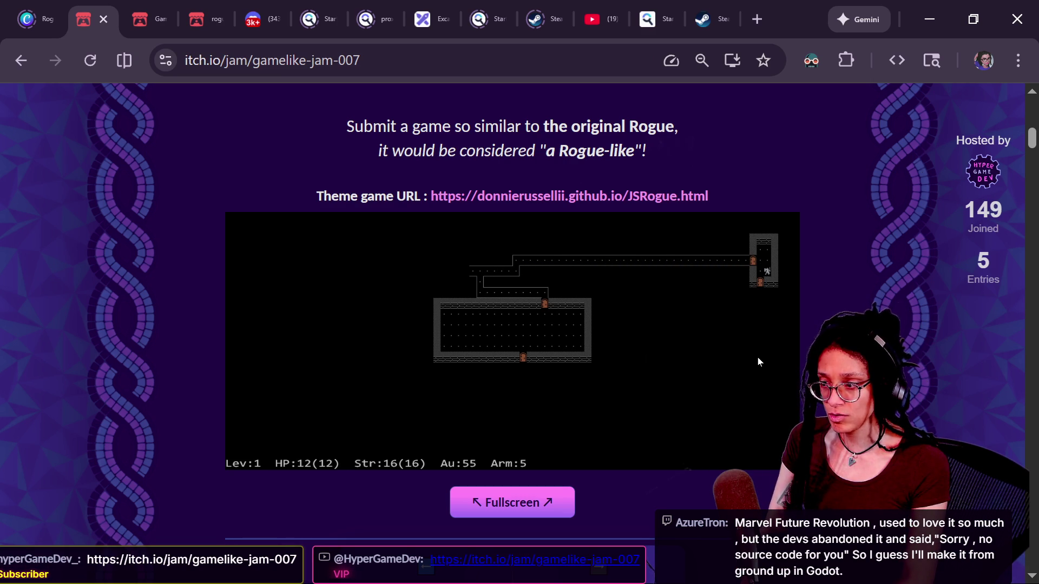
key(Down)
key(Down)
key(Down)
key(Left)
key(Down)
key(Down)
key(Down)
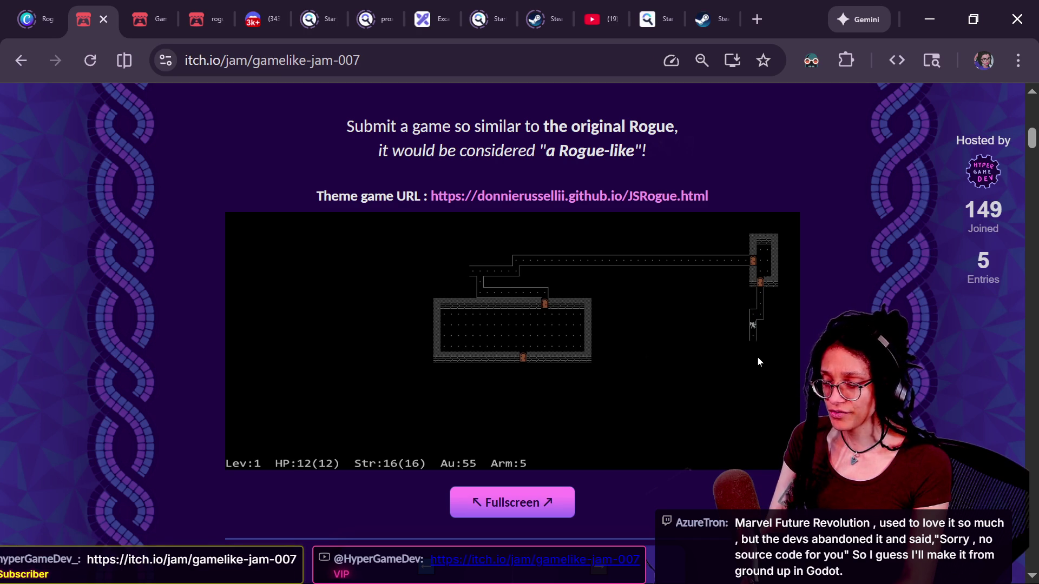
key(Down)
key(Down)
key(Down)
key(Left)
key(Left)
key(Left)
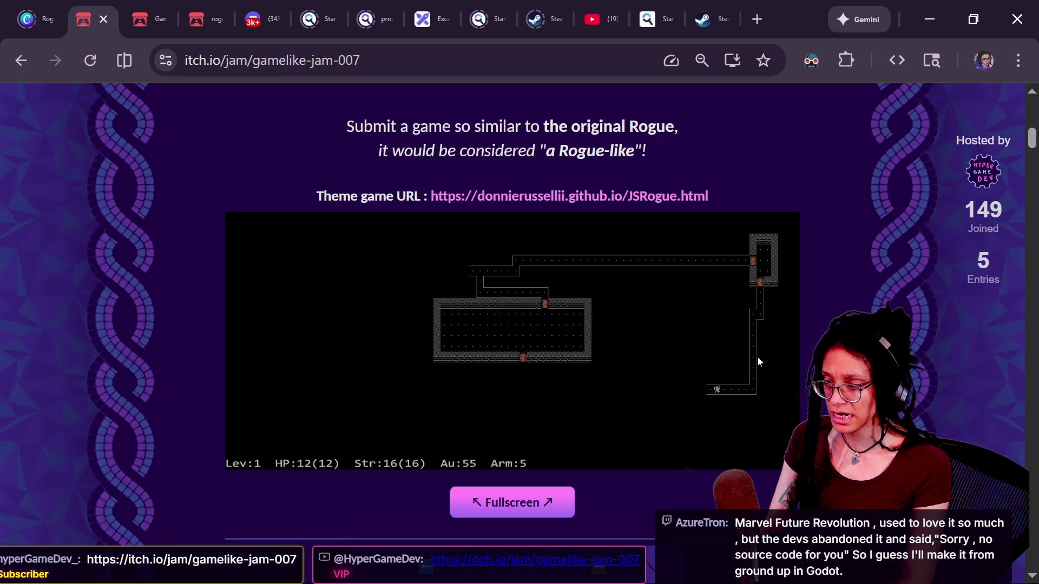
key(Left)
key(Left)
key(Left)
key(Down)
key(Down)
key(Left)
key(Left)
key(Down)
key(Left)
key(Left)
key(Left)
key(Down)
key(Left)
key(Left)
key(Left)
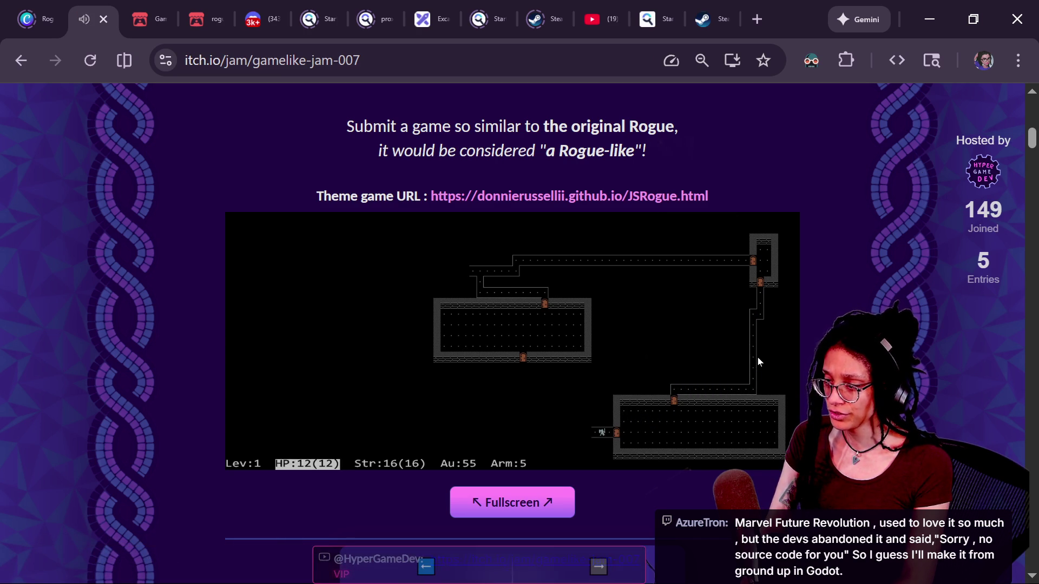
key(Left)
key(Left)
key(Left)
- Defeat the ice monster, collect that room's gold, and explore the corridor to the upper room
key(Left)
key(Left)
key(Left)
key(Left)
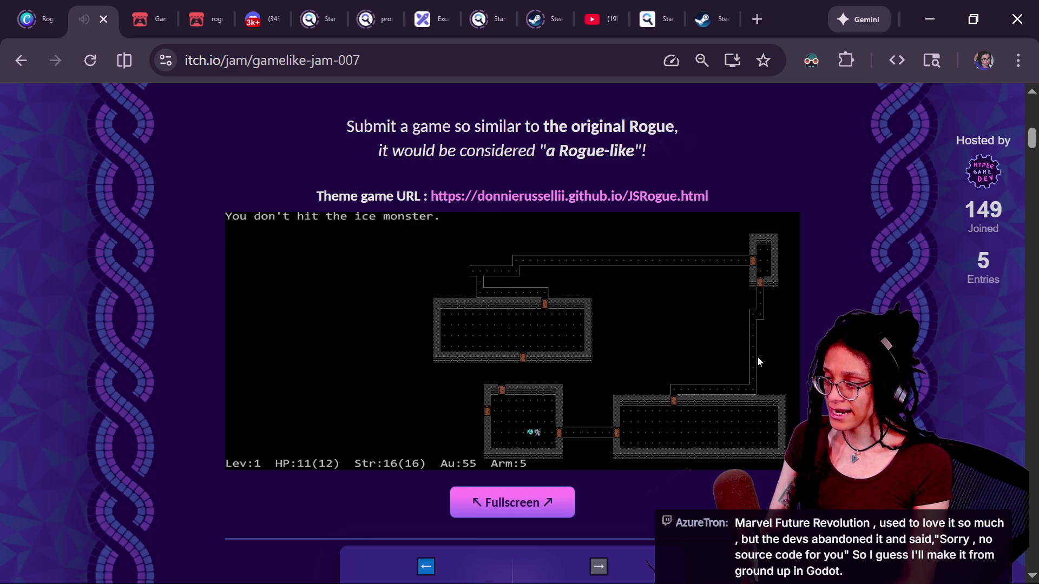
key(Left)
key(space)
key(Left)
key(Left)
key(Left)
key(Up)
key(Left)
key(Up)
key(Up)
key(Left)
key(Up)
key(Up)
key(Right)
key(Right)
key(Up)
key(Up)
key(Down)
key(Down)
key(Left)
key(Down)
key(Down)
key(Left)
key(Left)
key(Left)
key(Left)
key(Left)
key(Down)
key(Left)
key(Left)
key(Left)
key(Left)
key(Left)
key(Left)
key(Left)
key(Left)
key(Left)
key(Left)
key(Left)
key(Up)
key(Left)
key(Left)
key(Left)
key(Up)
key(Up)
key(Up)
- Beat the hobgoblin to reach Apprentice rank, then cross the upper-left room and follow the corridors beyond
key(Up)
key(Up)
key(Up)
key(Up)
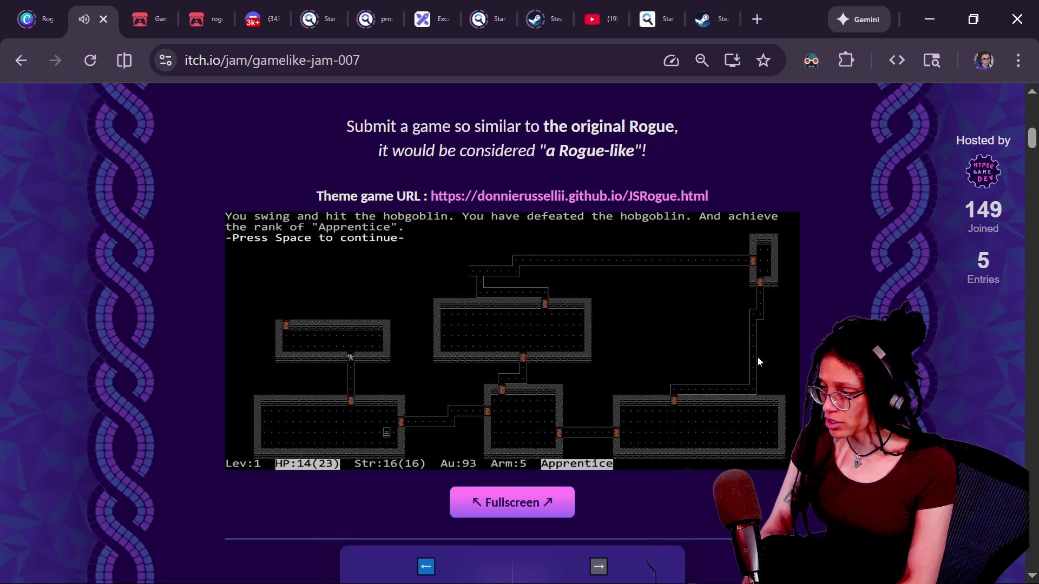
key(space)
key(Up)
key(Up)
key(Left)
key(Left)
key(Left)
key(Left)
key(Left)
key(Left)
key(Left)
key(Left)
key(Up)
key(Up)
key(Up)
key(Left)
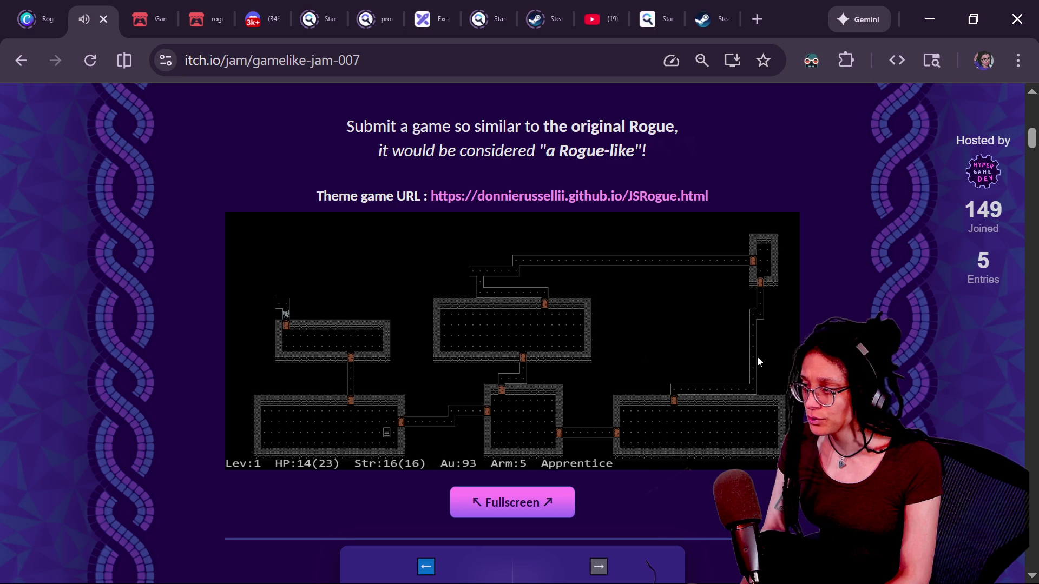
key(Left)
key(Up)
key(Up)
key(Up)
key(Right)
key(Right)
key(Right)
key(Right)
key(Right)
key(Right)
key(Right)
key(Right)
key(Right)
key(Right)
key(Right)
key(Up)
key(Right)
key(Right)
key(Right)
key(Right)
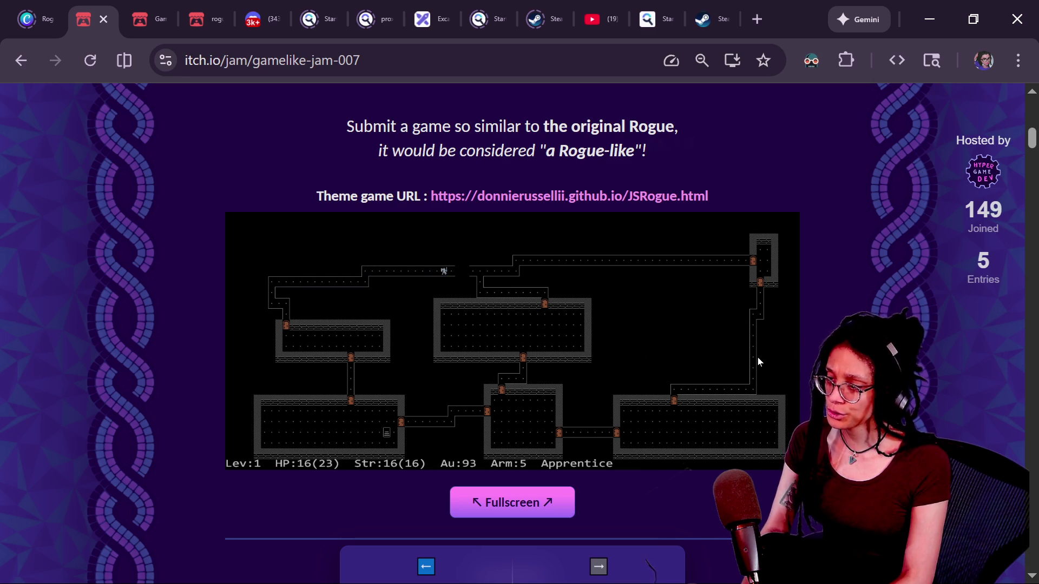
key(Right)
key(Right)
key(Down)
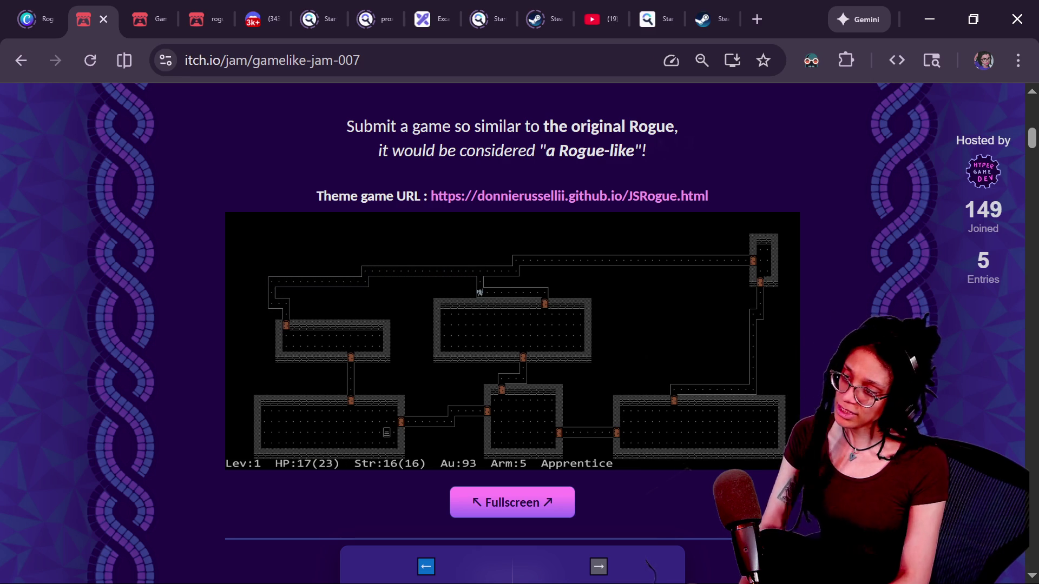
key(Down)
key(Right)
key(Right)
key(Right)
key(Right)
key(Down)
key(Down)
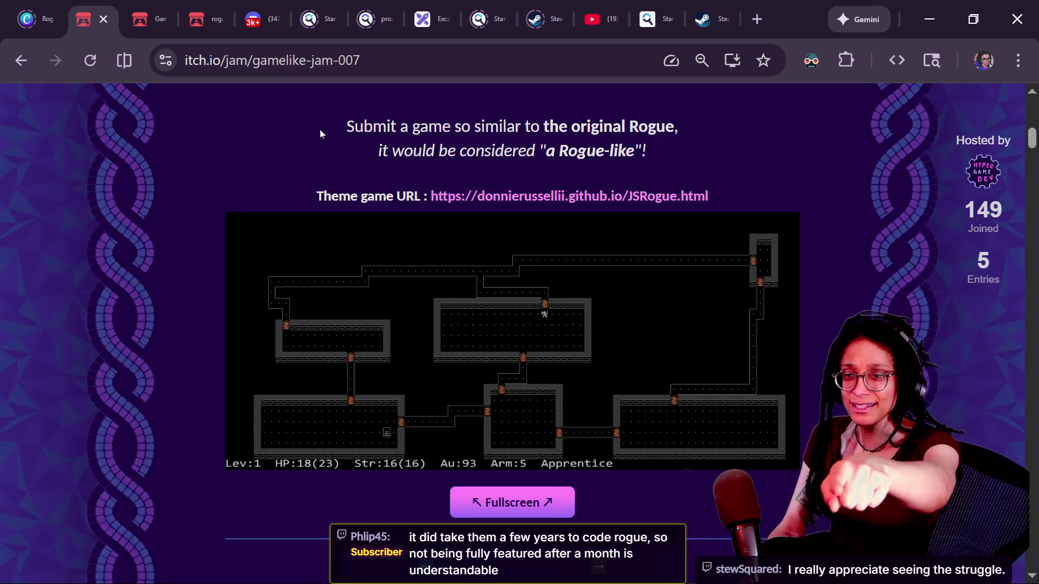
- Try the q item command, which the game rejects for lack of a suitable item
key(q)
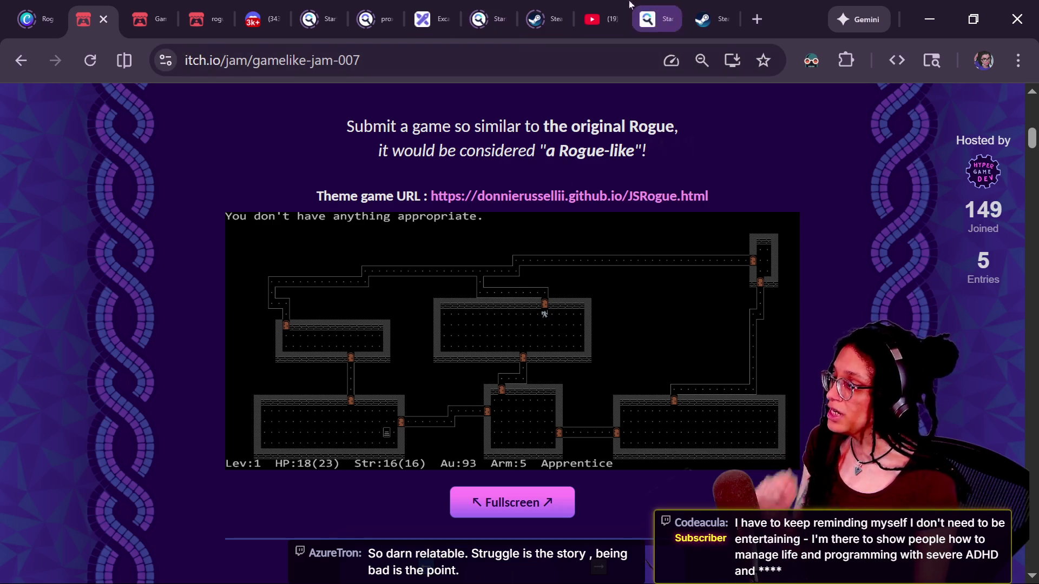
- From the live chat, open a chatter's profile card and visit their channel page
key(alt+Tab)
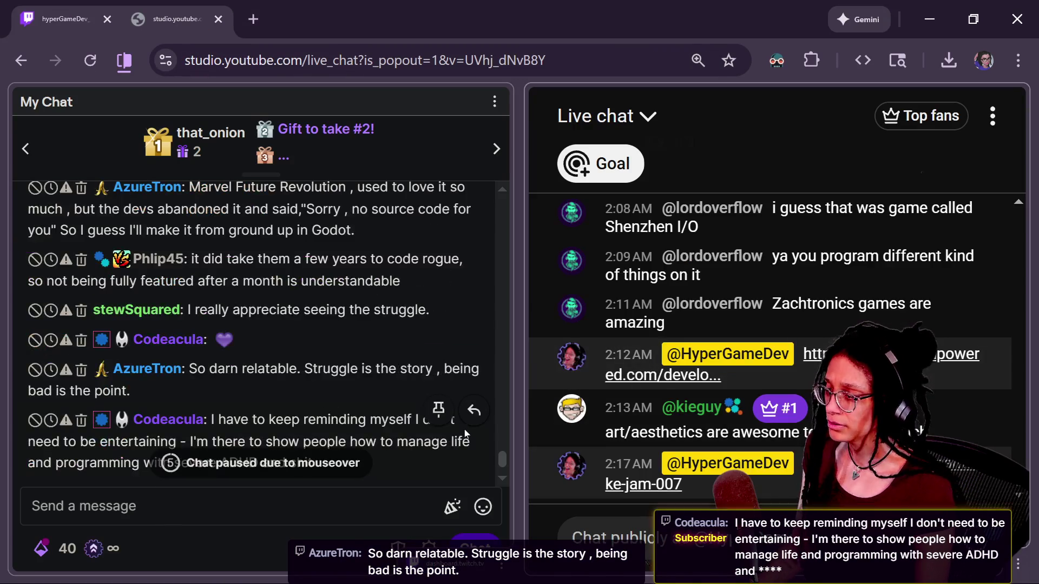
click(169, 419)
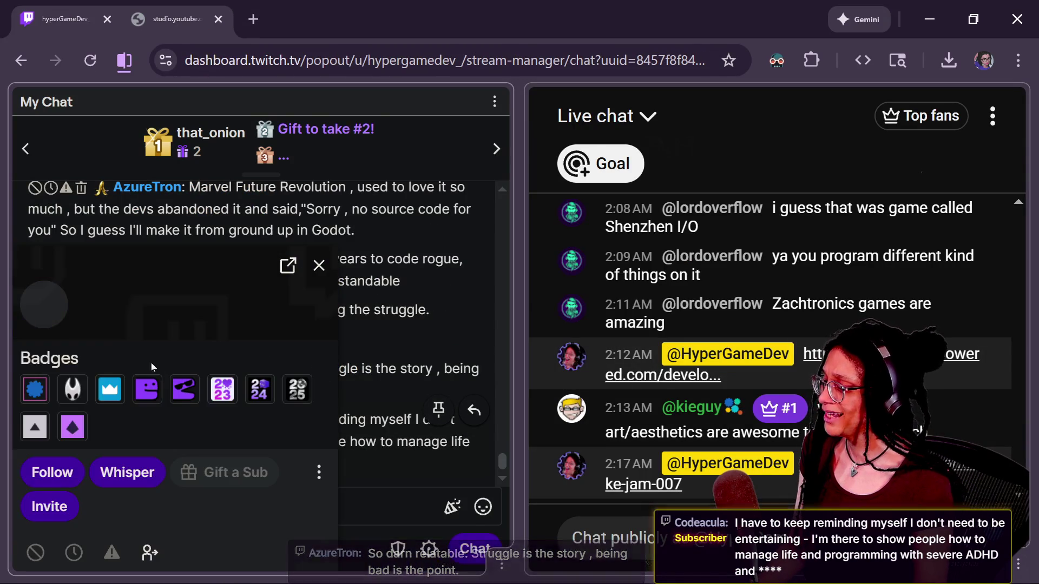
click(127, 211)
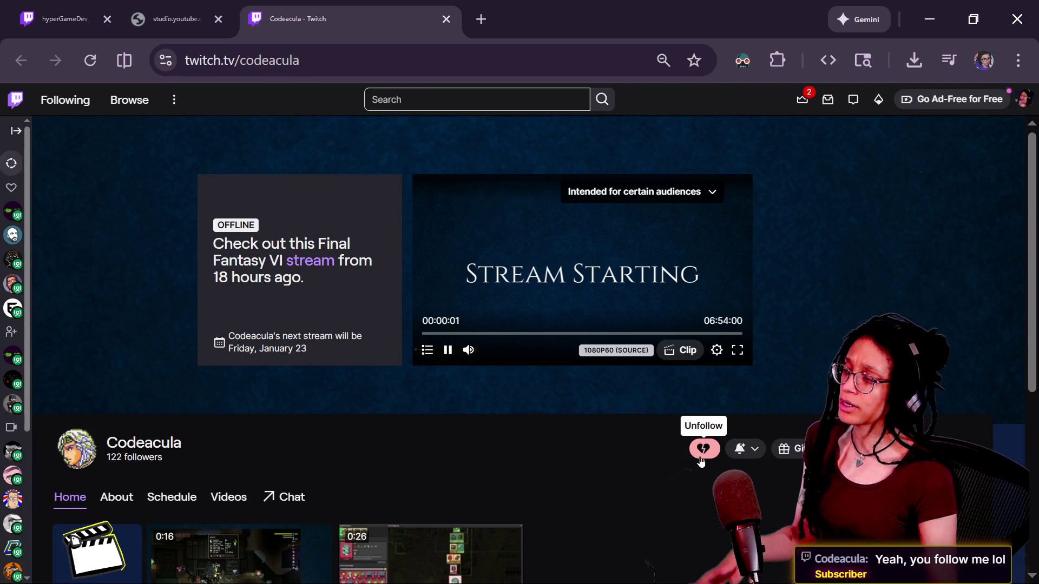
- Pick a notification option for that channel, then close its page
click(752, 448)
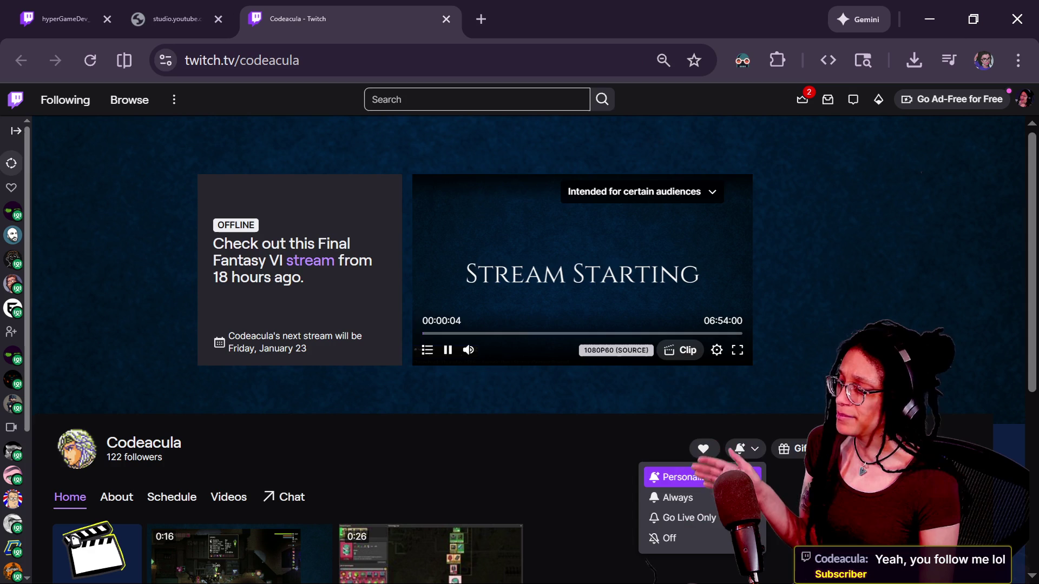
click(681, 497)
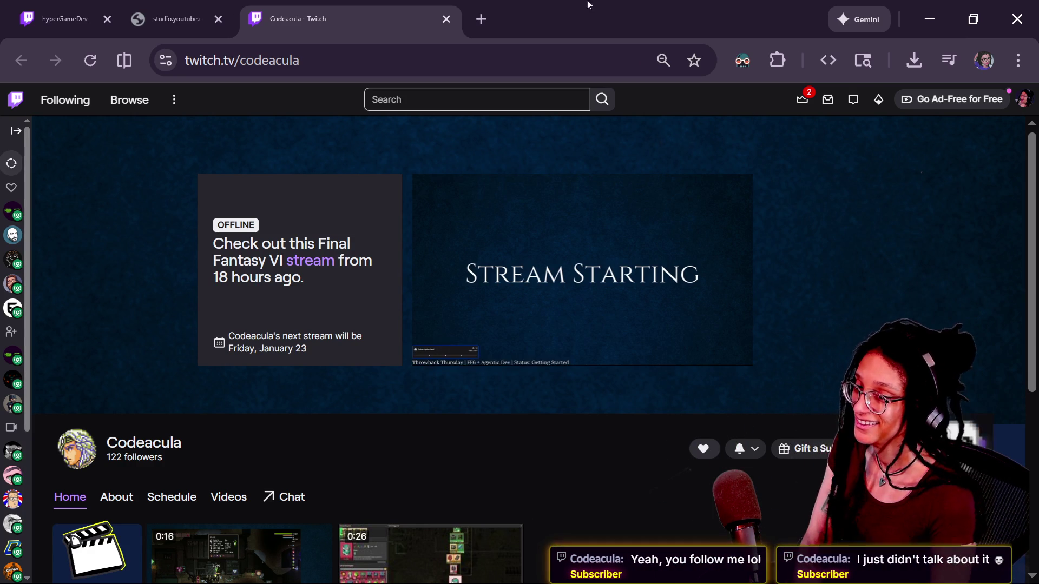
click(446, 19)
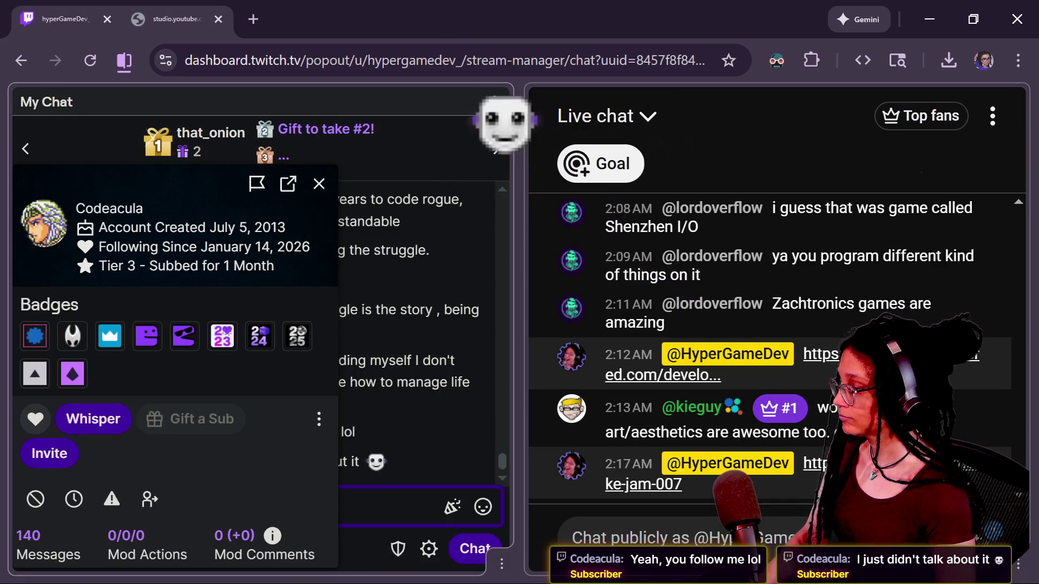
- Close the viewer's card and select 'Marvel Future Revolution' in an earlier chat message
click(319, 184)
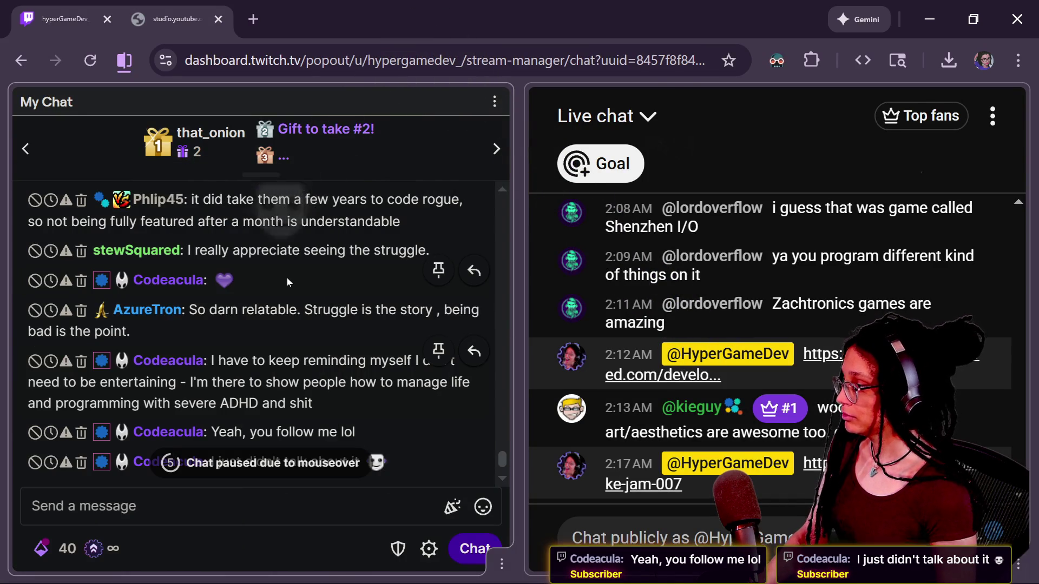
scroll(287, 277, up, 2)
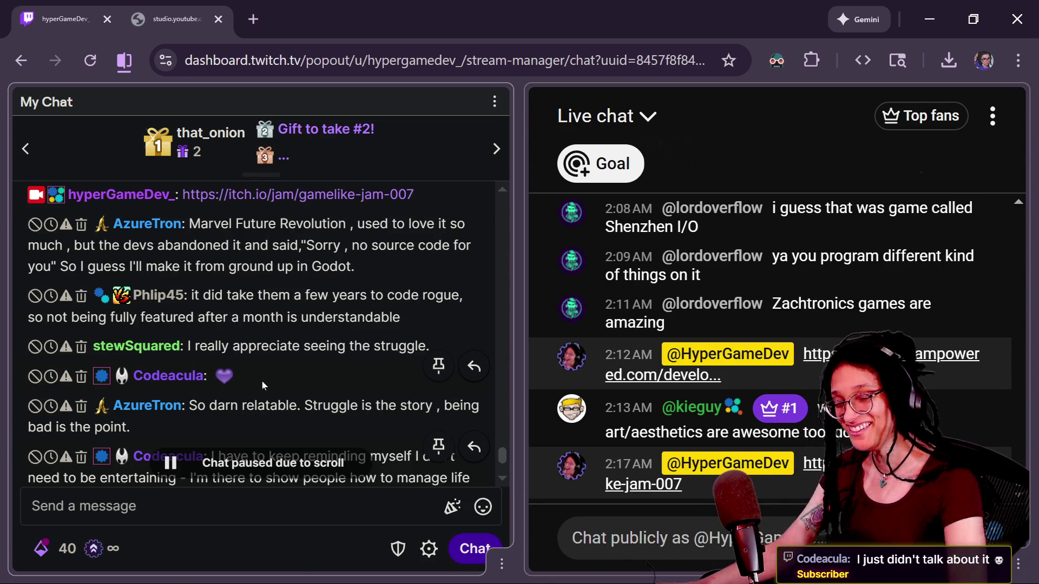
drag(188, 224, 346, 224)
key(ctrl+c)
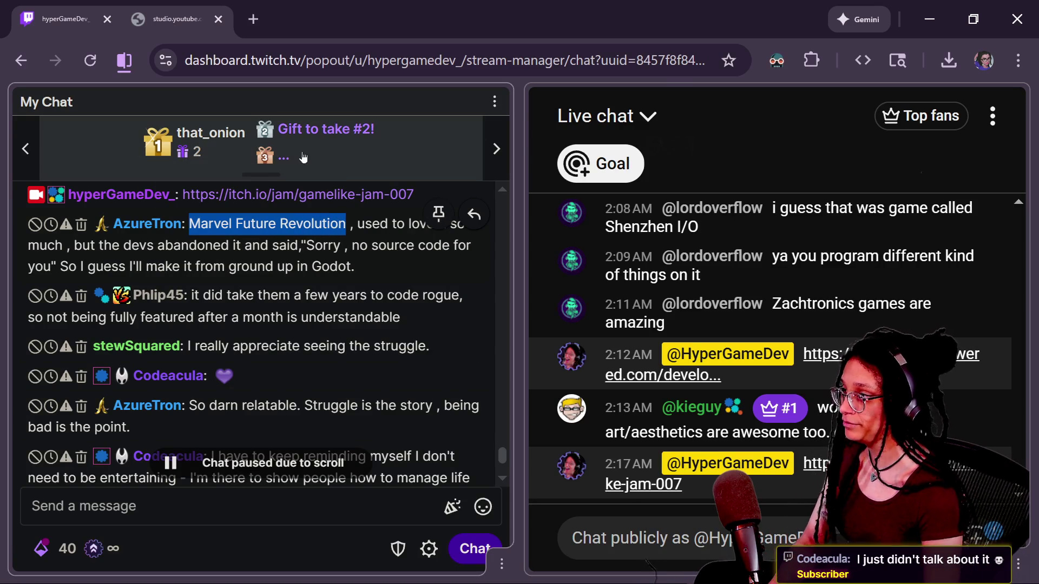
- In a new tab, search for the pasted name Marvel Future Revolution with 'steam'
click(260, 24)
key(ctrl+v)
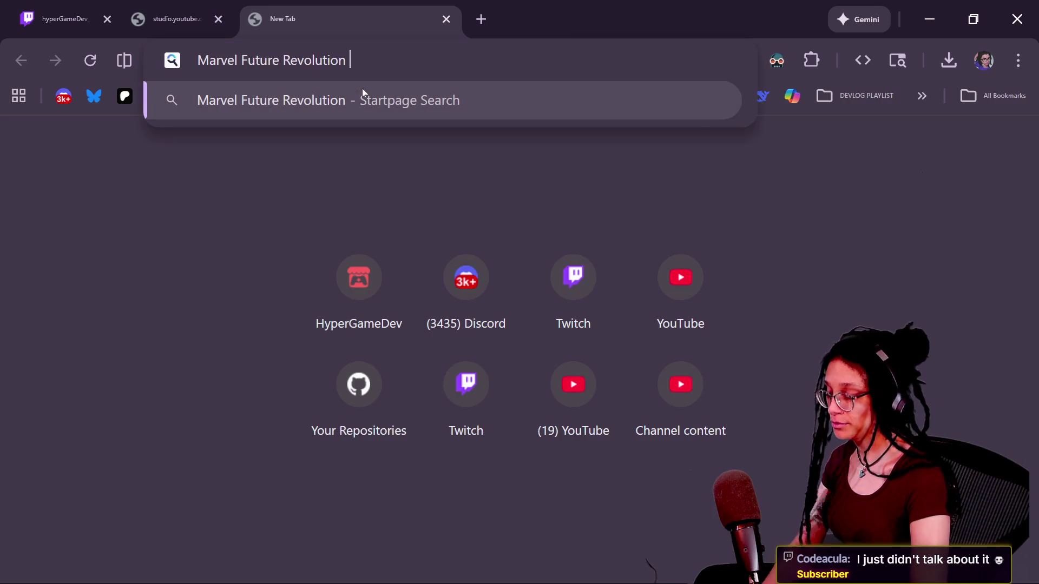
text(ds)
key(BackSpace)
key(BackSpace)
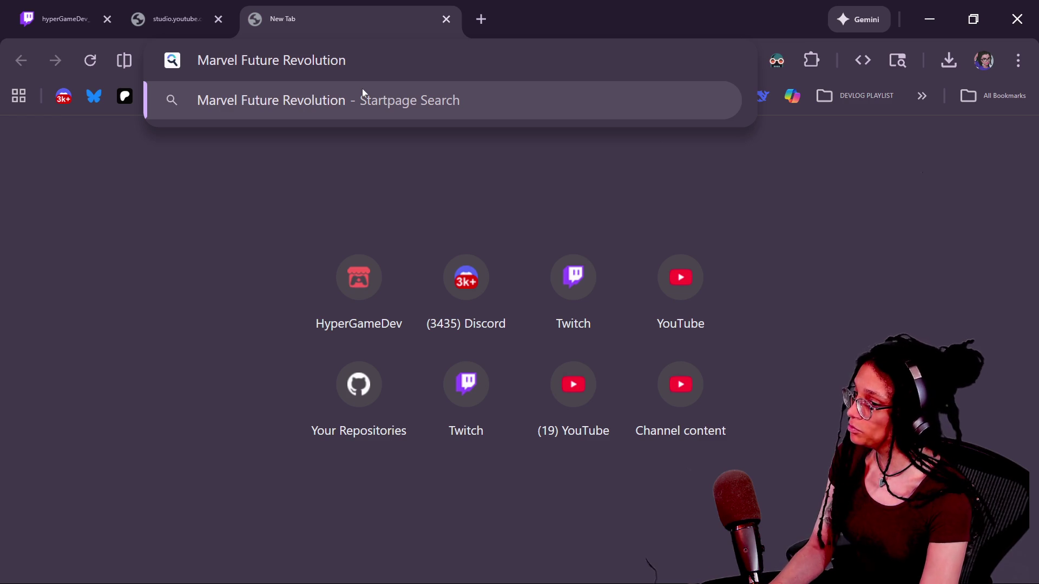
text(steam)
key(Return)
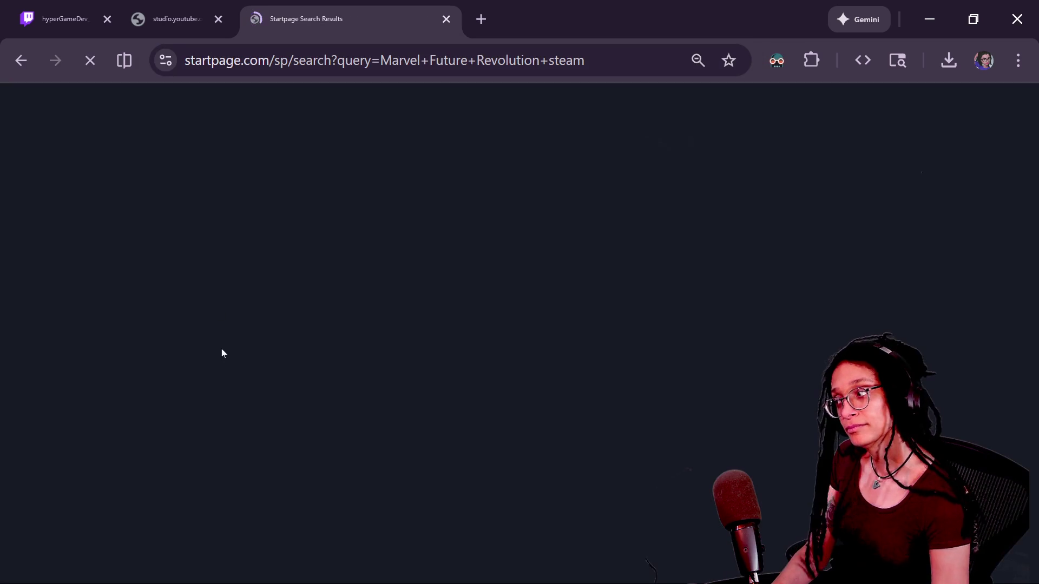
scroll(502, 306, down, 5)
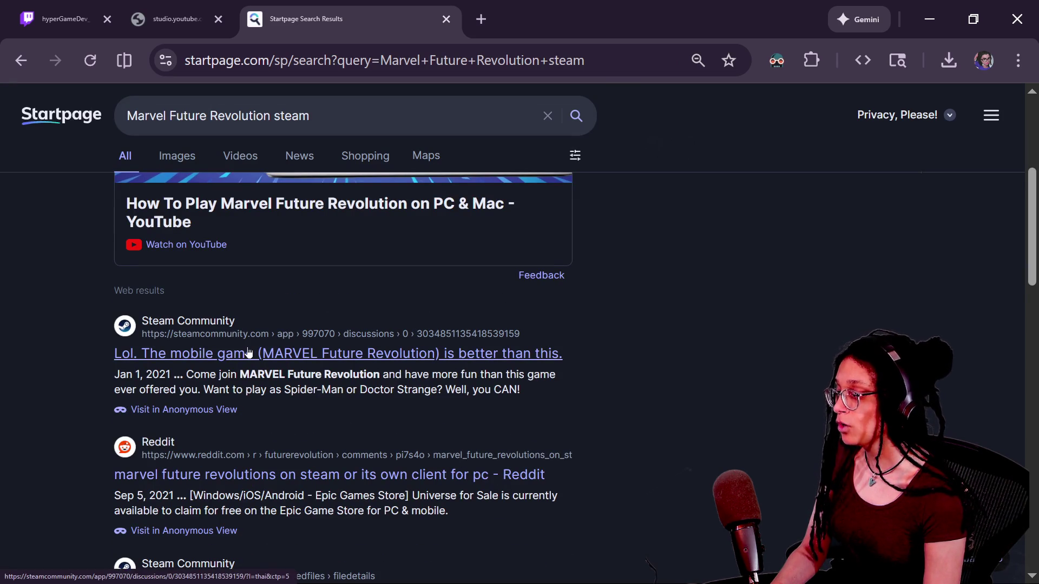
scroll(307, 239, down, 2)
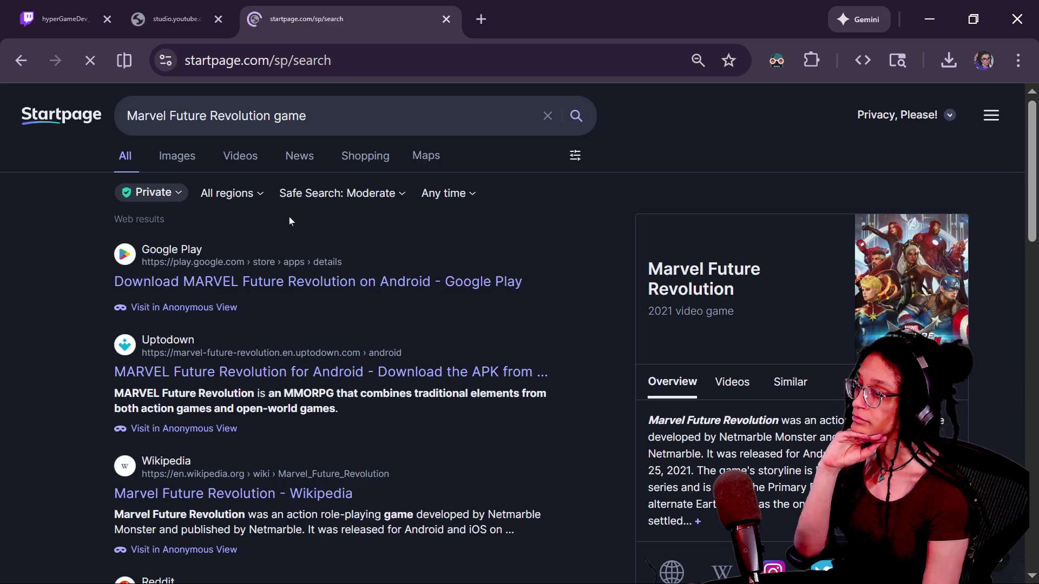
- Browse the image results, enlarging two gameplay screenshots, scroll to the last row, then return to Godot
click(177, 155)
scroll(350, 257, down, 2)
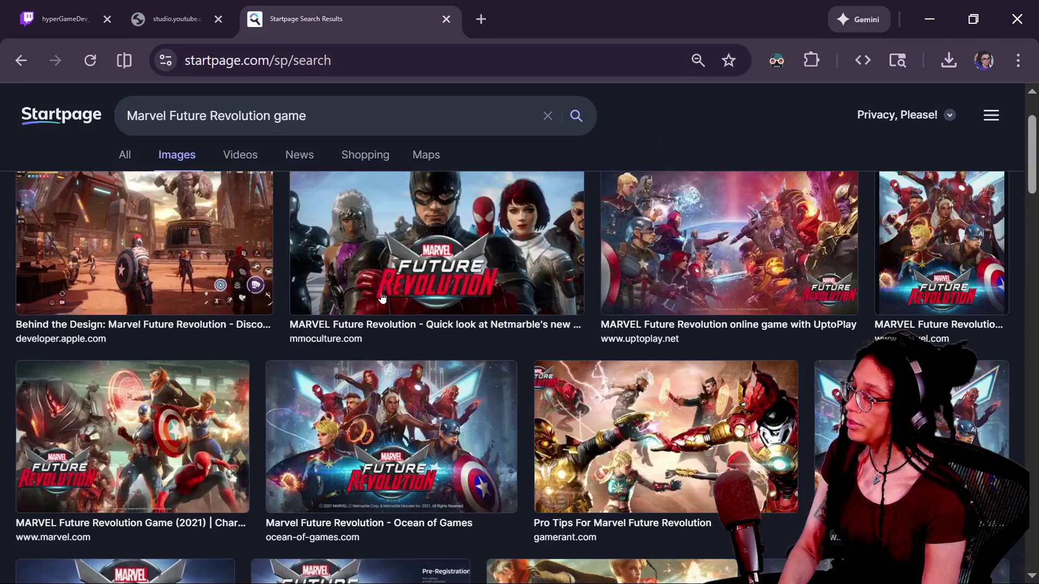
scroll(382, 297, down, 2)
scroll(382, 297, up, 4)
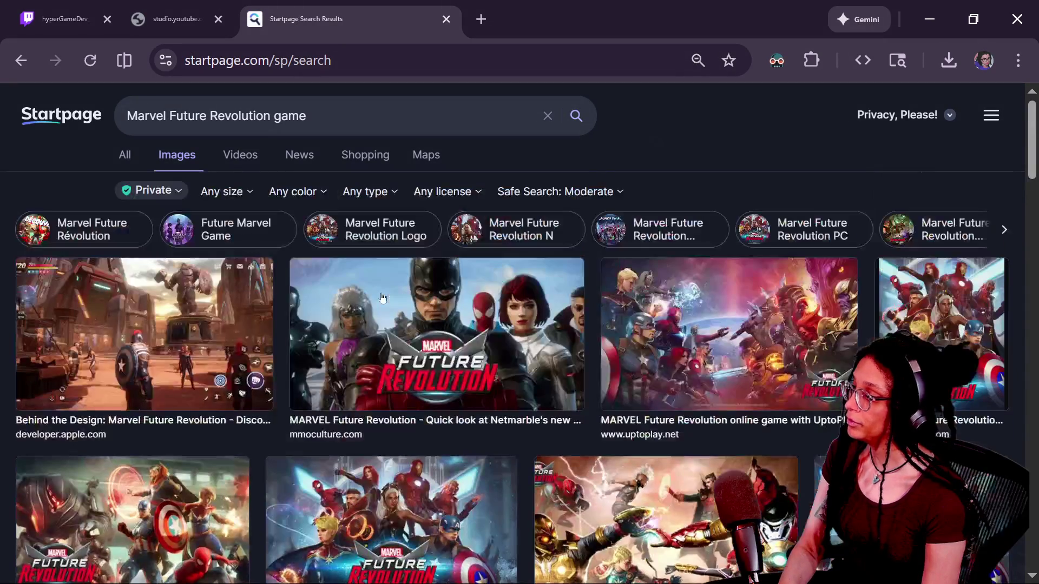
click(229, 326)
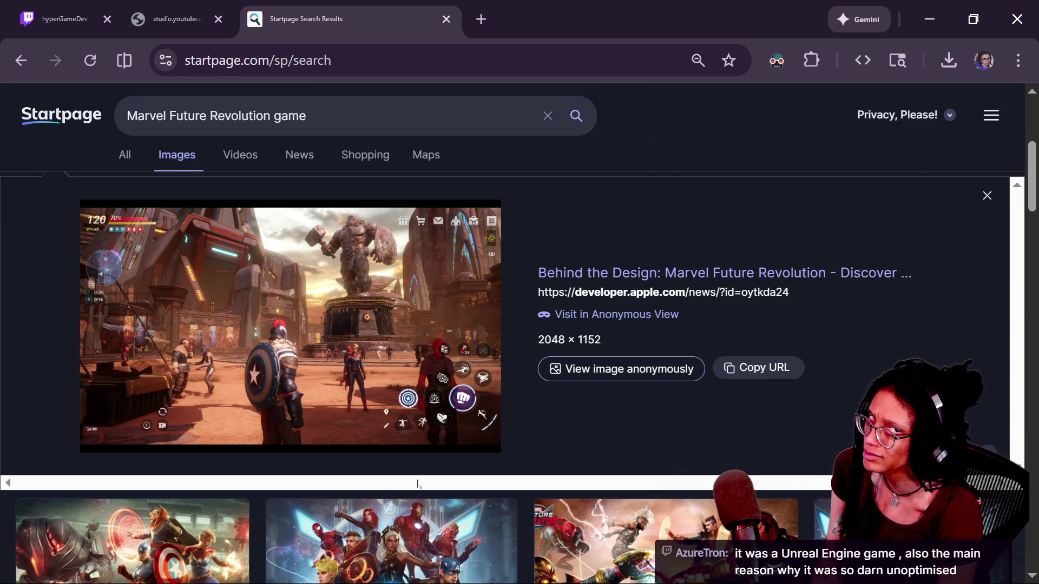
scroll(527, 387, down, 10)
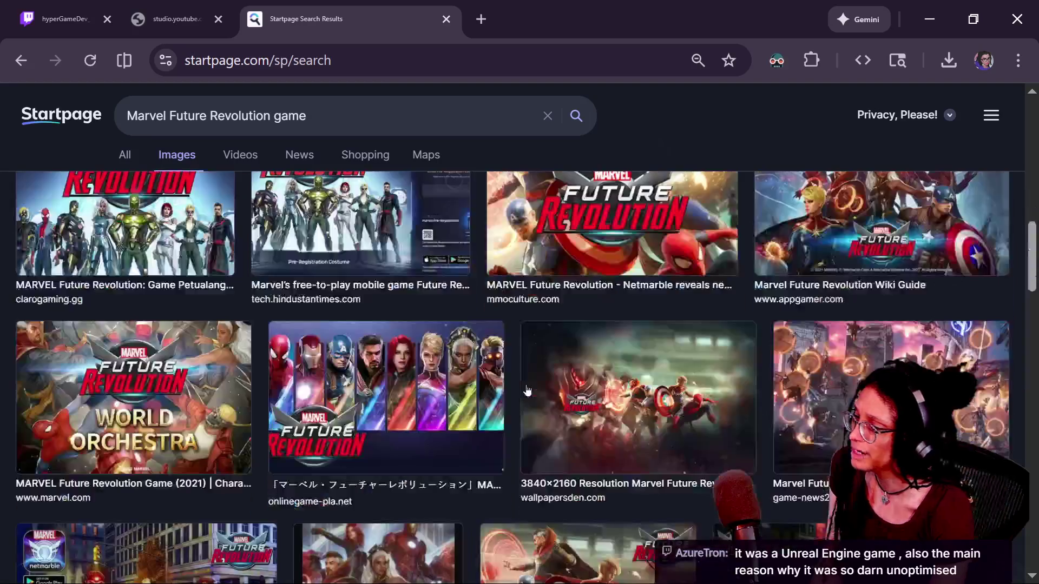
scroll(527, 389, down, 3)
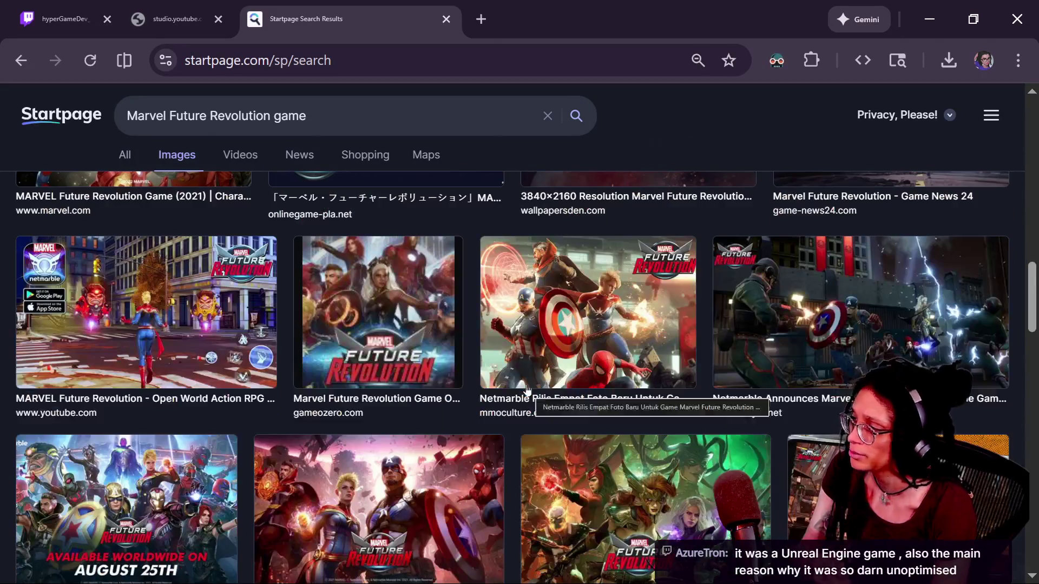
click(153, 316)
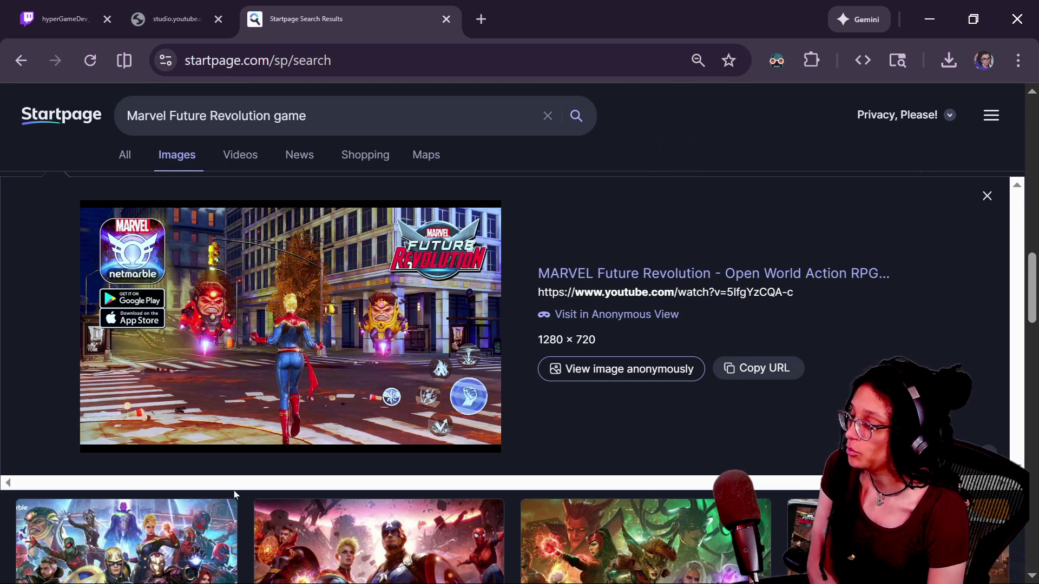
scroll(233, 490, down, 5)
scroll(235, 494, down, 5)
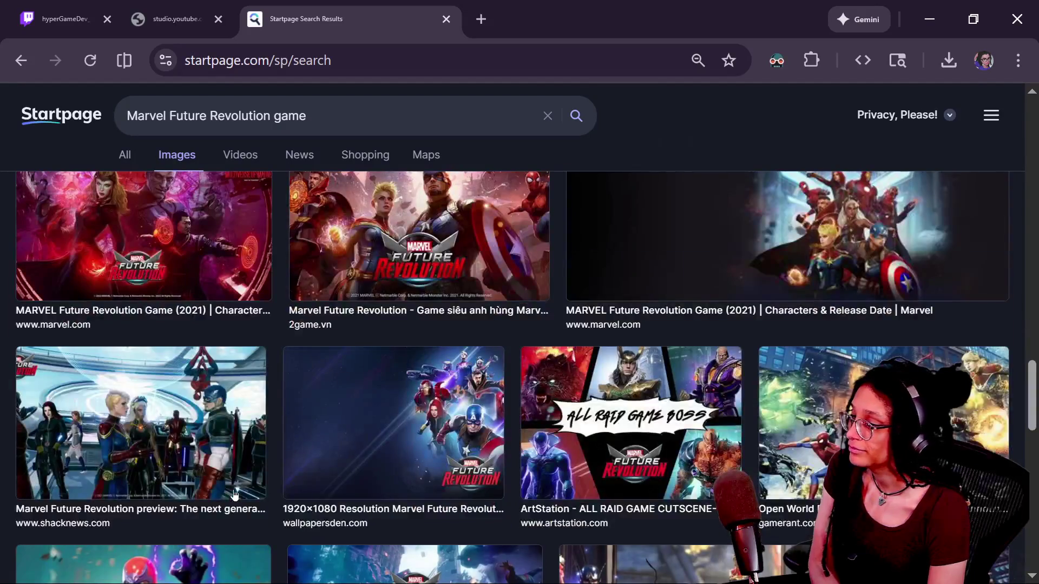
scroll(233, 494, down, 10)
scroll(234, 495, down, 3)
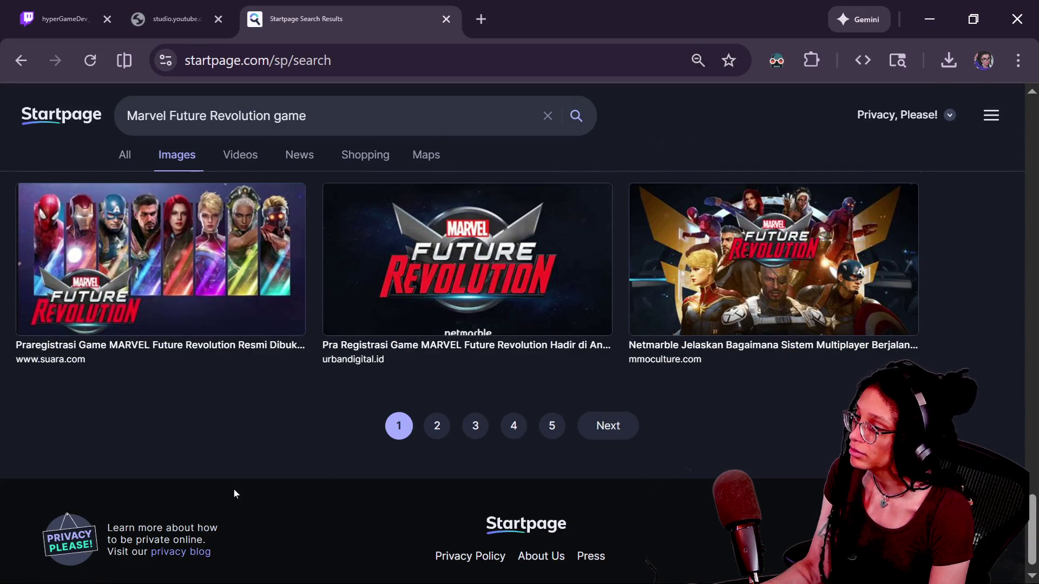
key(alt+Tab)
click(124, 382)
click(124, 432)
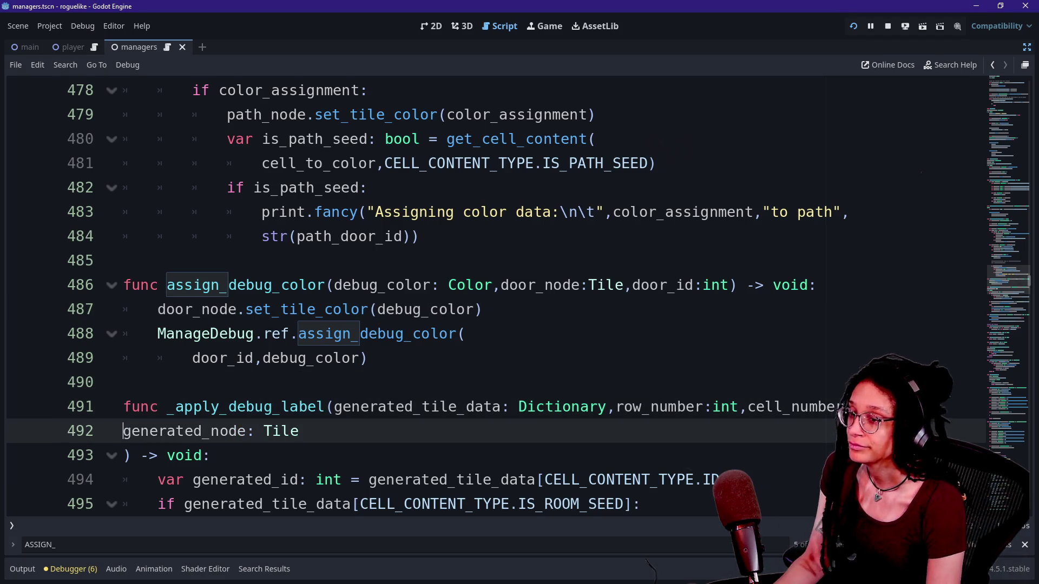
click(123, 382)
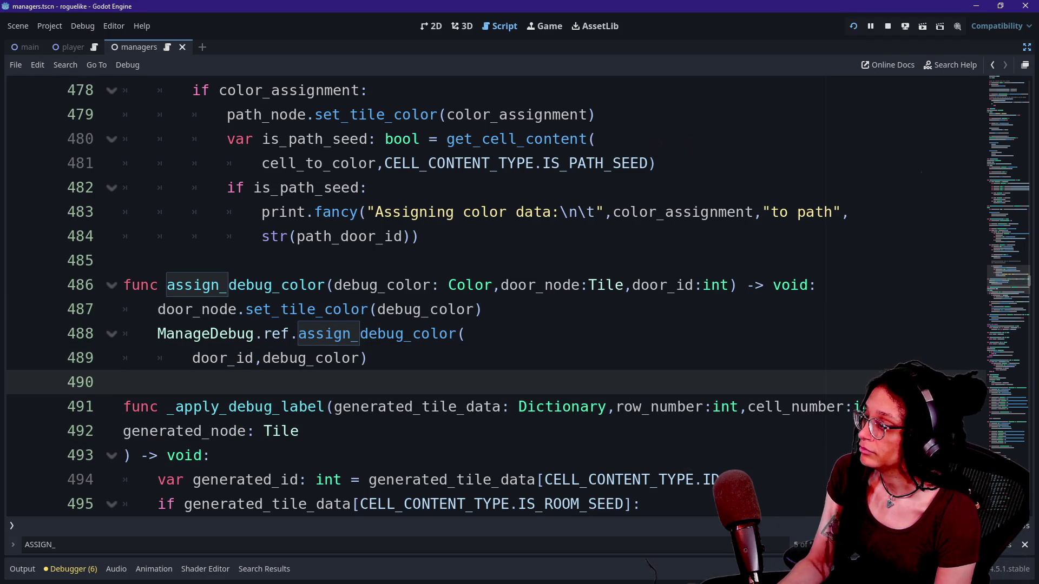
key(Down)
key(Up)
key(Down)
key(Down)
key(Down)
key(Down)
key(Down)
key(Down)
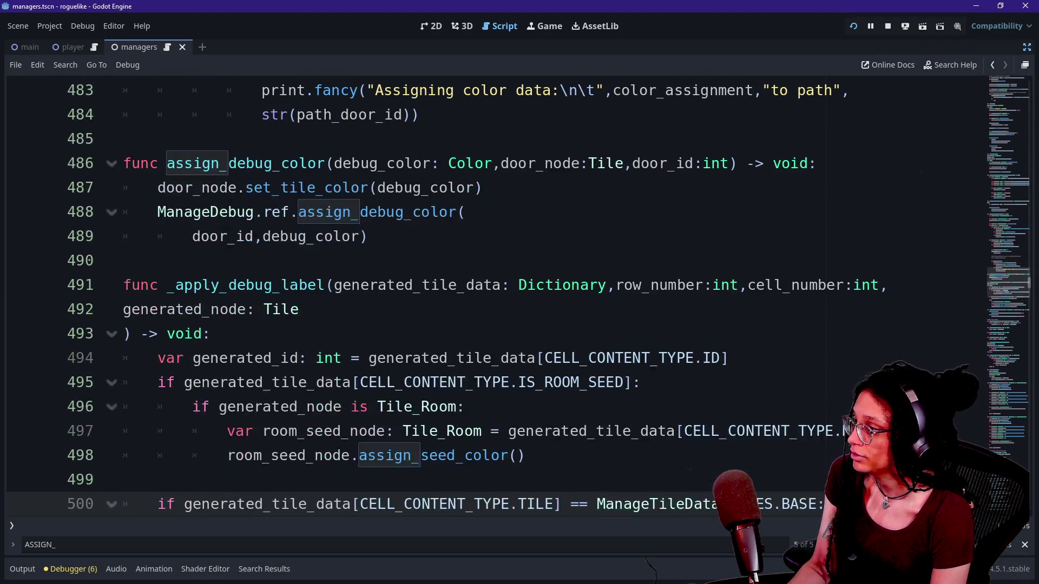
scroll(487, 292, up, 3)
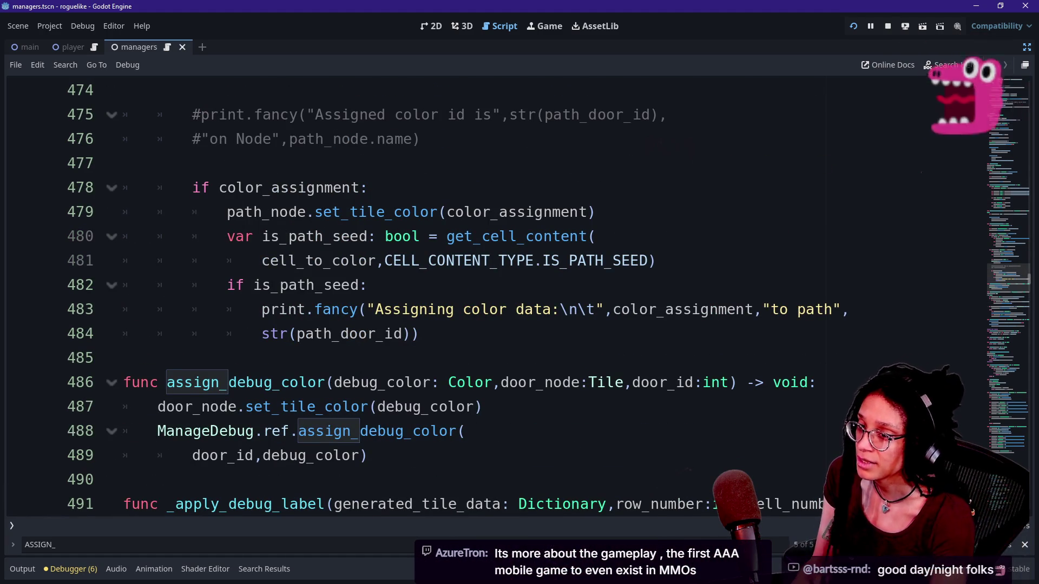
key(Up)
key(Up)
key(Up)
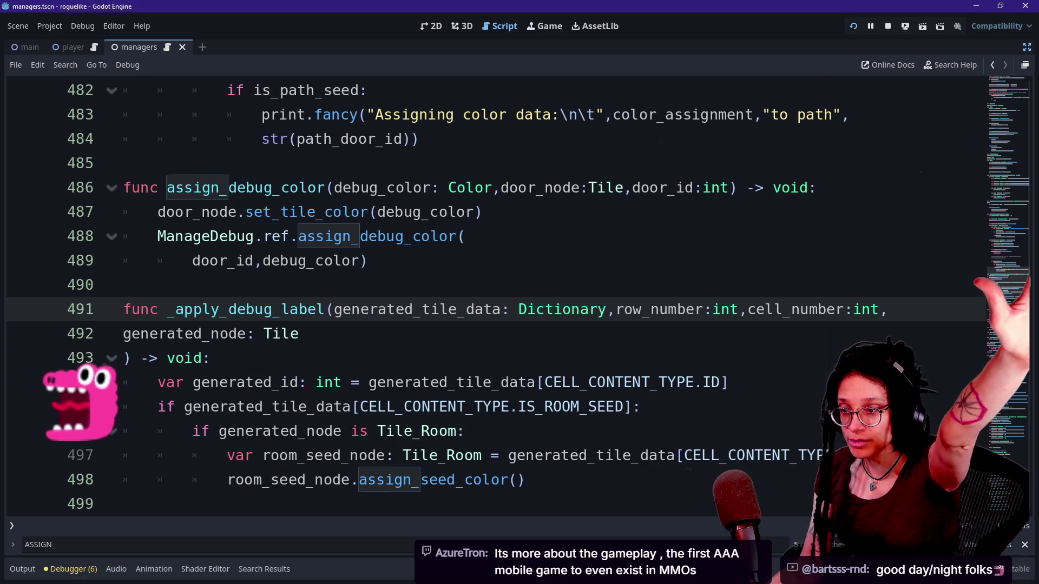
drag(352, 237, 352, 261)
click(163, 285)
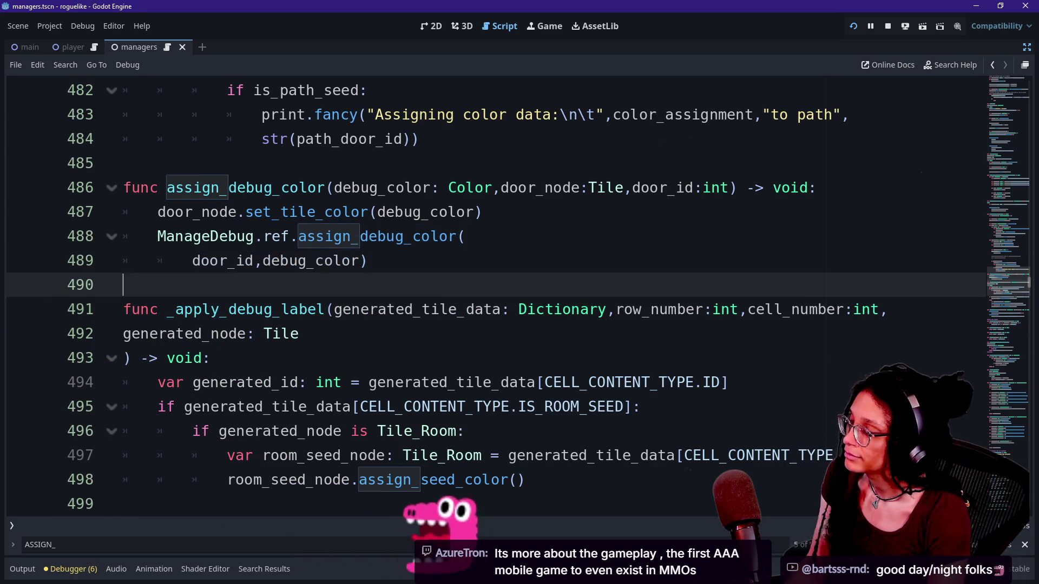
scroll(487, 271, up, 2)
scroll(487, 271, up, 2)
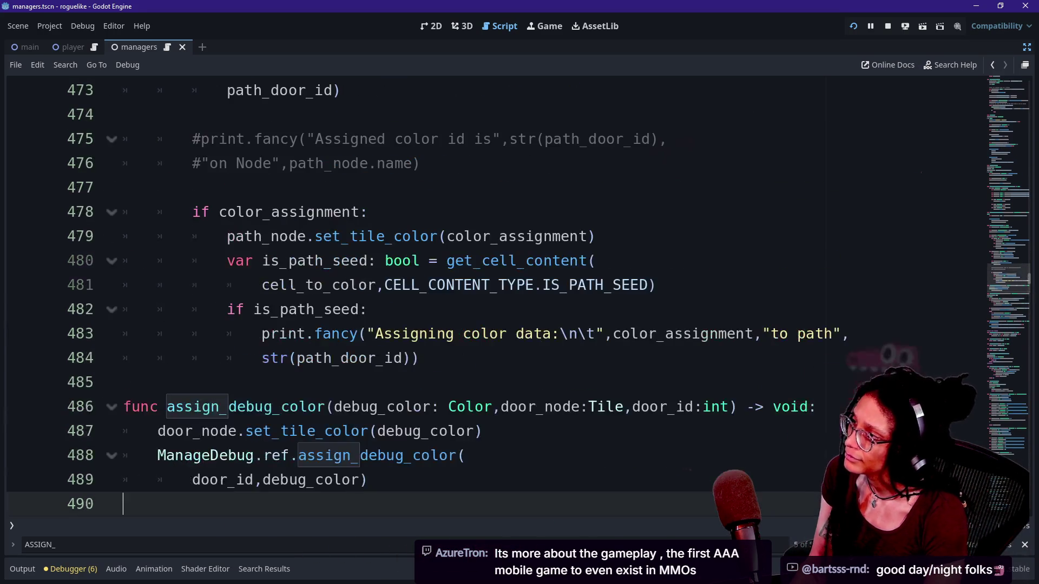
scroll(487, 271, down, 3)
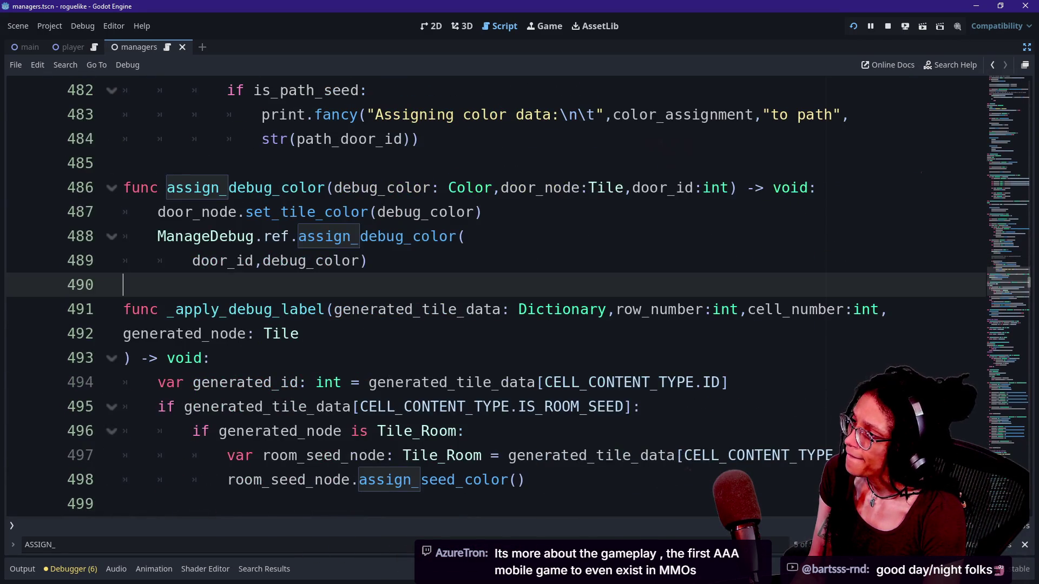
scroll(487, 270, up, 3)
scroll(487, 271, up, 3)
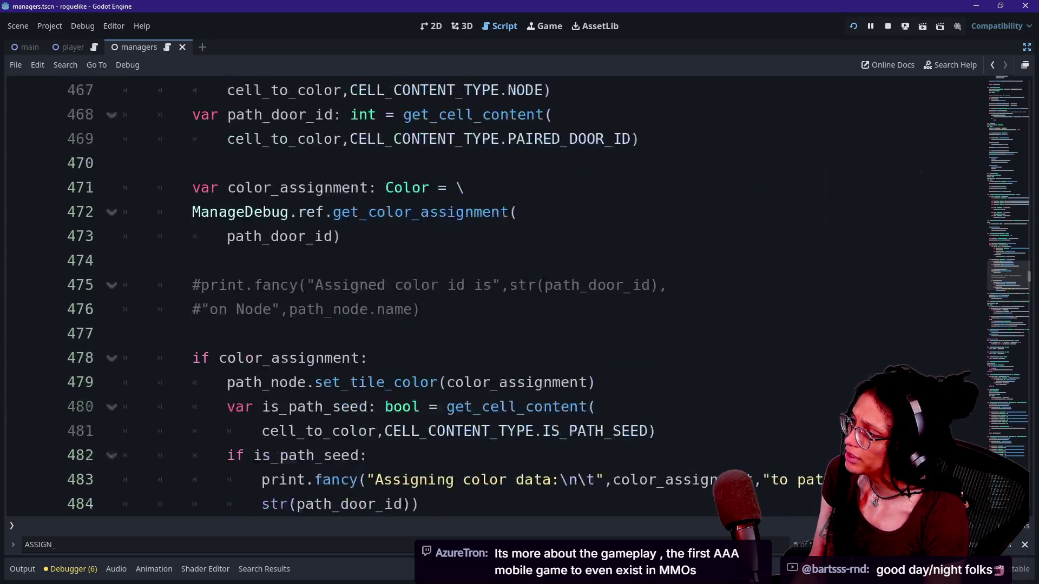
scroll(487, 271, up, 6)
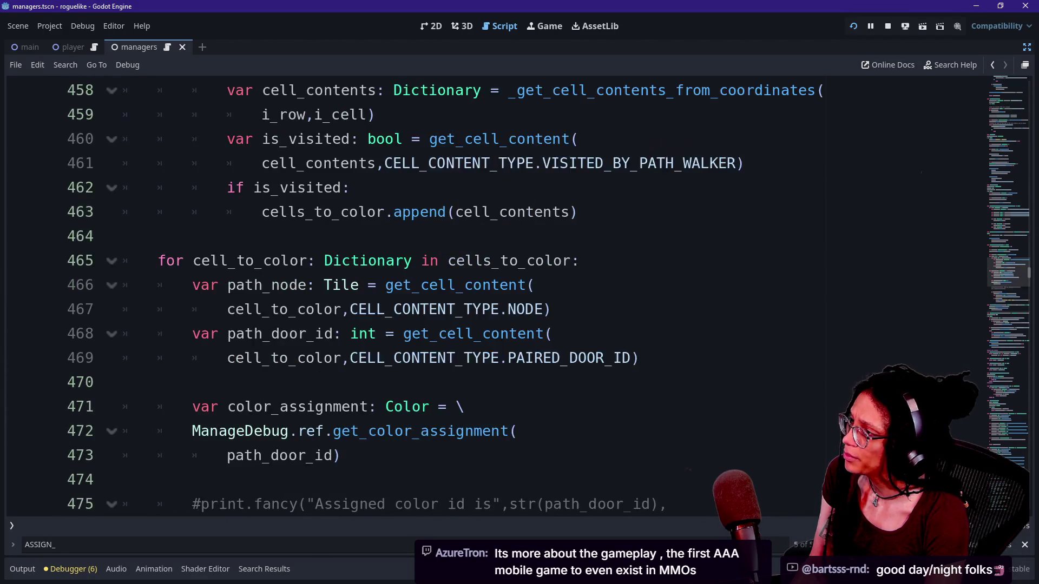
scroll(487, 271, down, 11)
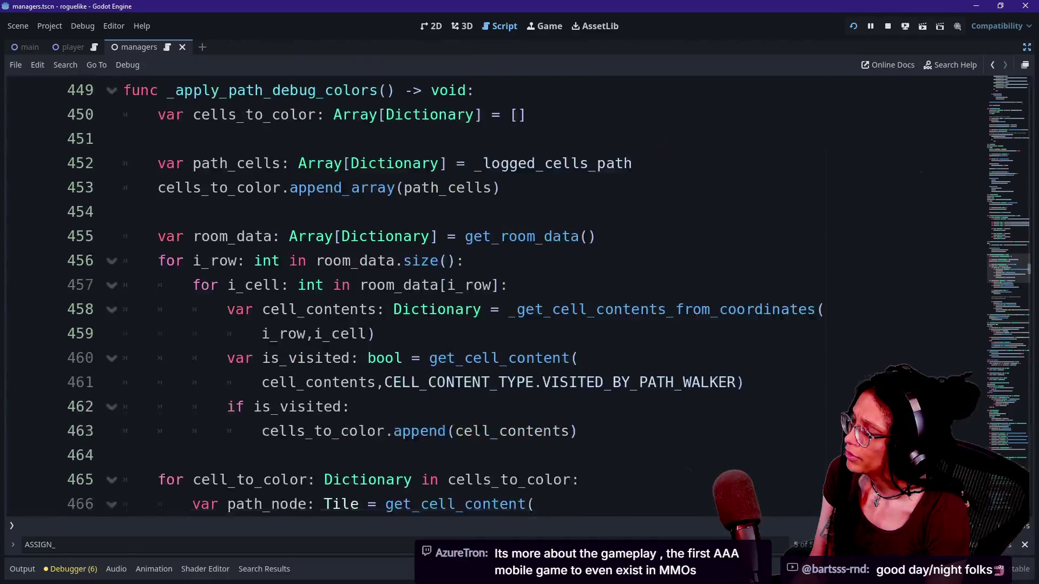
scroll(487, 292, down, 1)
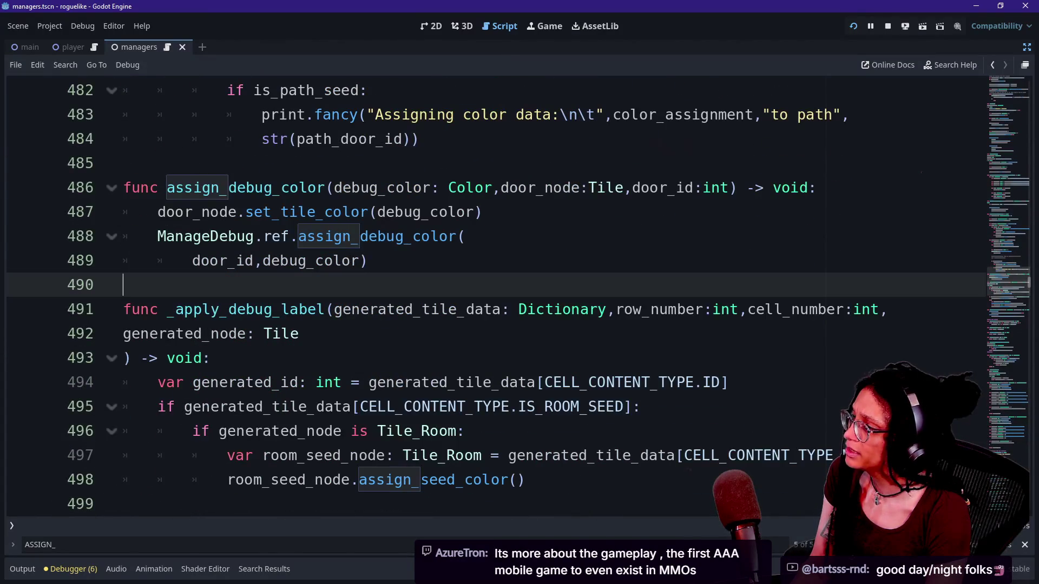
click(675, 188)
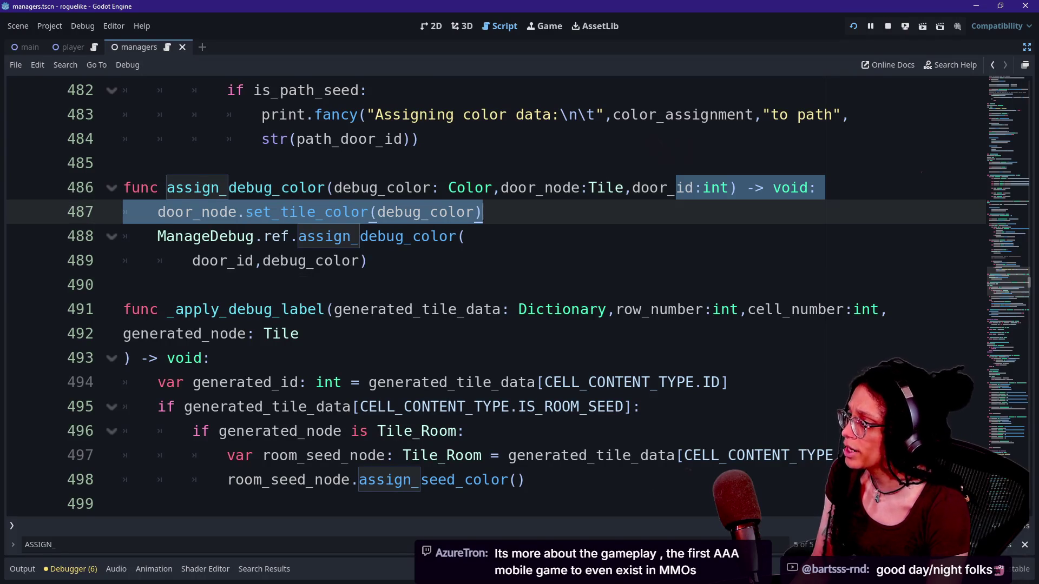
key(Right)
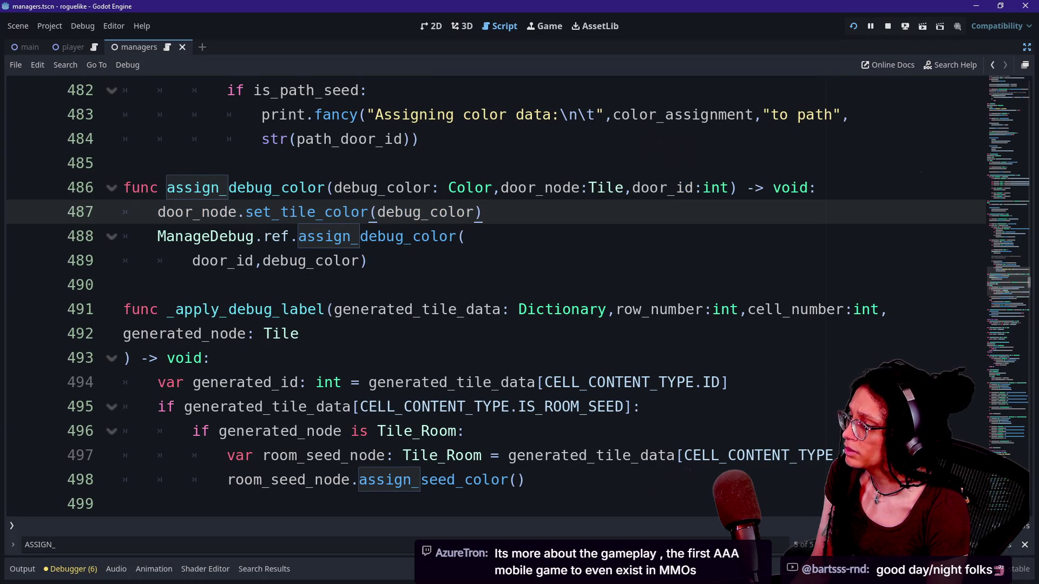
key(Down)
key(Down)
key(Down)
key(shift+Up)
key(shift+Up)
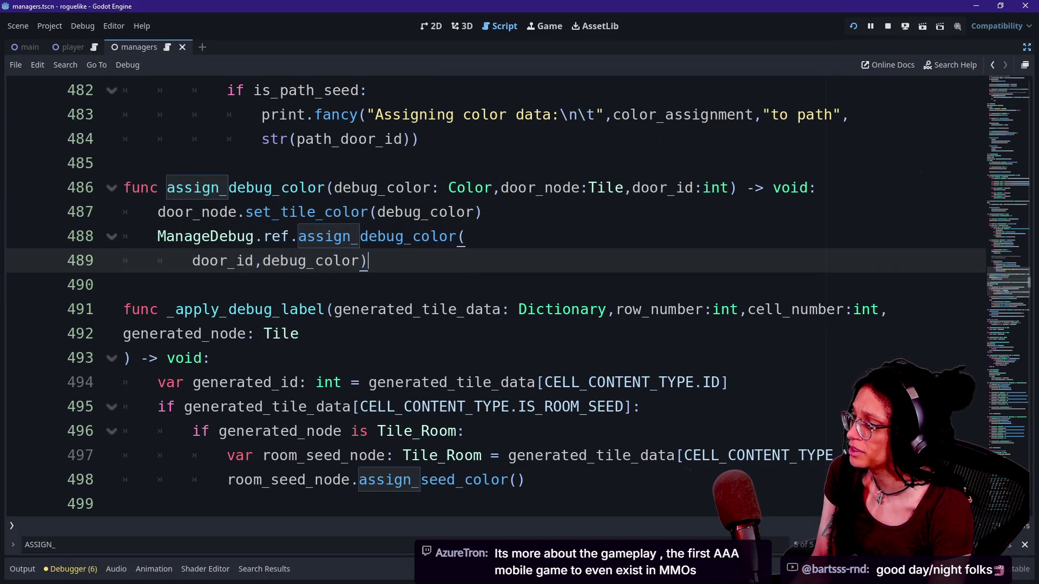
key(Up)
key(Up)
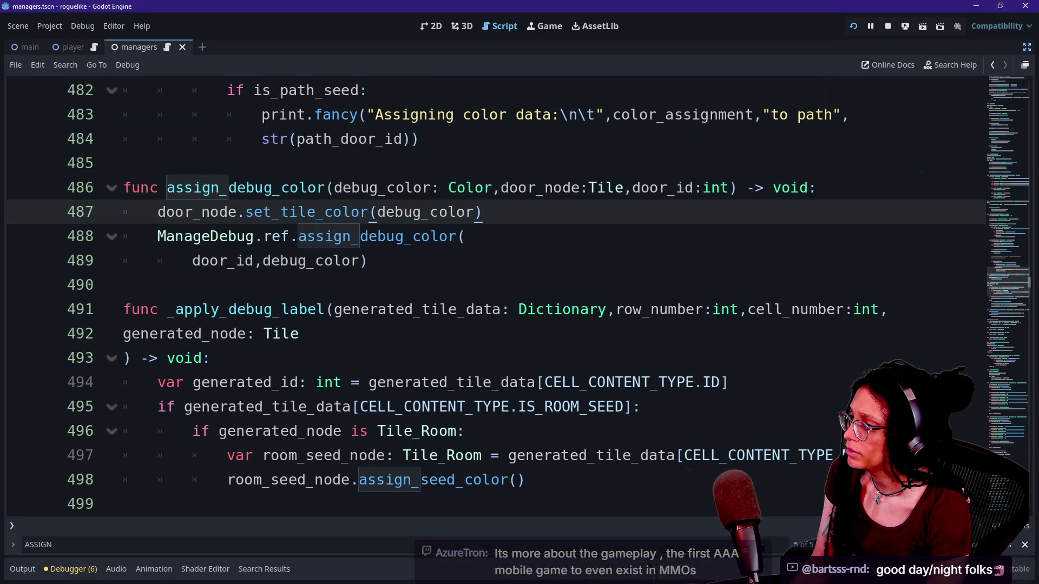
- Insert the saved print.fancy 'Applying colors' line from clipboard history at the function's start, fixing its indentation
click(817, 187)
key(Return)
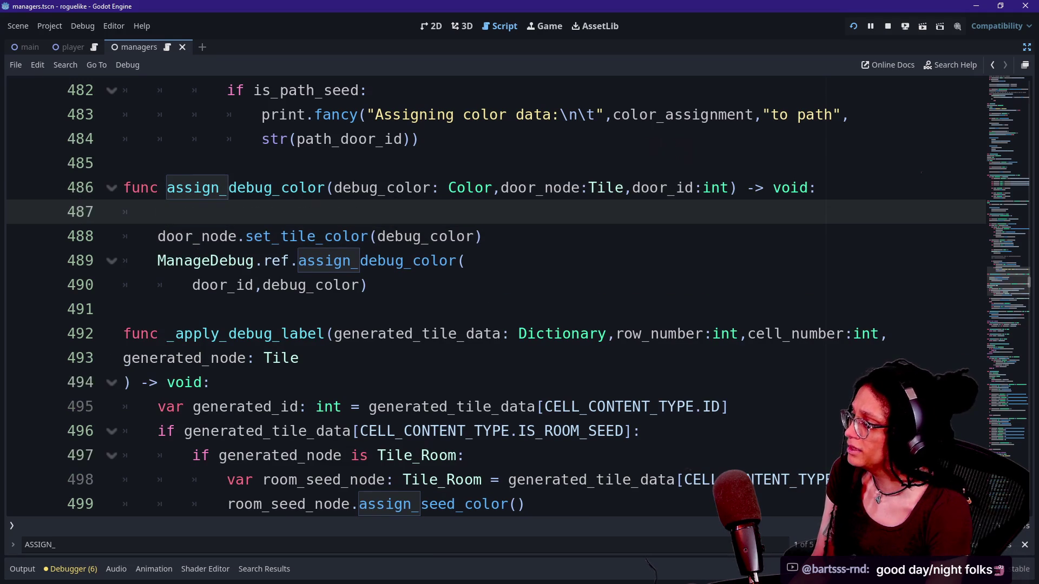
text(Marvel Future Revolution)
key(ctrl+z)
key(super+v)
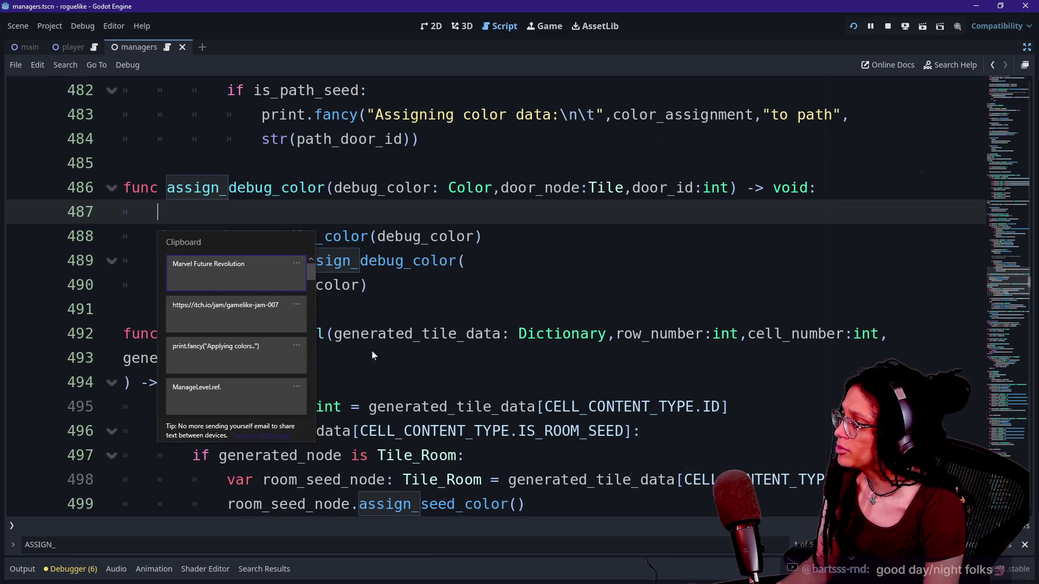
click(241, 369)
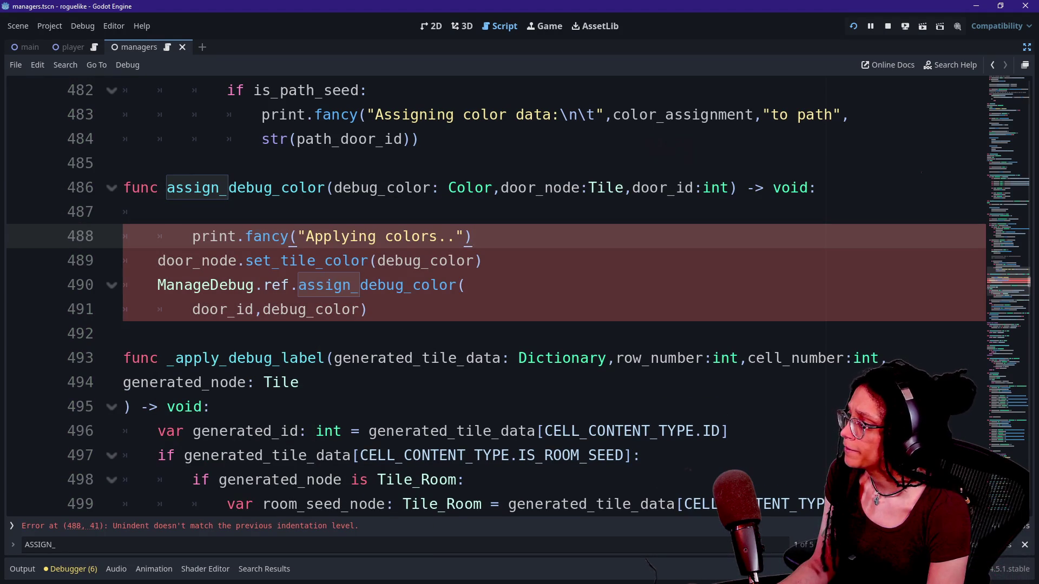
click(192, 236)
key(BackSpace)
key(Up)
key(BackSpace)
key(BackSpace)
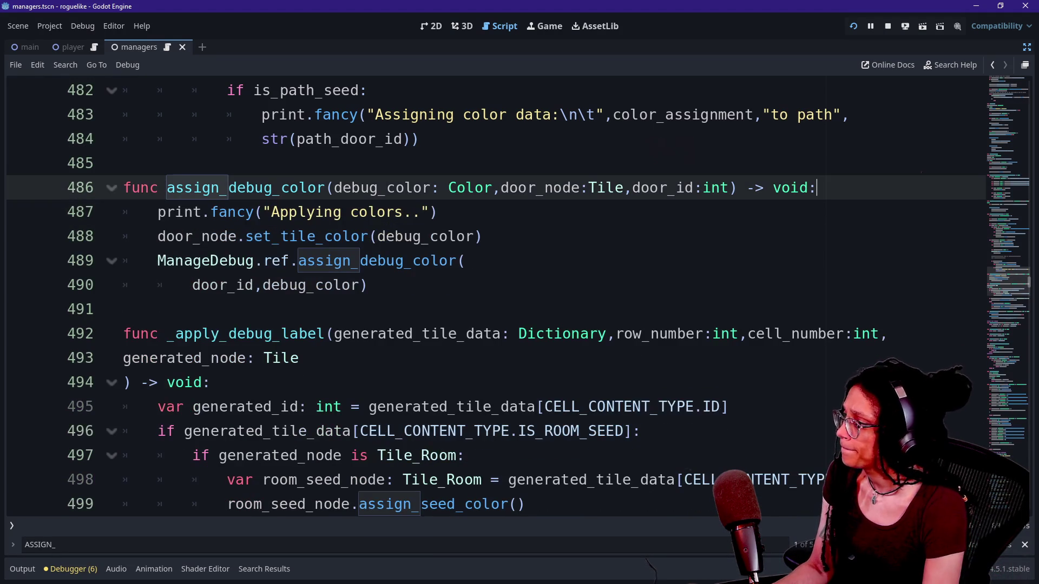
key(Down)
- Change the message to "Assigning debug color" and add debug_color plus a new '...' string argument
key(Left)
key(Left)
key(Left)
key(BackSpace)
key(BackSpace)
key(BackSpace)
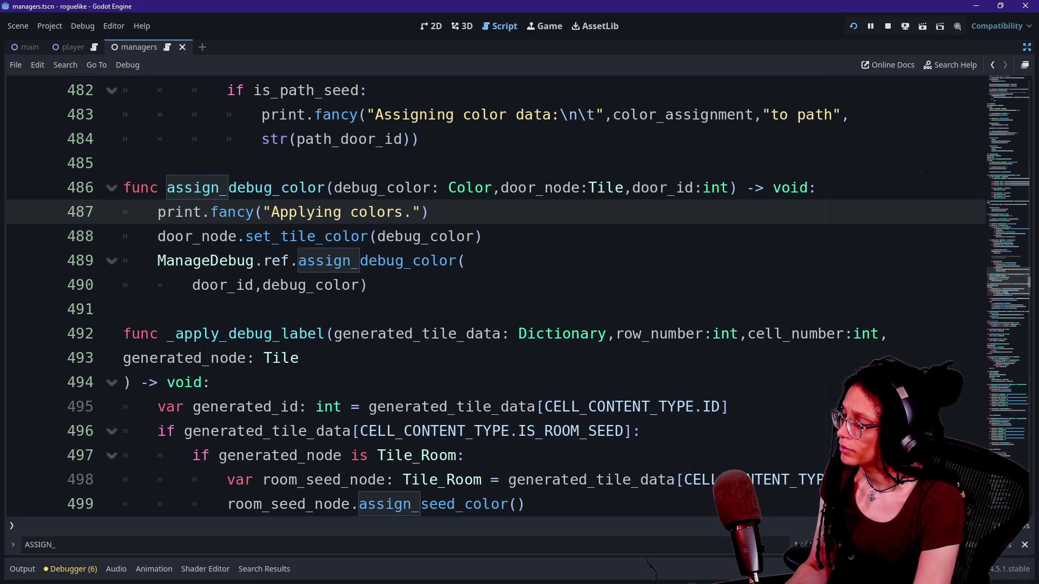
key(BackSpace)
key(BackSpace)
text(Assigning debu)
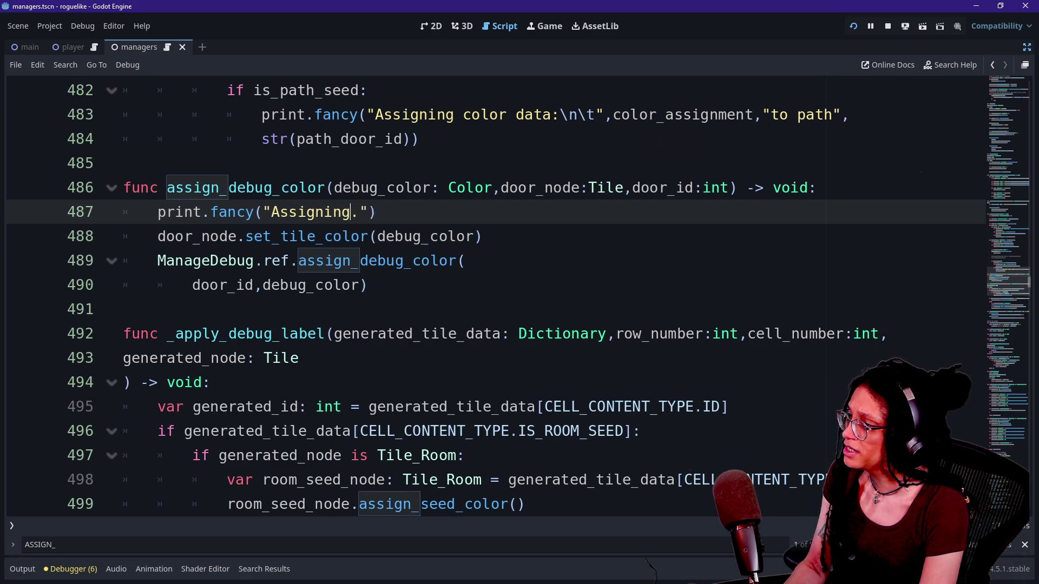
text(g color)
key(Delete)
key(Right)
text(,de)
key(BackSpace)
key(BackSpace)
key(BackSpace)
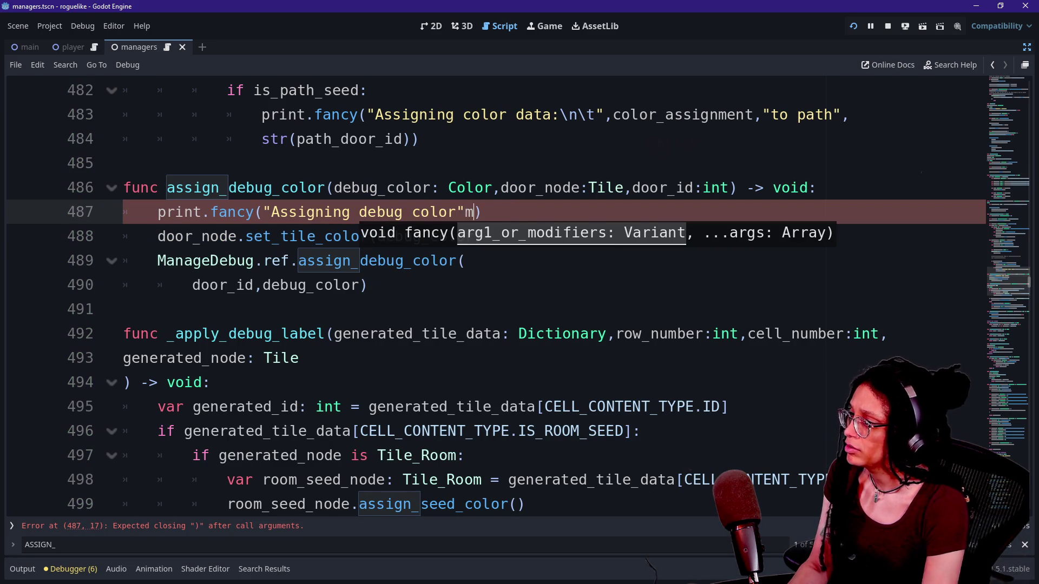
text(,debug_color)
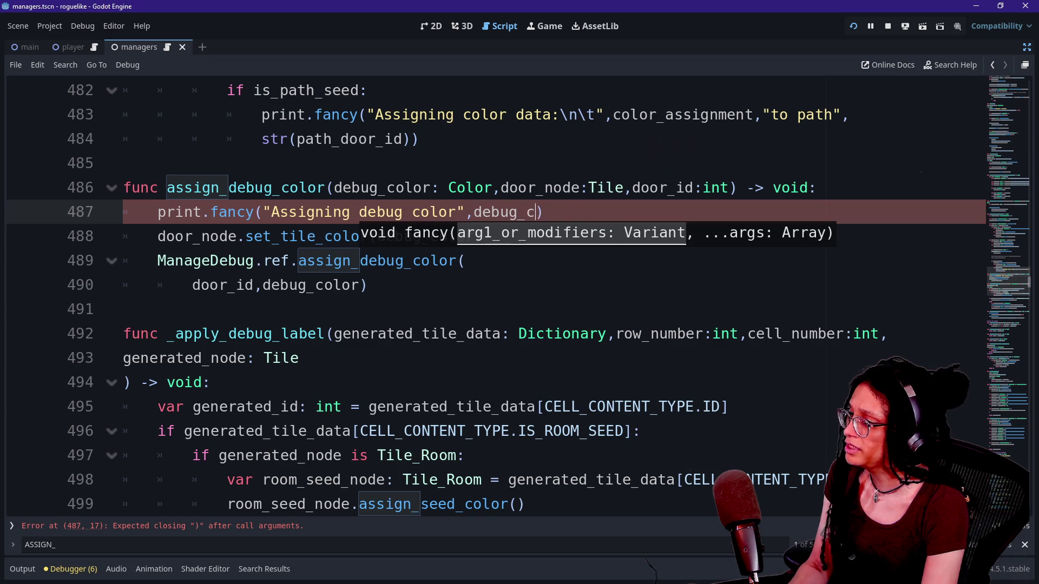
text(,"...)
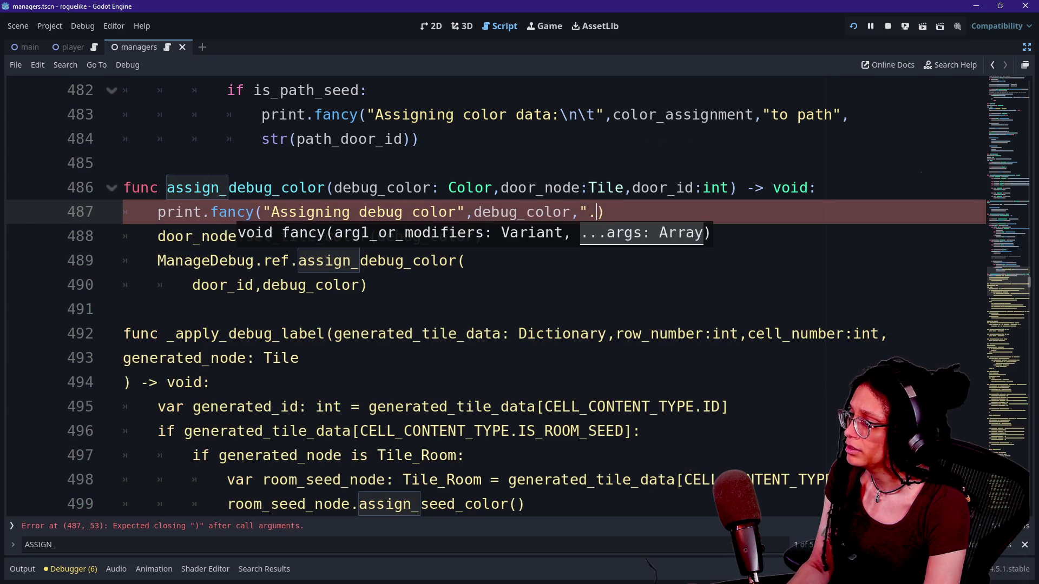
key(Return)
key(BackSpace)
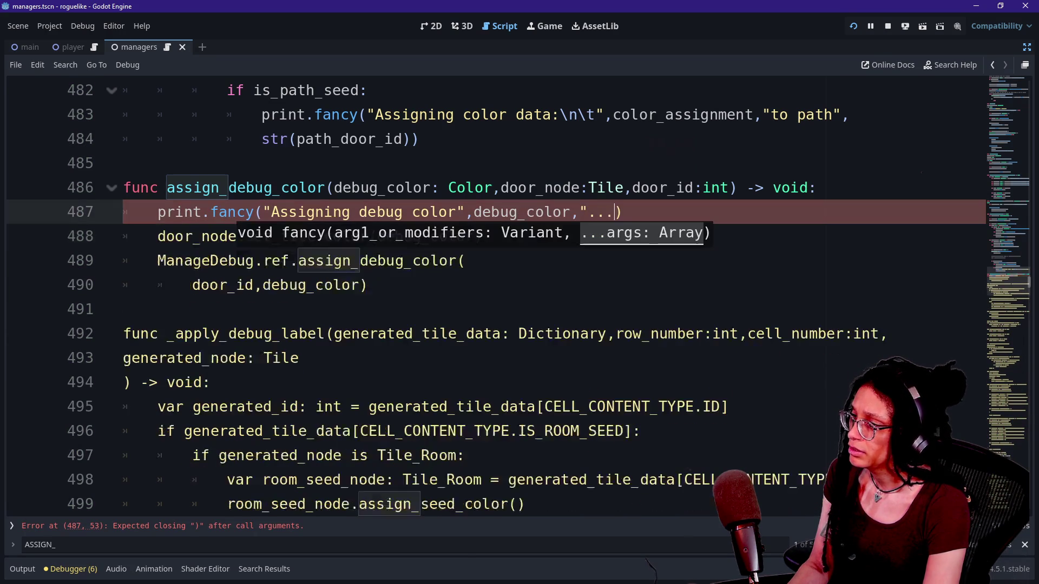
- Finish the second string as "...\n\t...to" and begin a '[b]Door' label inside it
text(\n)
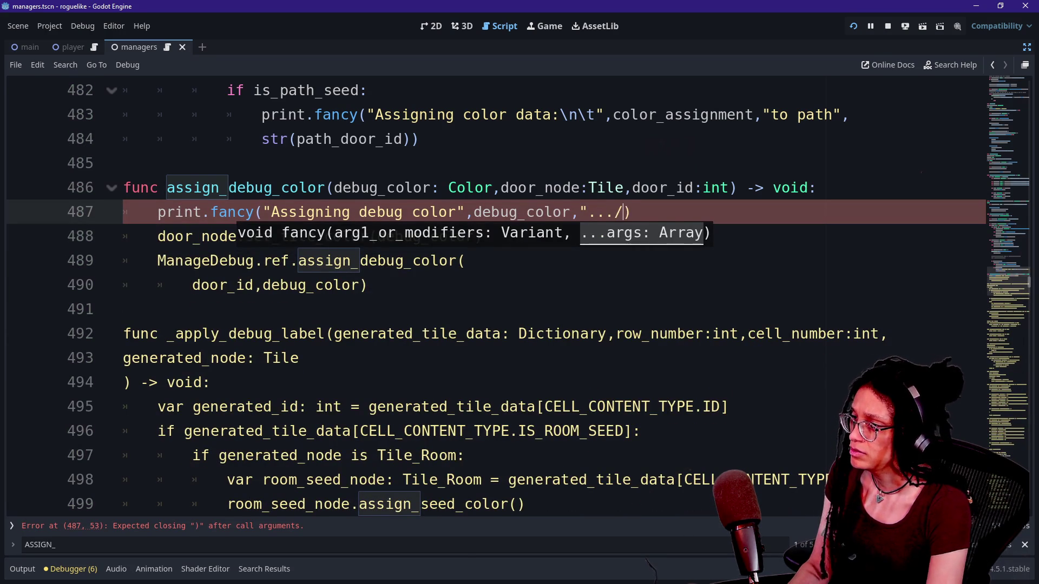
key(BackSpace)
text(nb)
key(BackSpace)
text(,\)
key(BackSpace)
key(BackSpace)
text(\t,)
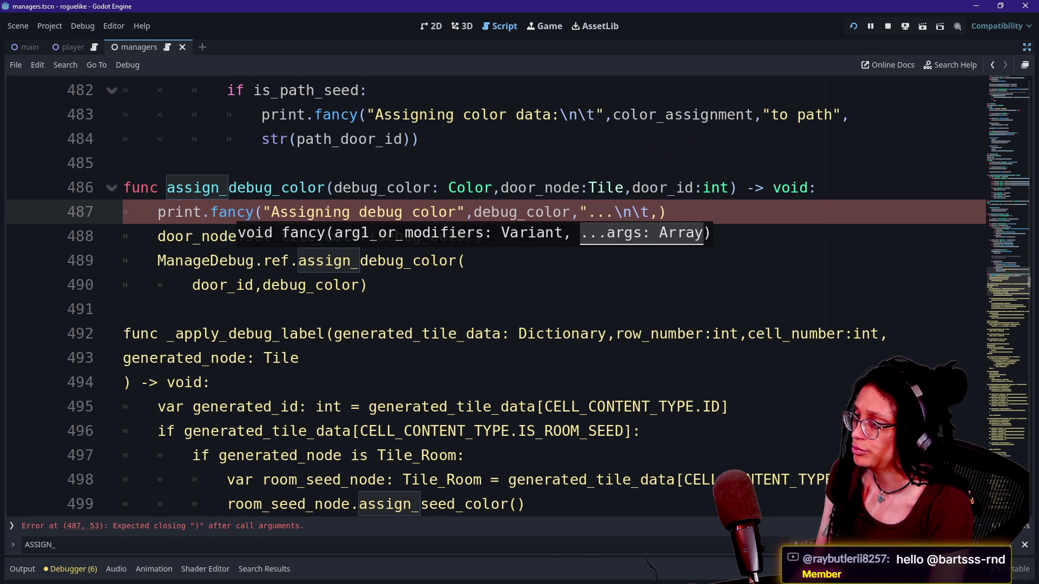
key(BackSpace)
text(")
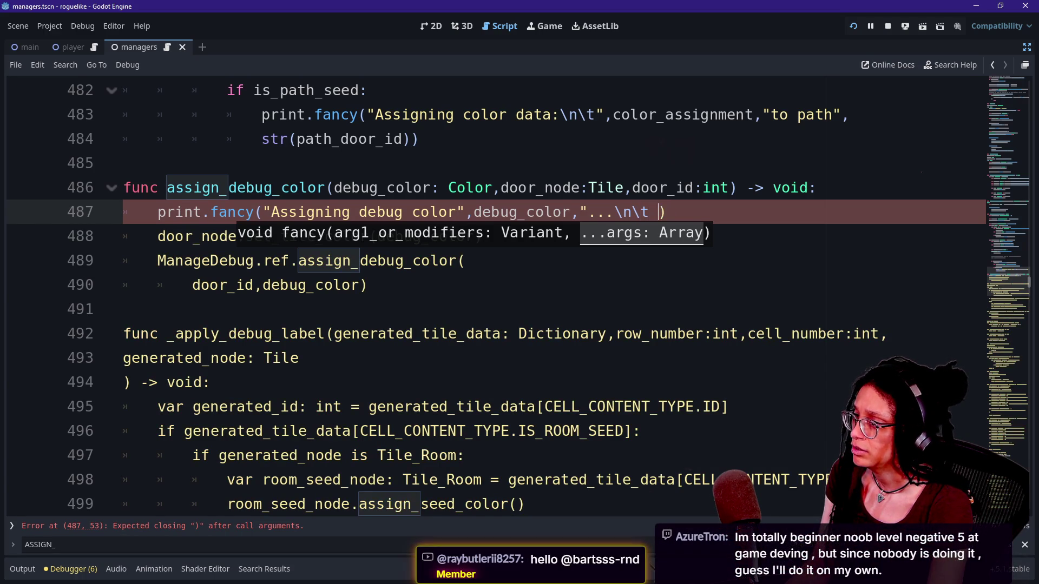
key(BackSpace)
text(...to",)
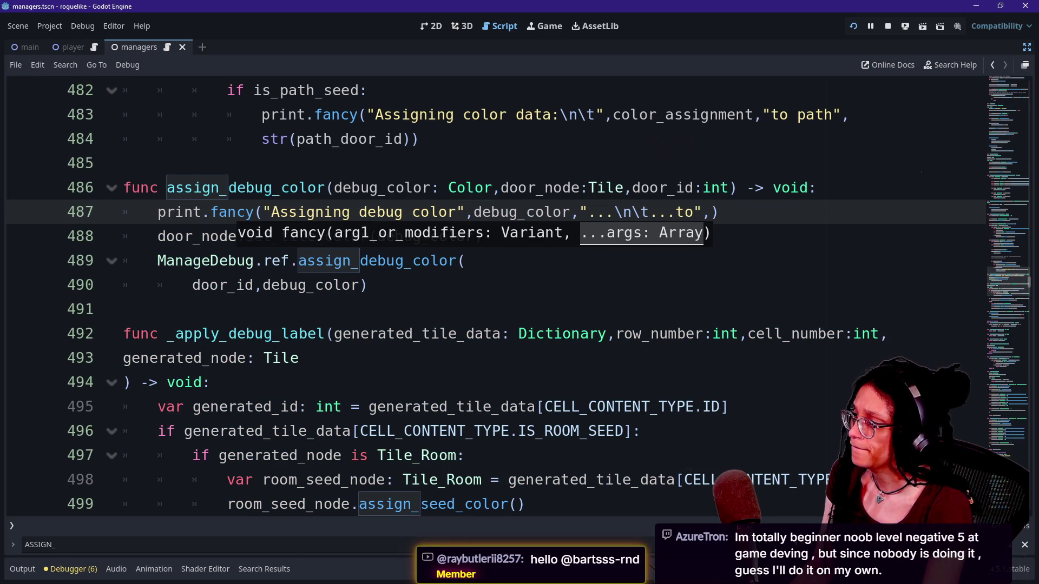
text(st)
key(BackSpace)
key(BackSpace)
click(694, 212)
text([b])
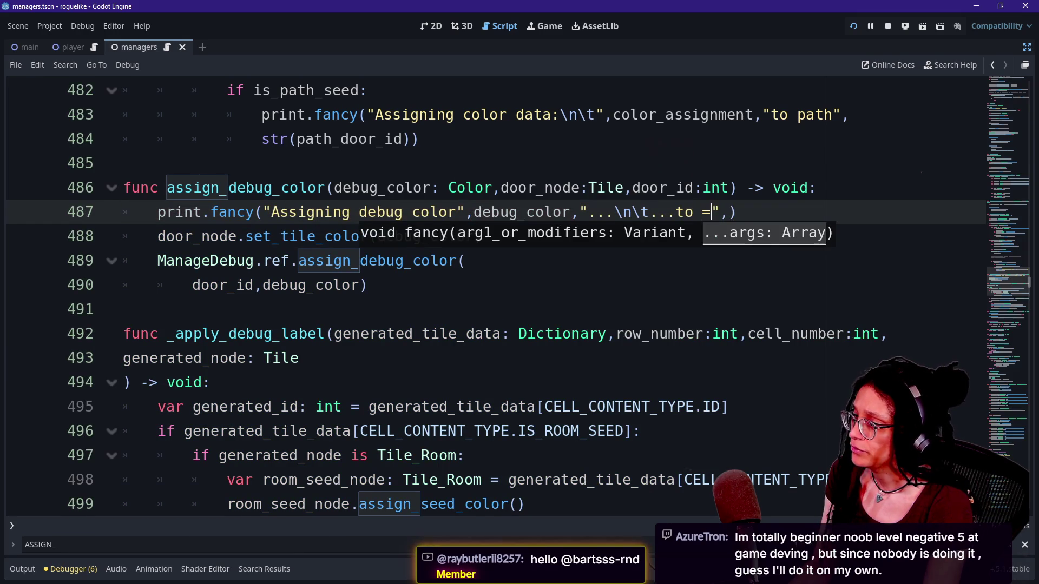
text(Door)
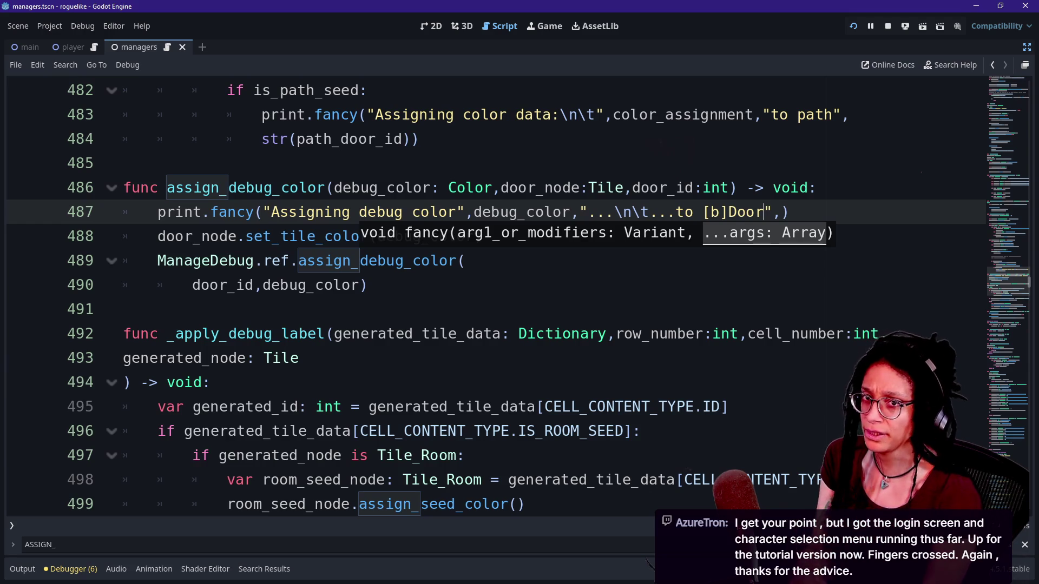
- Close the function signature hint and edit the log string toward ending in '...to [b]Door'
key(Down)
key(Down)
key(Down)
key(Up)
key(Up)
key(Up)
key(Up)
key(Down)
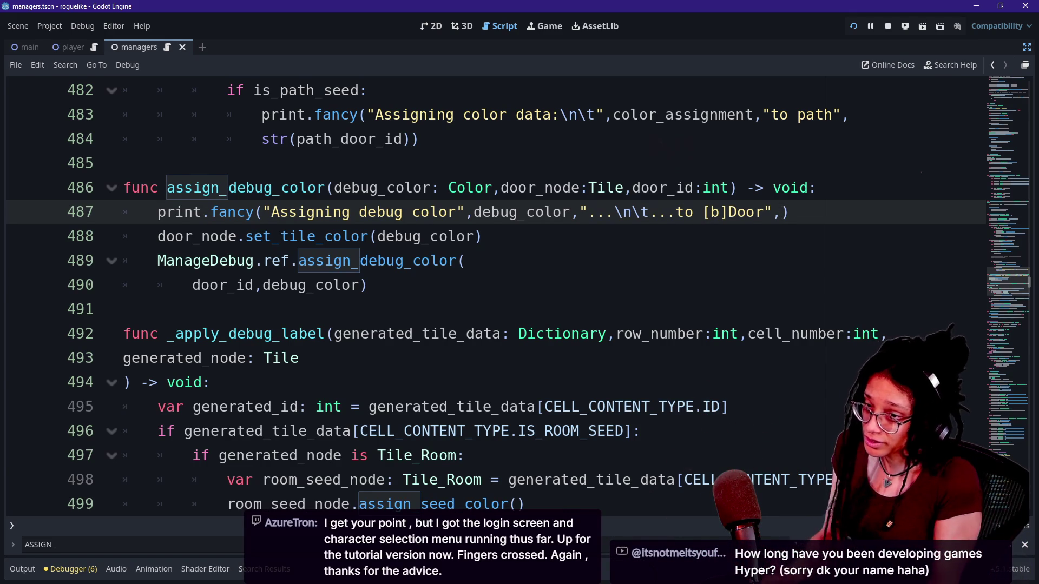
text(b)
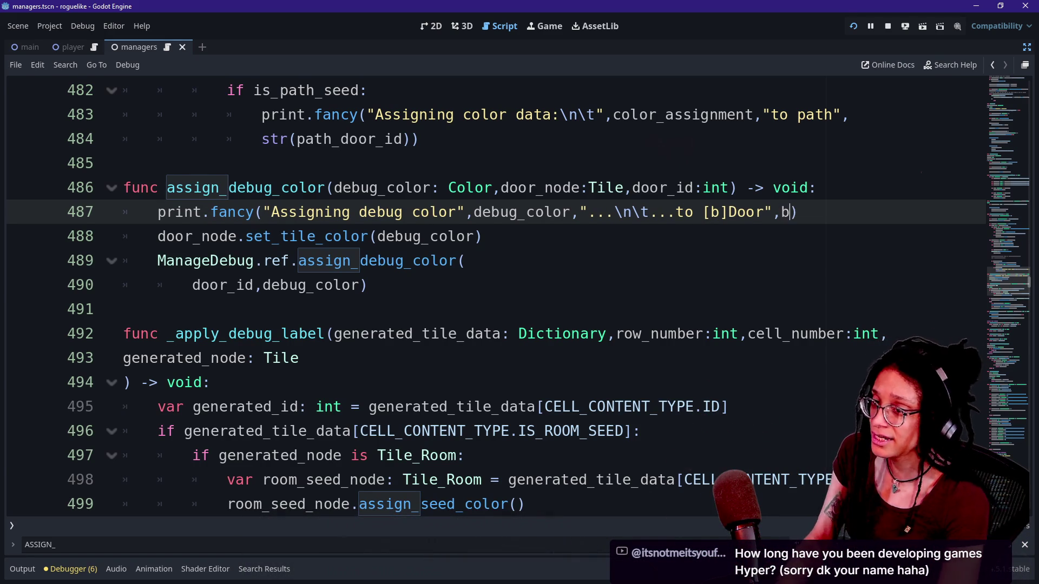
key(BackSpace)
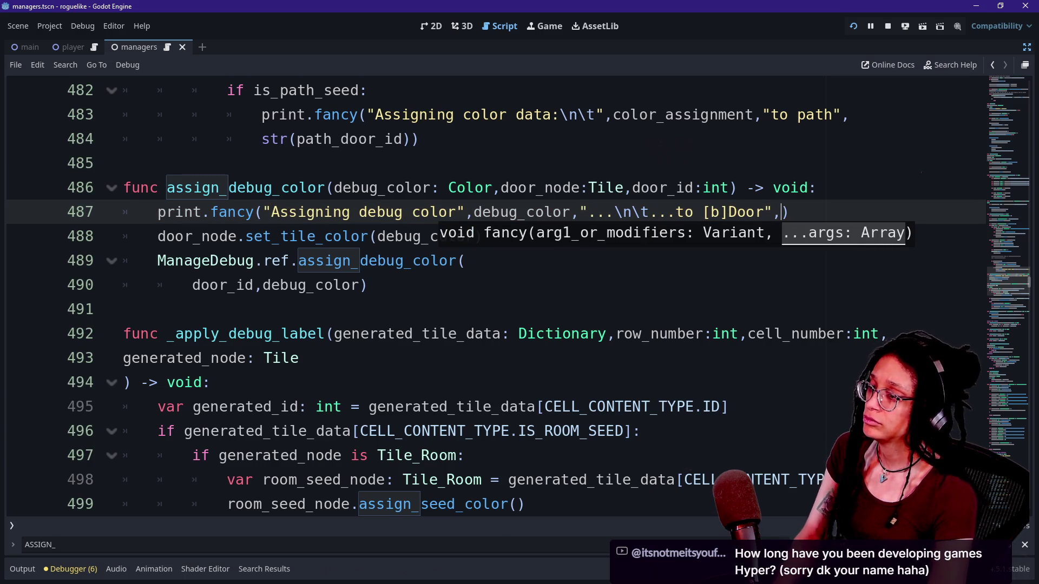
- Dismiss the code-completion suggestions and bring up the itch.io Rogue-like jam page
key(ctrl+space)
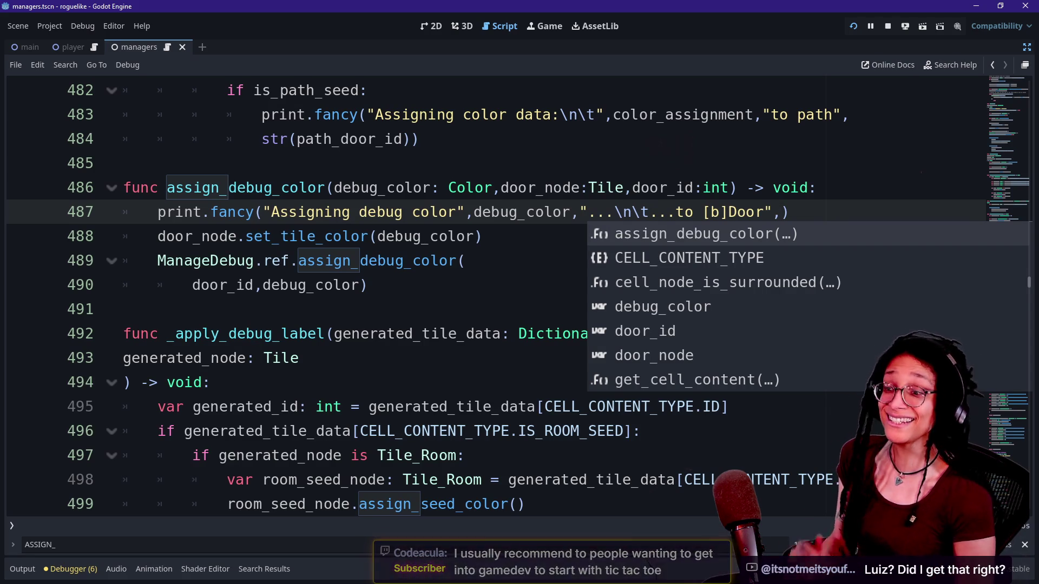
click(511, 211)
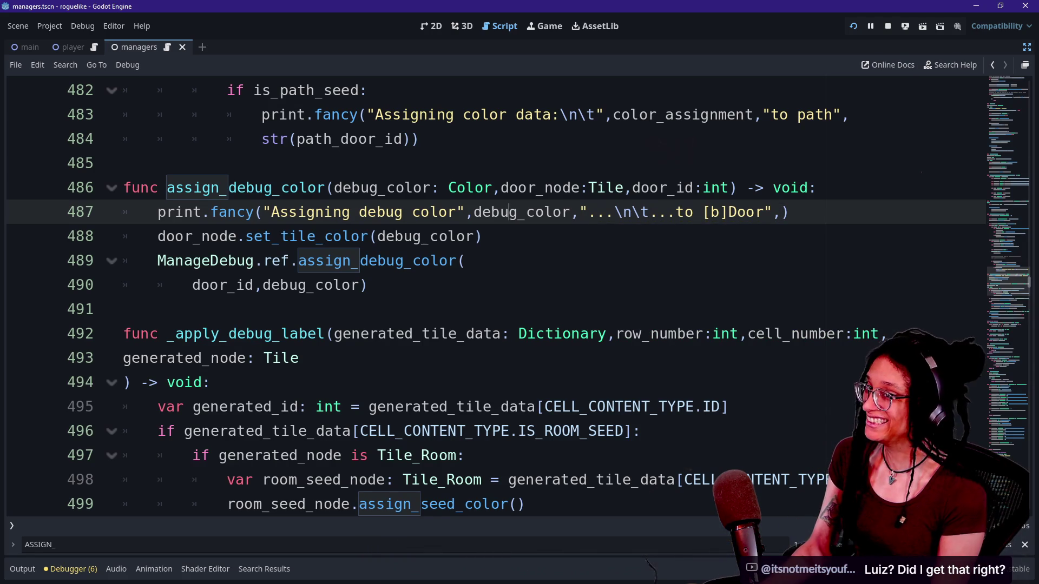
key(alt+Tab)
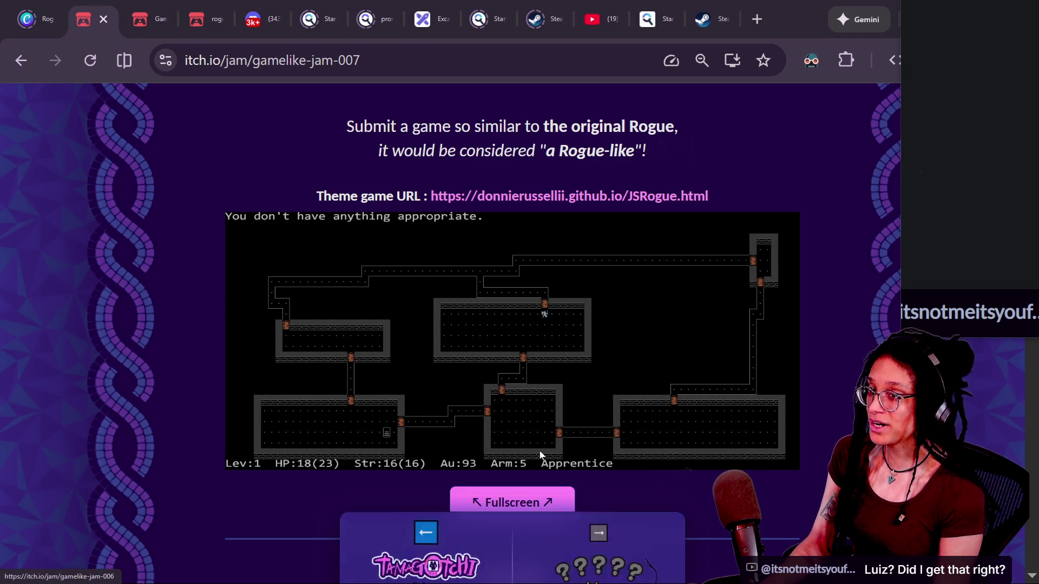
- Send a stream-chat reply spelling the streamer's name with its accented letter, then return to Godot
key(alt+Tab)
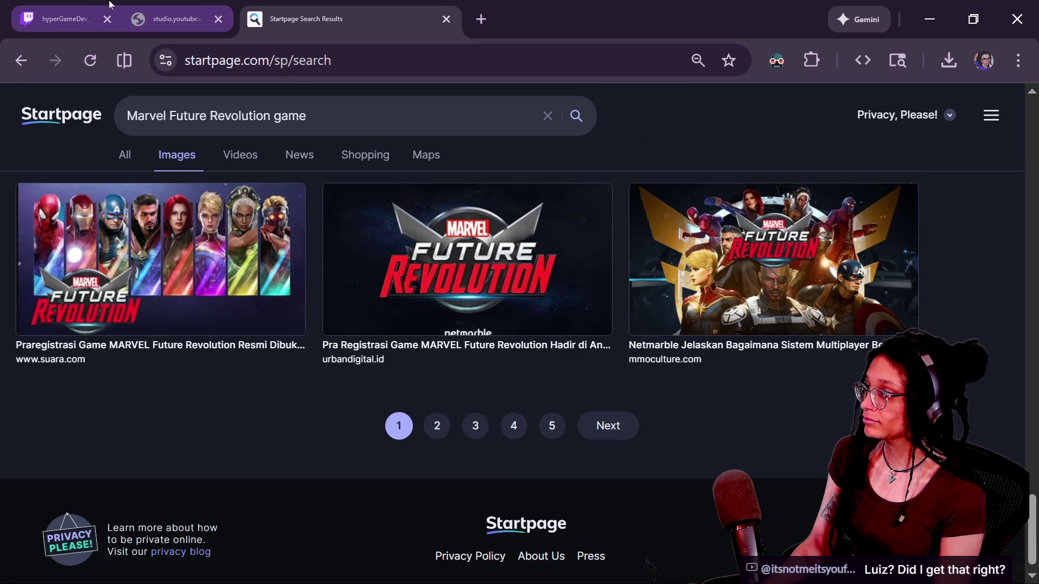
click(65, 19)
key(super+v)
scroll(68, 408, down, 1)
text(Lýz)
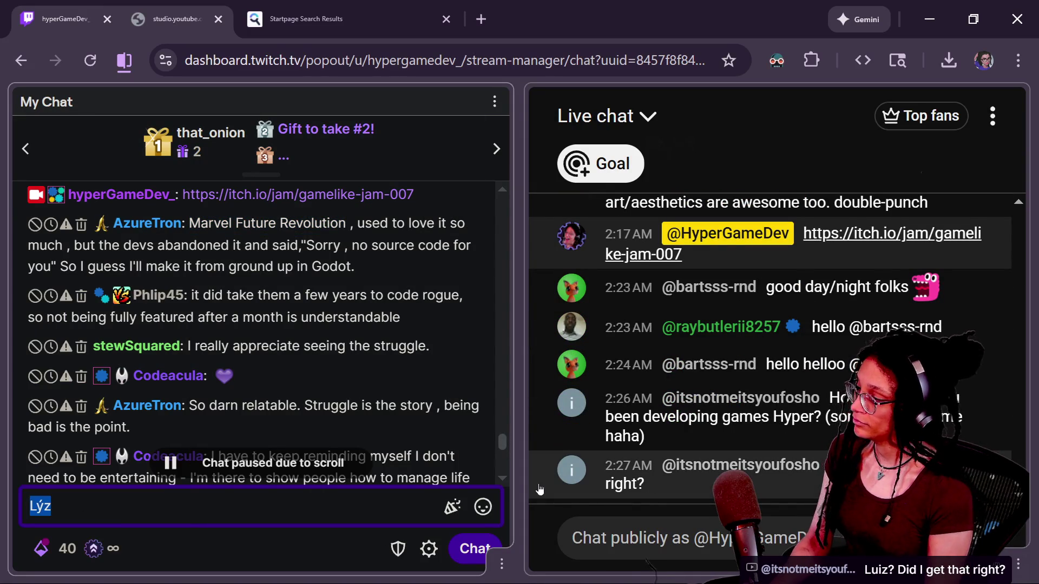
key(Return)
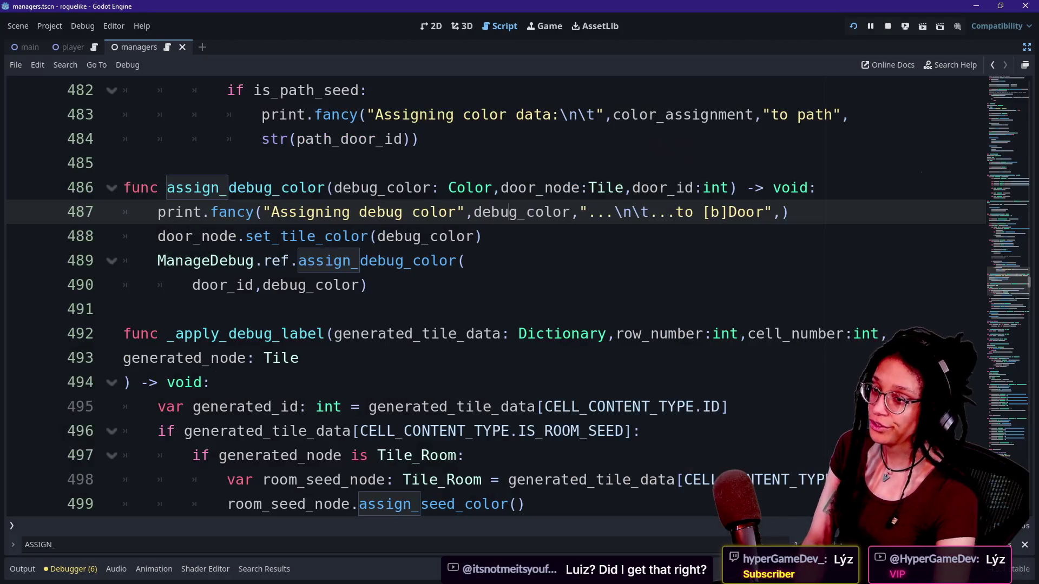
click(379, 431)
click(299, 358)
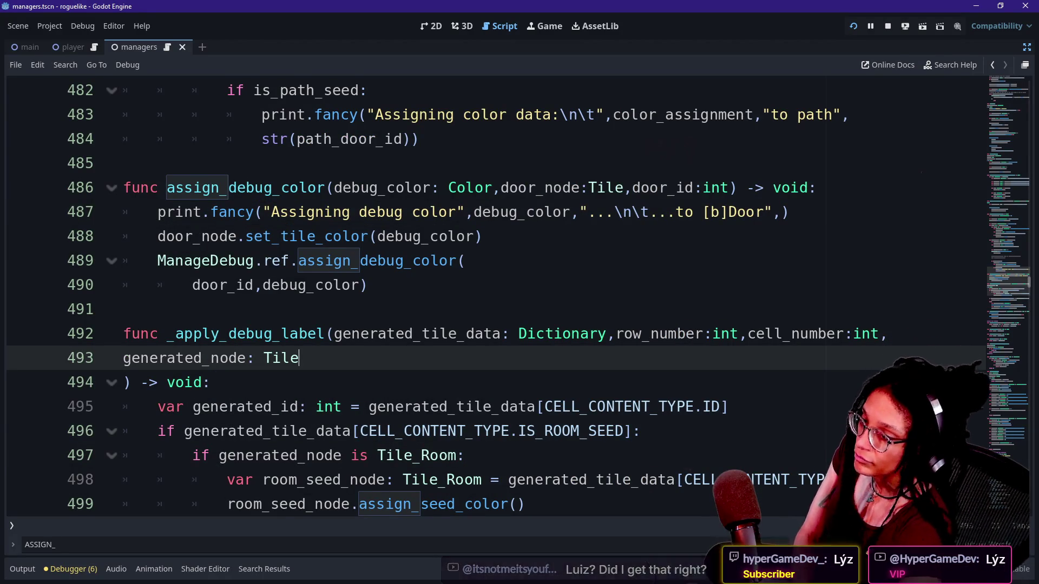
click(368, 285)
click(818, 188)
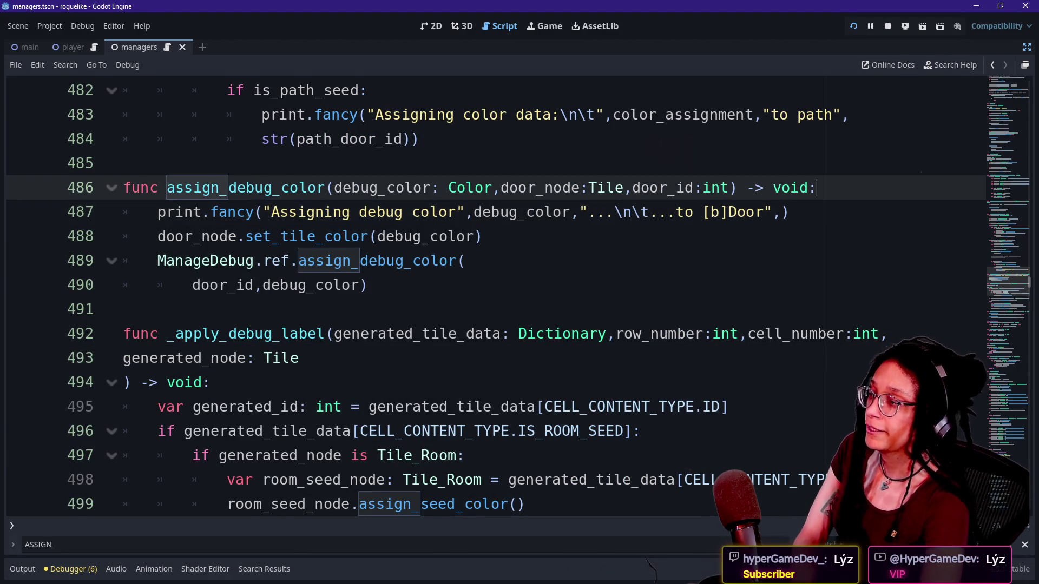
click(124, 163)
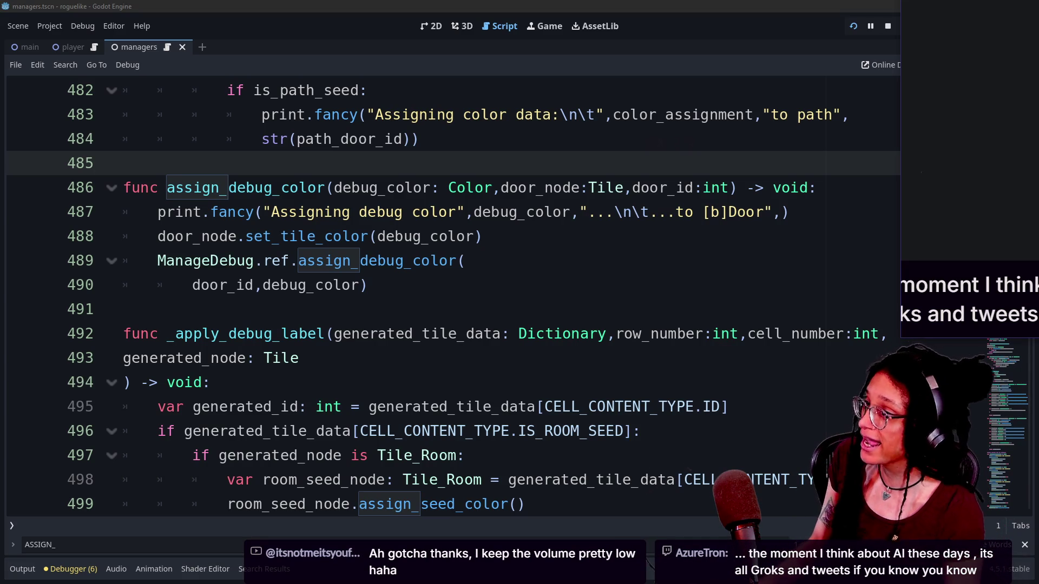
key(alt+Tab)
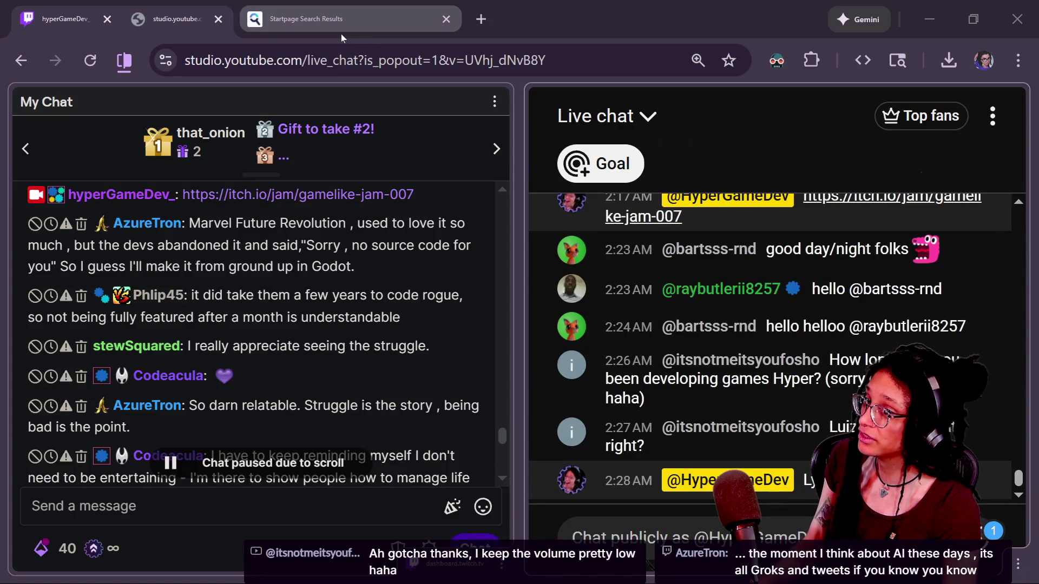
- In the Discord tab, scroll the Hyper Game Dev! channel list and open the game-like-jam forum
key(alt+Tab)
click(238, 19)
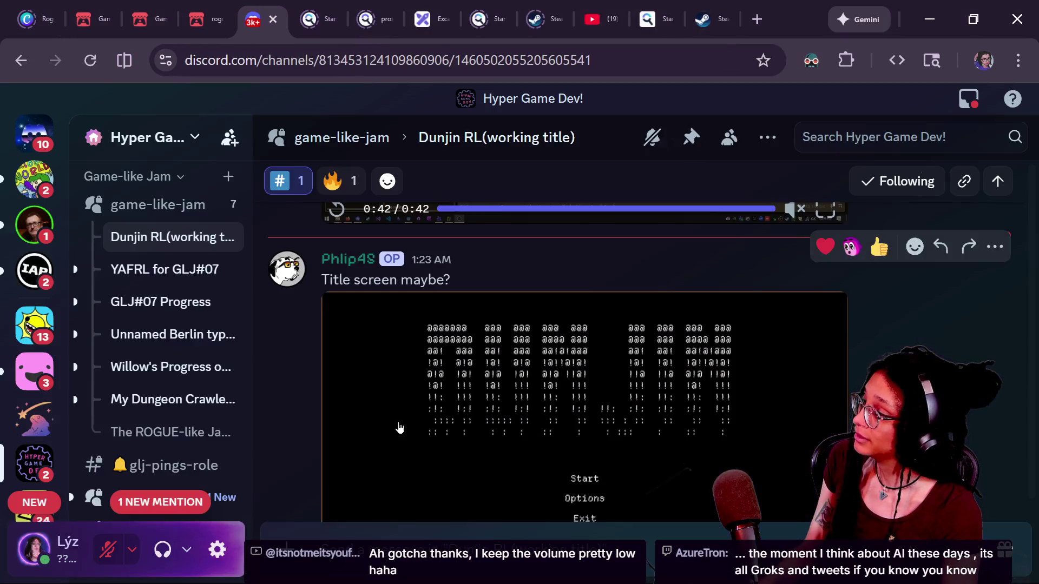
scroll(230, 368, up, 10)
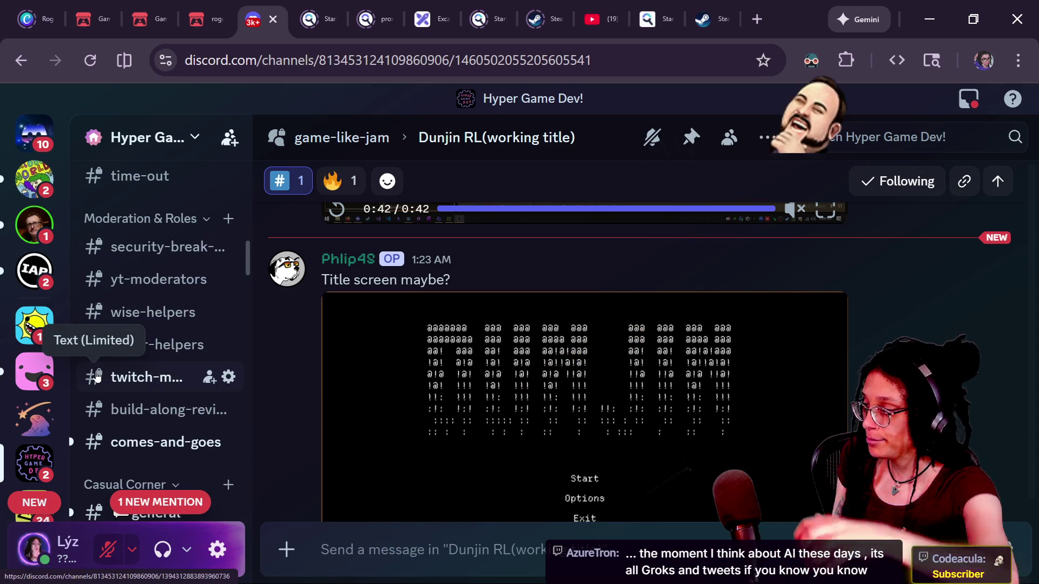
scroll(157, 368, down, 5)
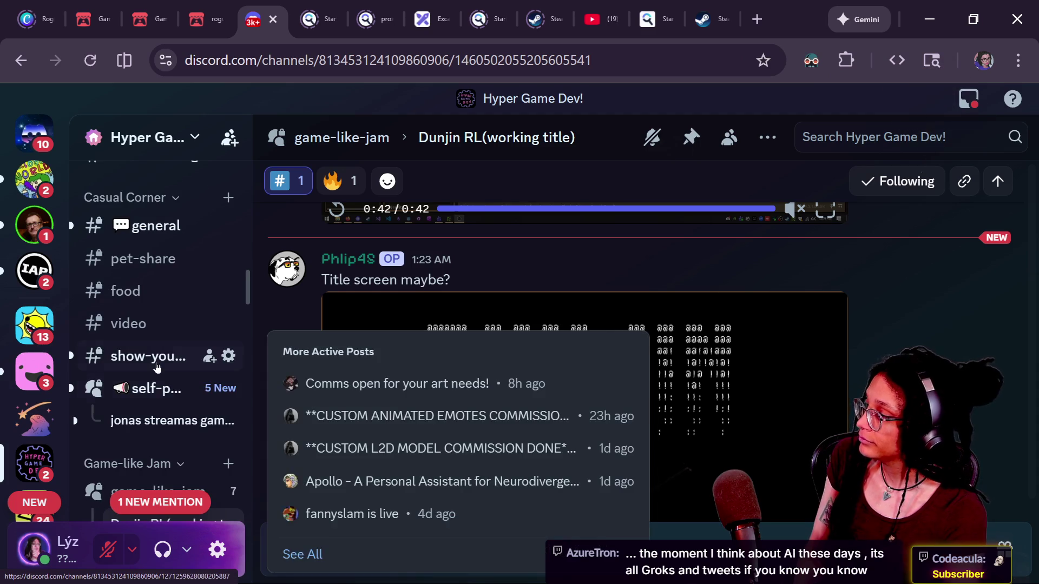
scroll(157, 368, down, 3)
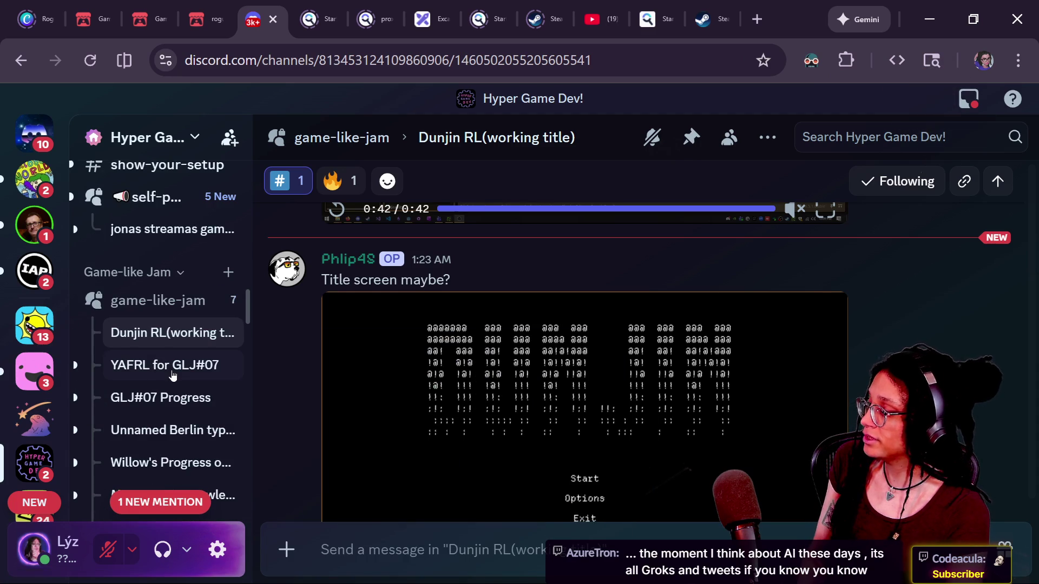
scroll(172, 375, down, 7)
scroll(172, 374, up, 14)
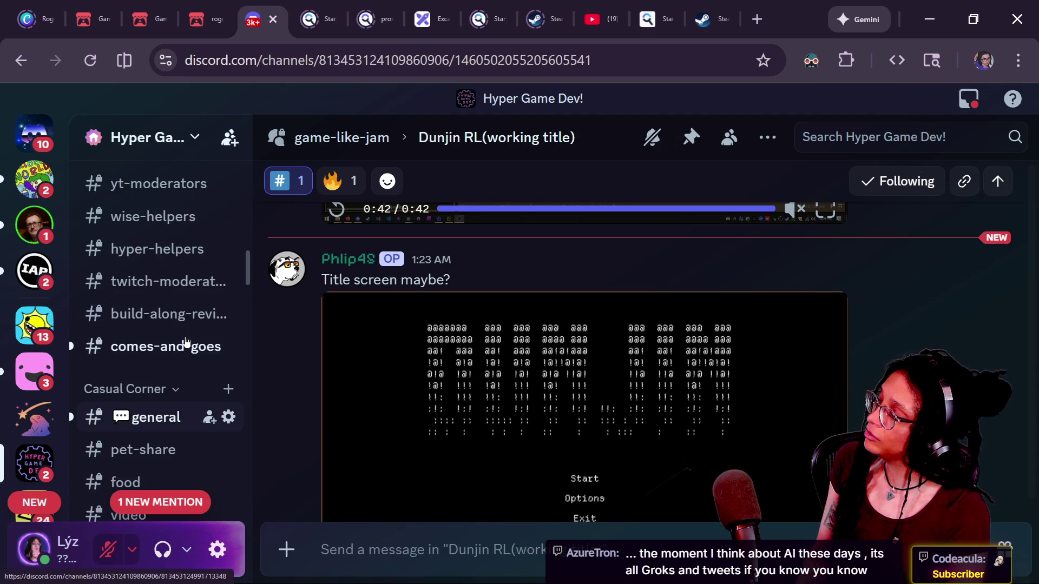
scroll(185, 342, up, 8)
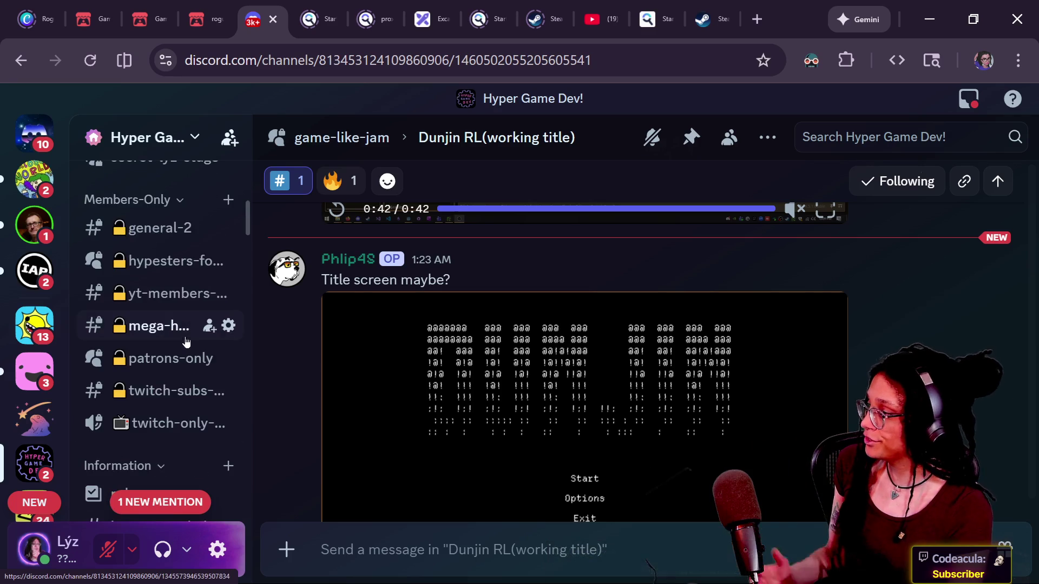
scroll(185, 342, up, 3)
scroll(186, 342, down, 8)
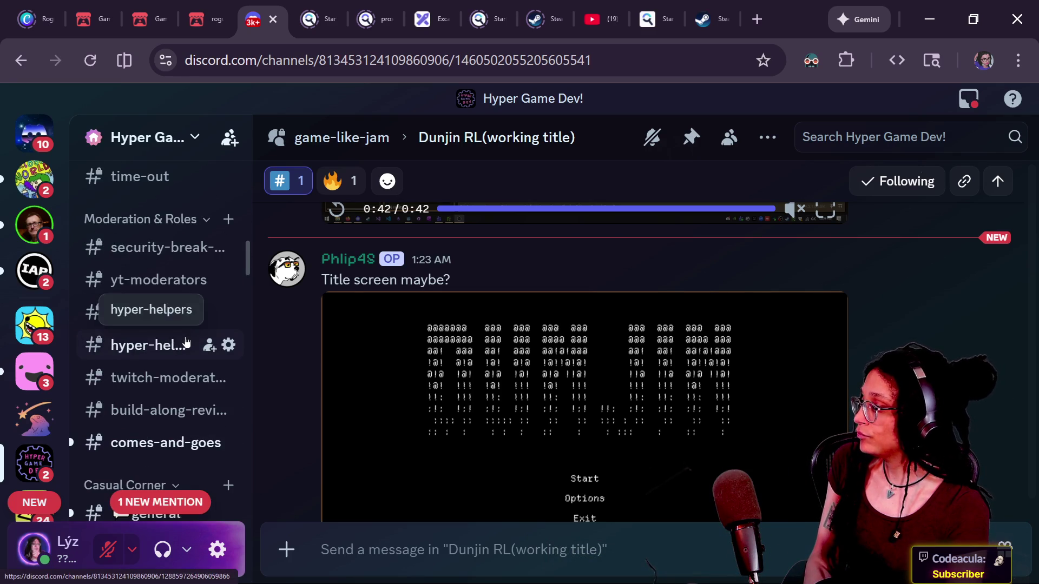
scroll(186, 342, down, 9)
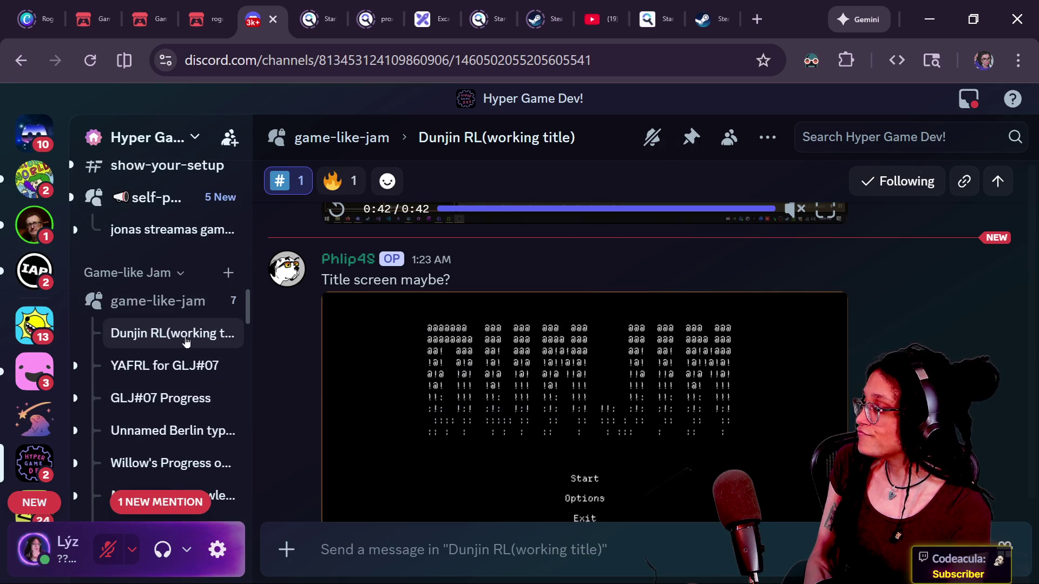
scroll(185, 342, down, 2)
click(179, 206)
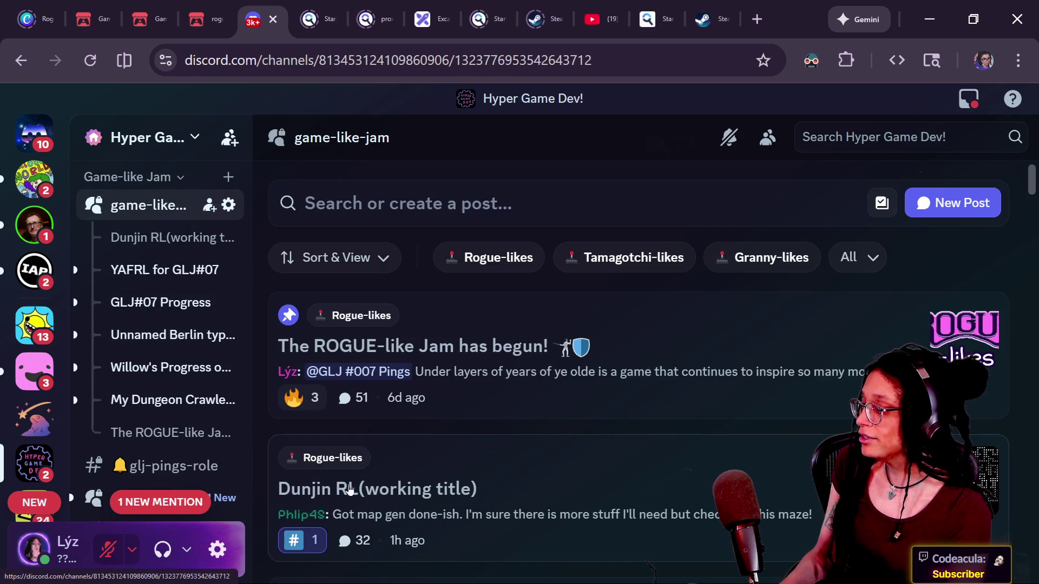
- Start a 'Tic Tac Toe' post in game-like-jam, then clear its 'hmmmm' message text
click(406, 203)
text(Tic Tac Toe)
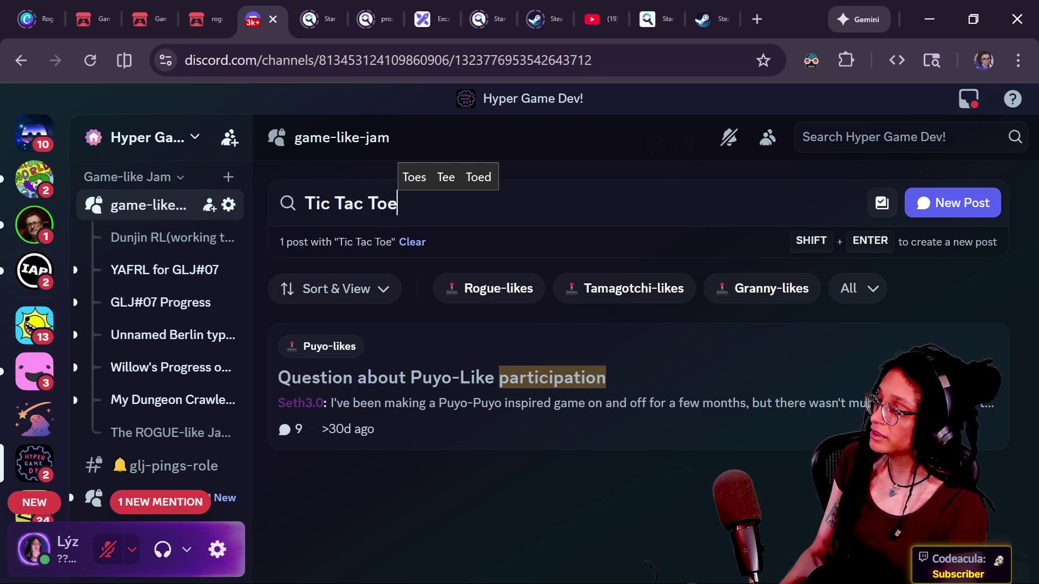
click(920, 203)
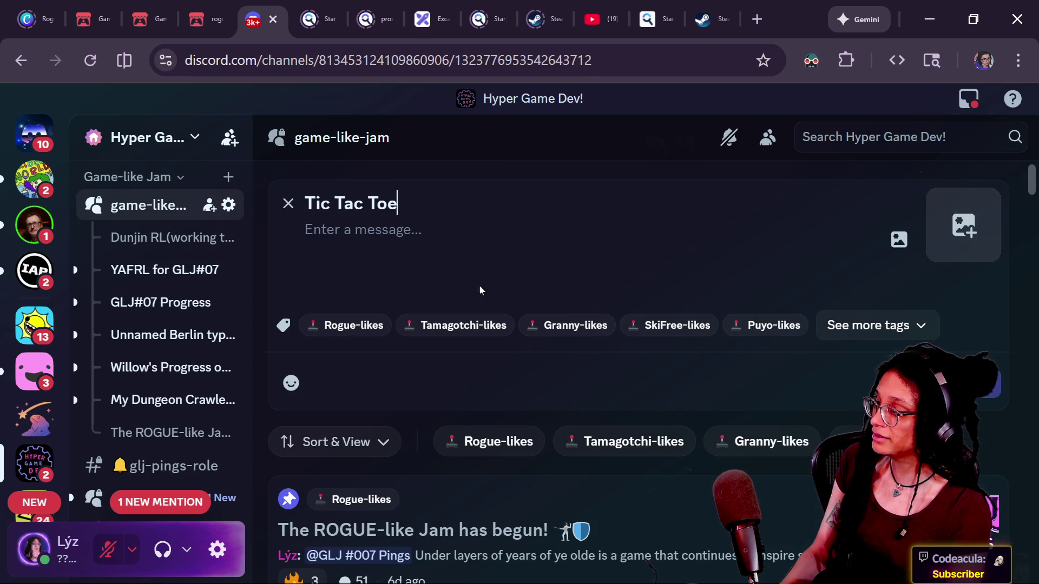
key(Return)
text(hmmmm)
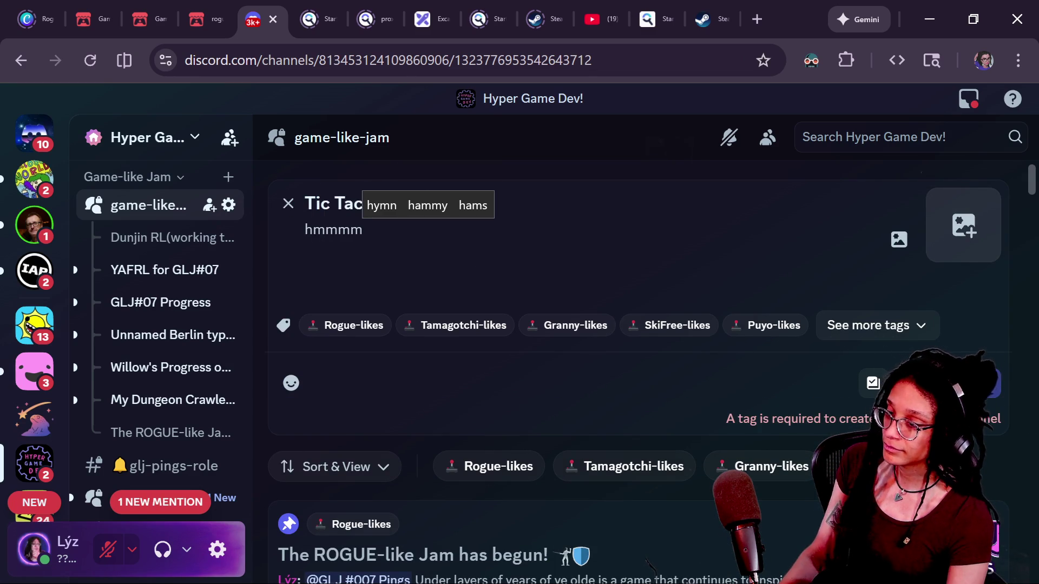
key(ctrl+a)
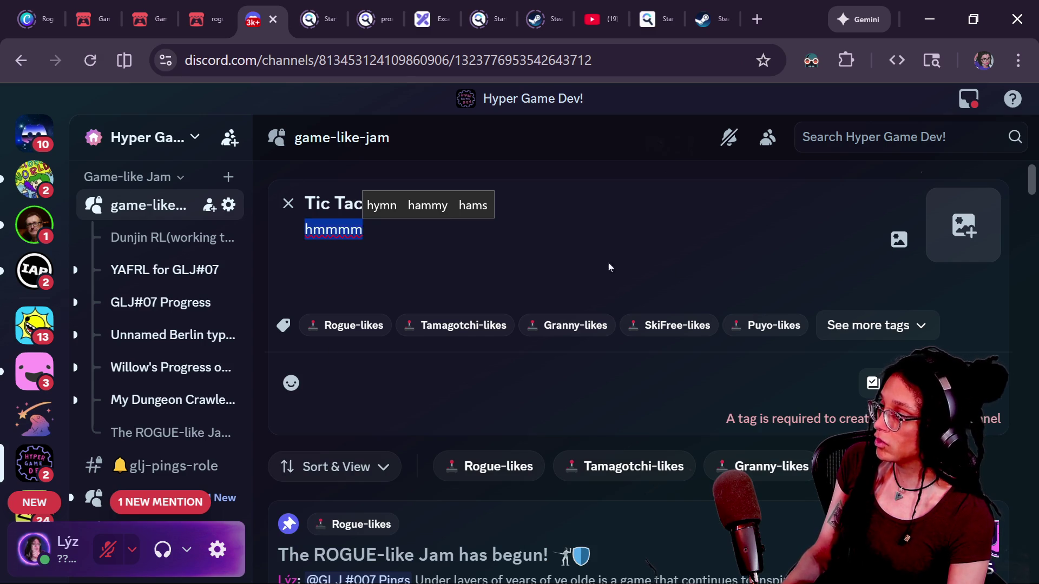
key(BackSpace)
scroll(124, 368, down, 4)
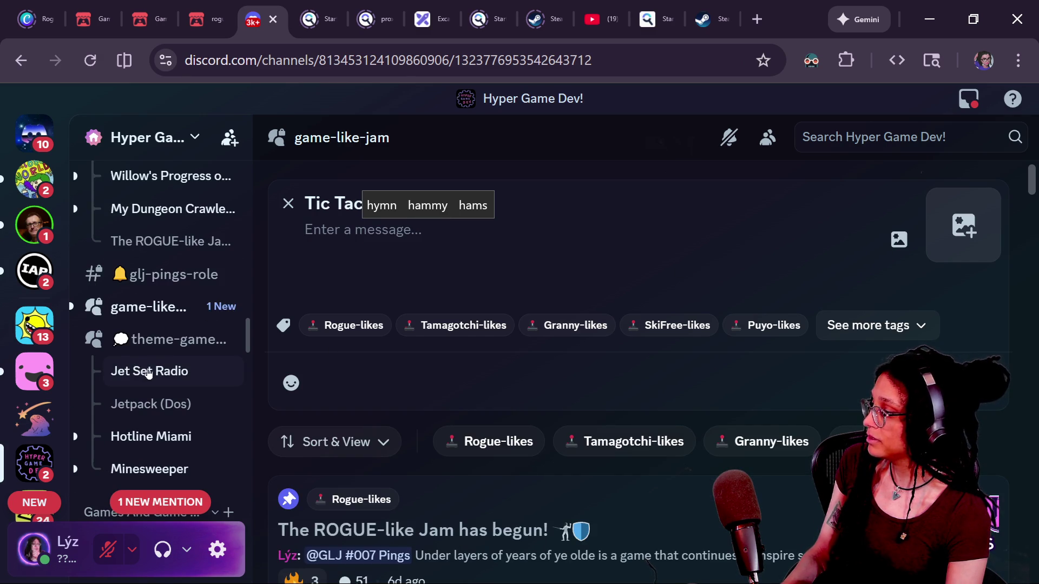
scroll(156, 336, down, 4)
scroll(156, 315, up, 4)
- In the game-like-jam-teams forum, search 'Tic Tac Toe' and start a new post with that title
mouse_move(163, 307)
click(390, 349)
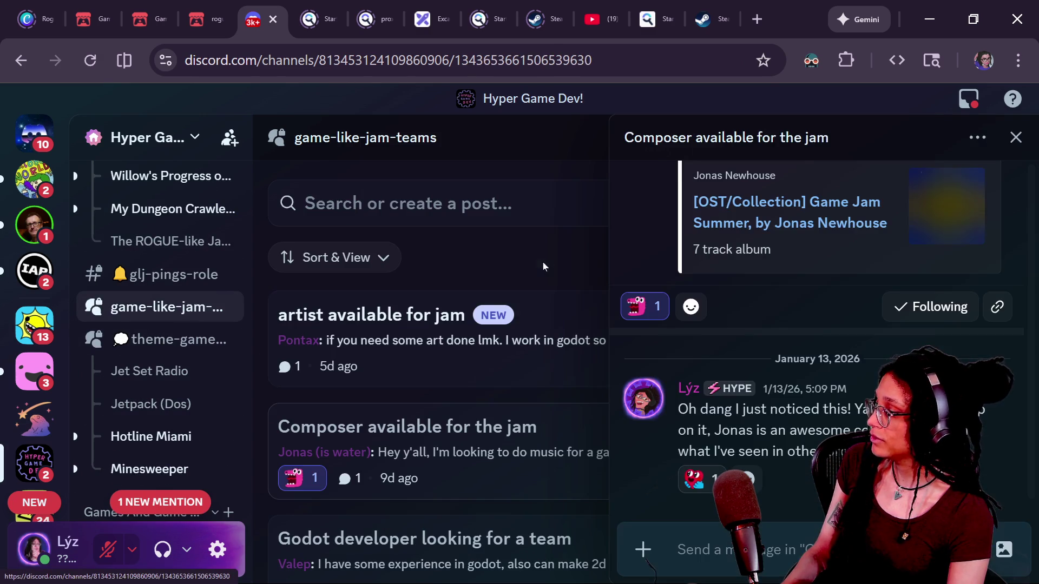
click(433, 204)
text(Tic Tacc)
text(Toe)
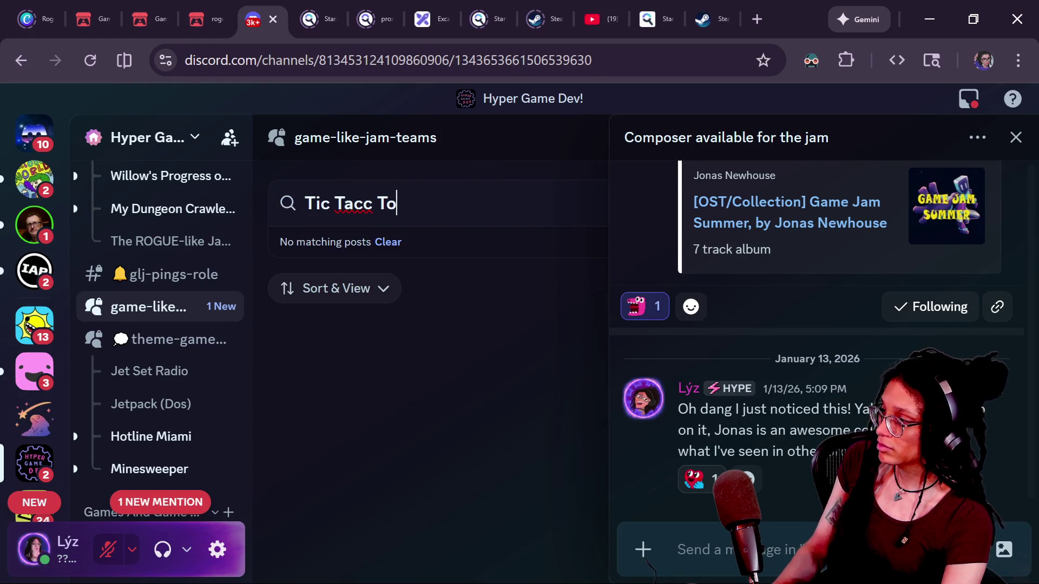
key(Return)
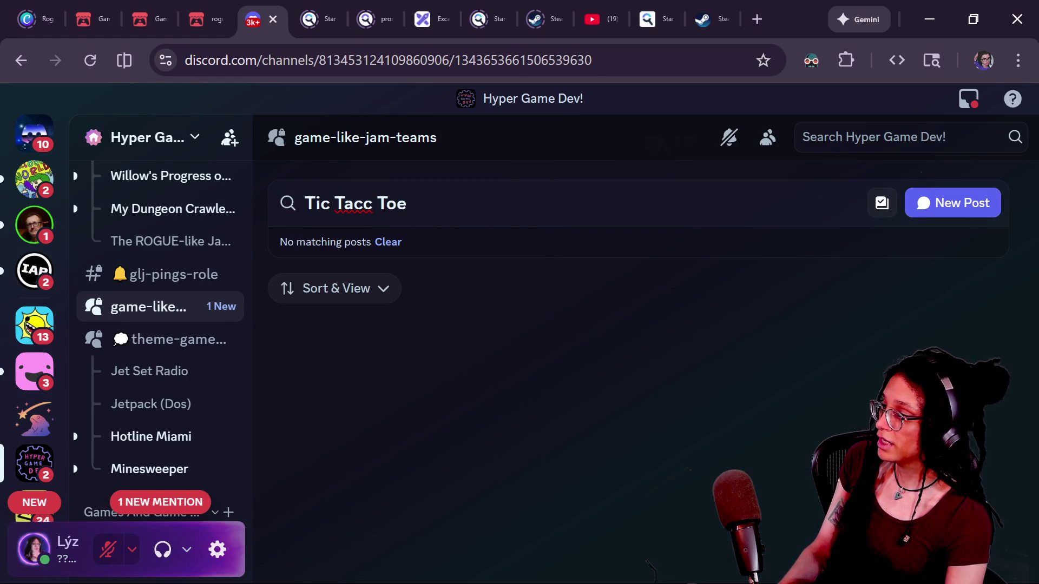
key(BackSpace)
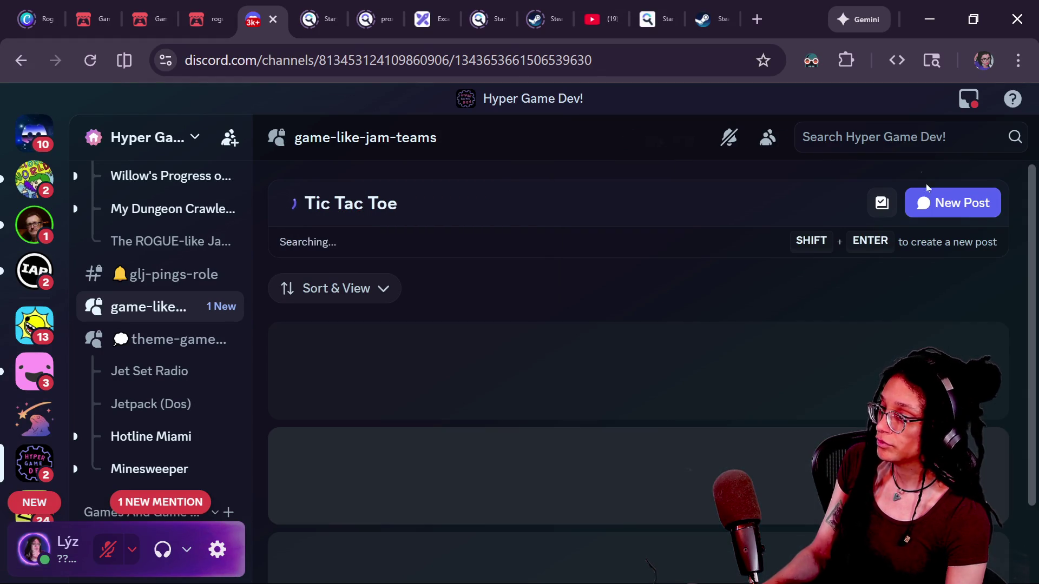
key(shift+Return)
- Mention a chat member followed by 'mentioned' in the body and publish the post
text(@codea)
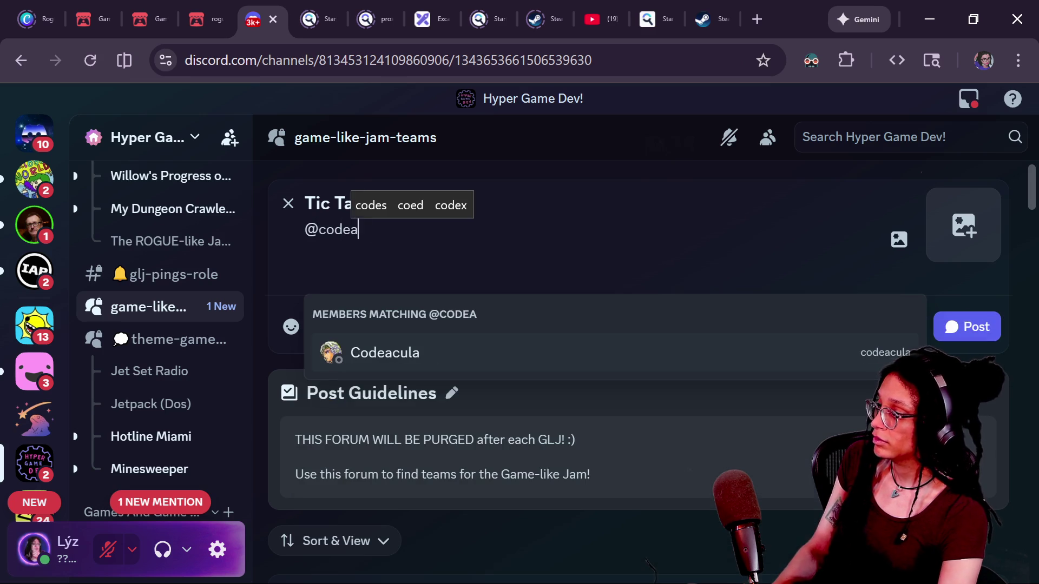
key(Tab)
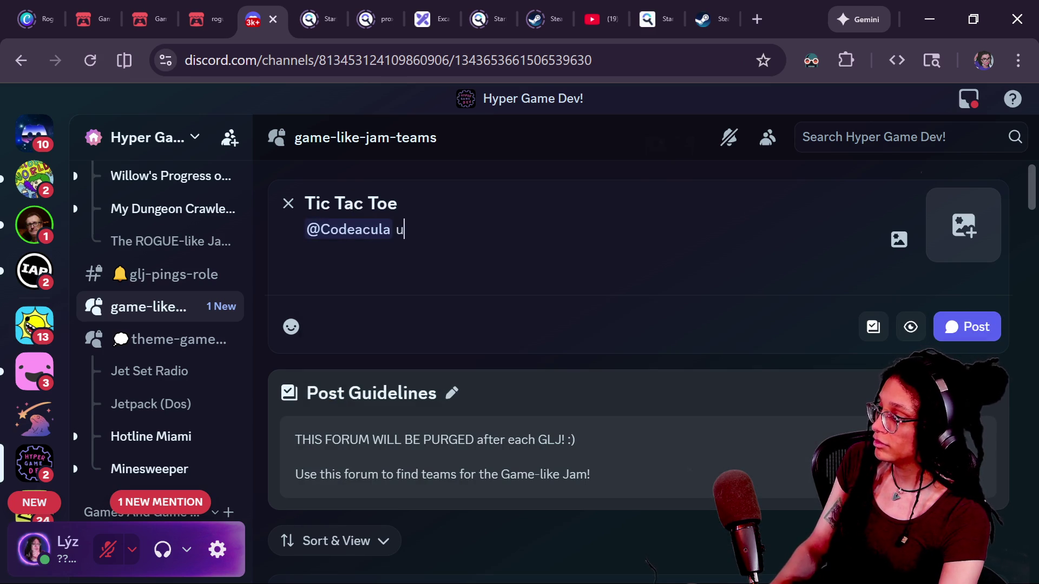
text(mentioned)
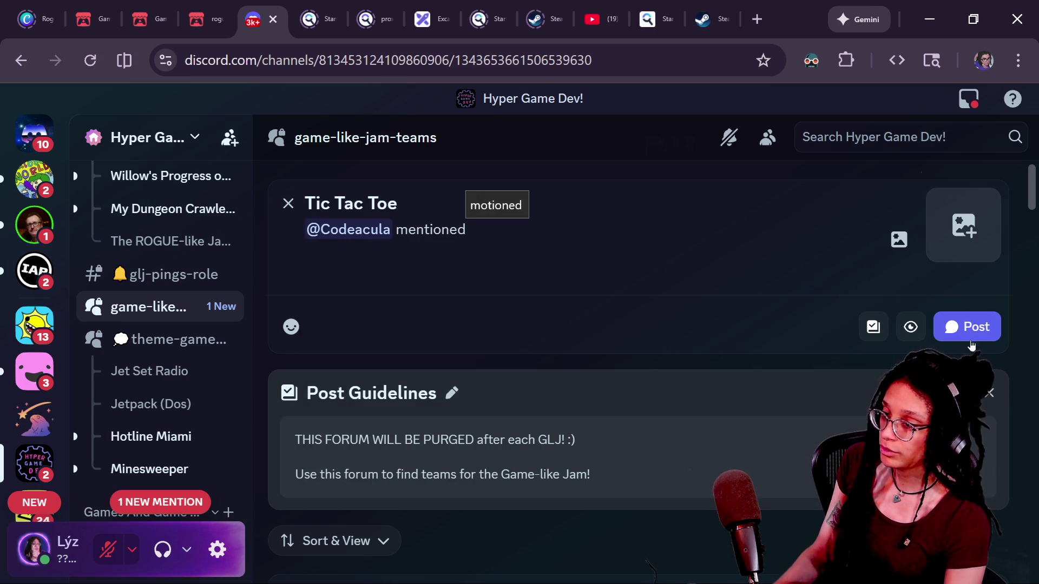
click(972, 338)
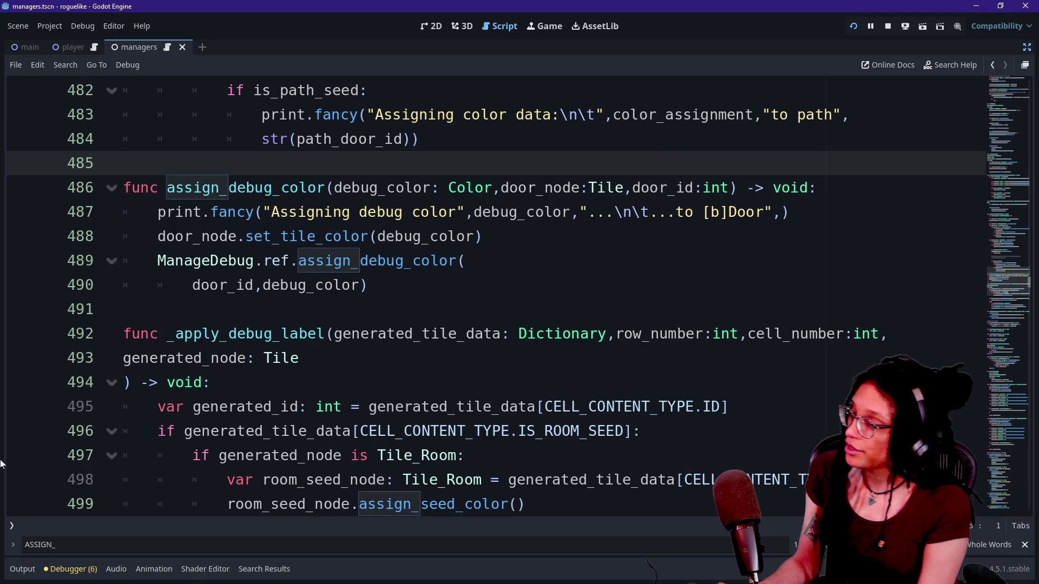
click(360, 431)
key(Up)
key(Up)
key(Up)
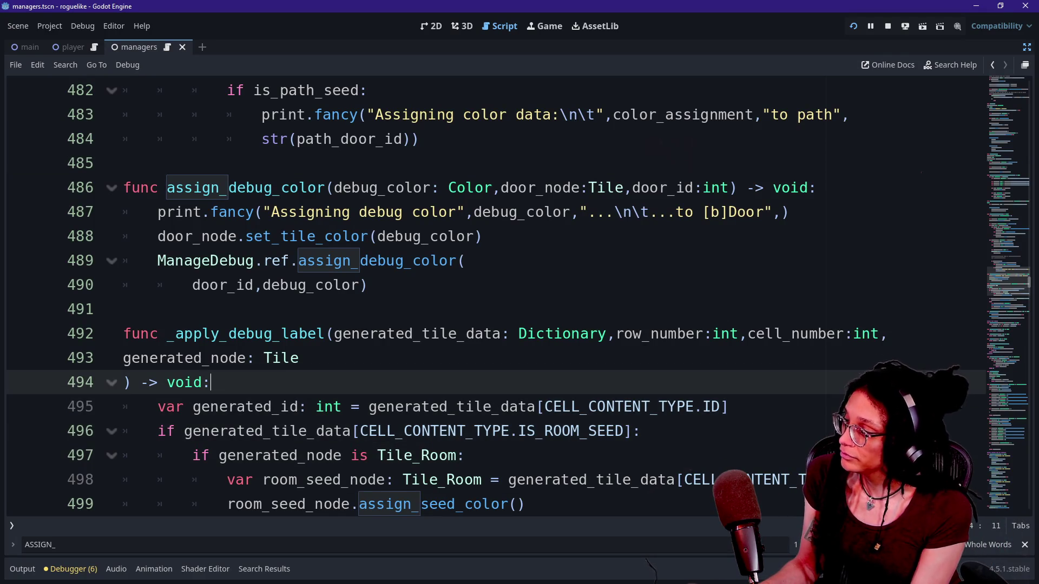
key(Down)
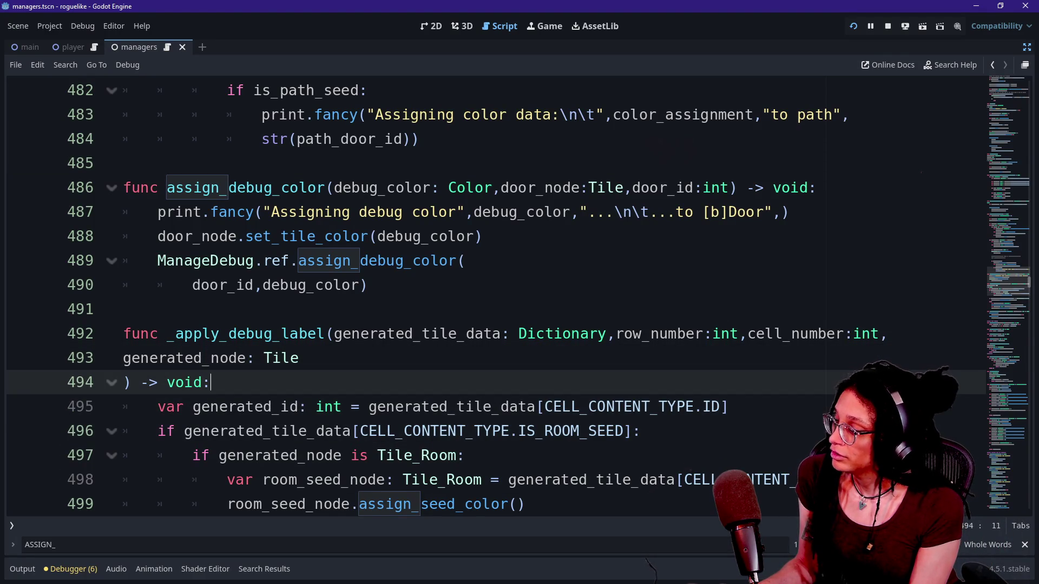
click(360, 407)
click(211, 382)
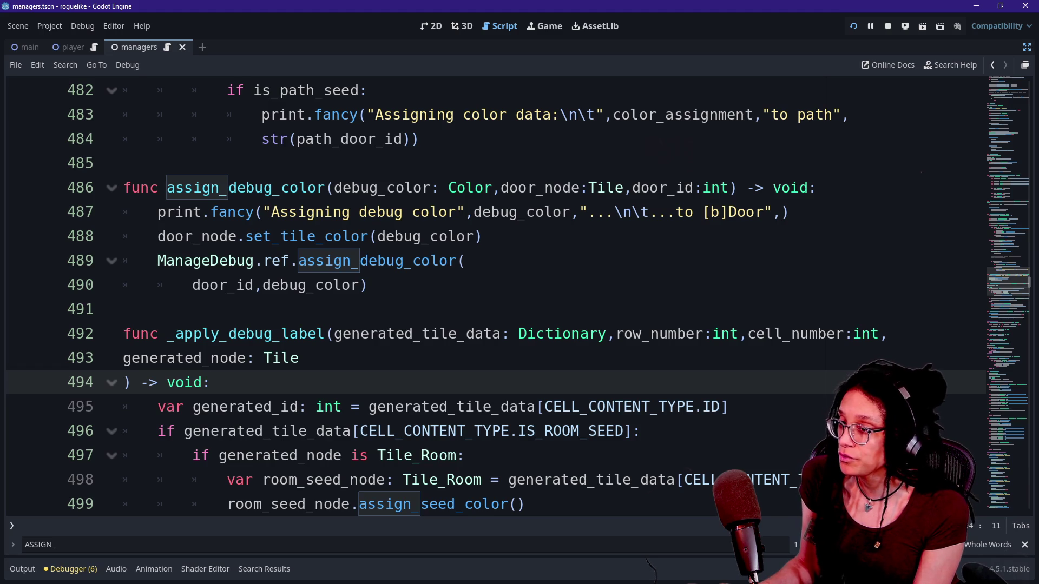
click(360, 407)
click(211, 382)
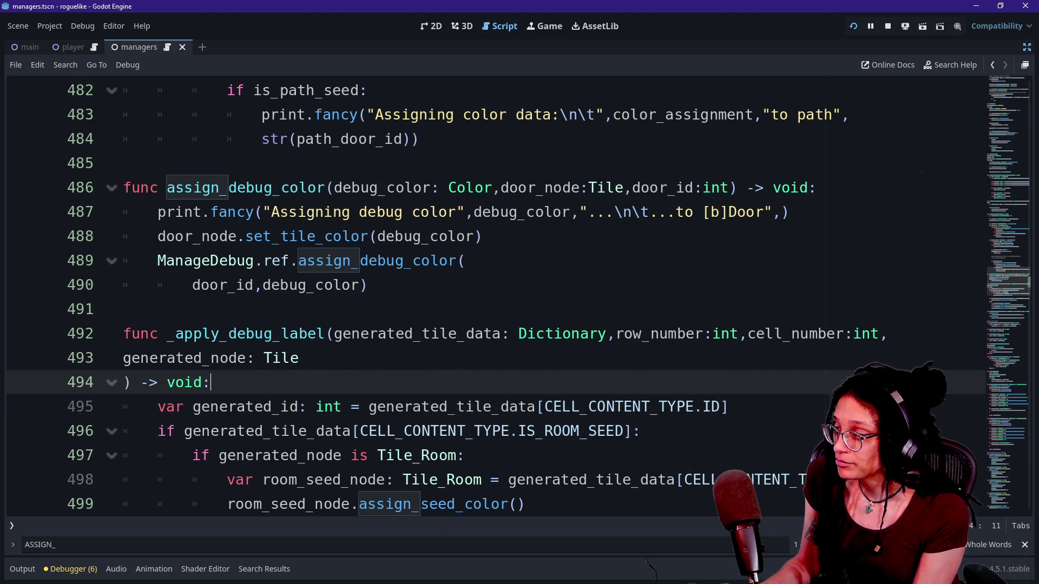
click(360, 407)
click(211, 383)
click(360, 407)
click(211, 382)
click(359, 407)
click(211, 383)
click(360, 407)
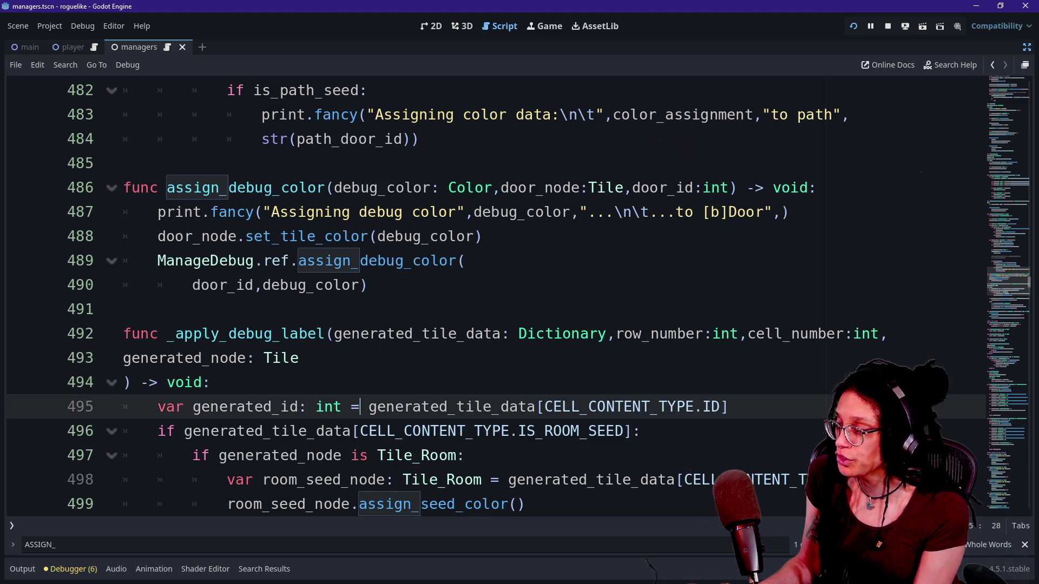
click(211, 383)
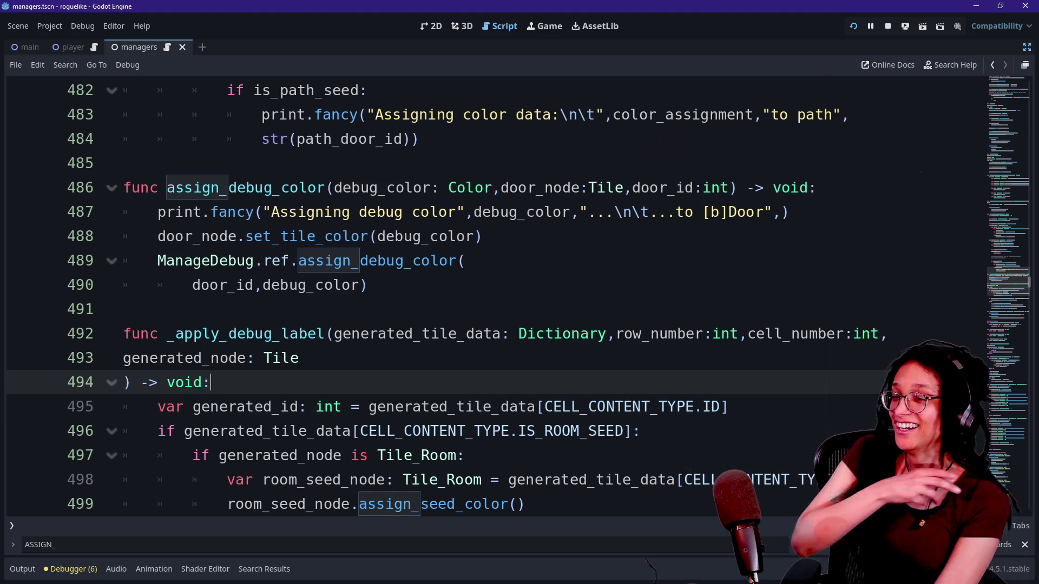
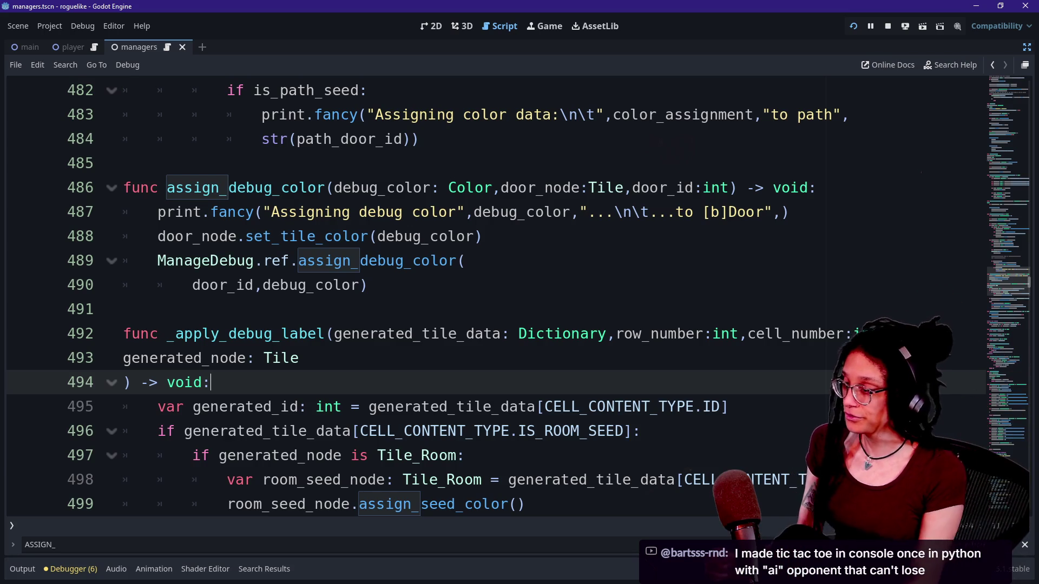
- Append str(door_id) to the print.fancy call on line 487, wrapped onto a second line
key(Up)
key(Down)
key(Down)
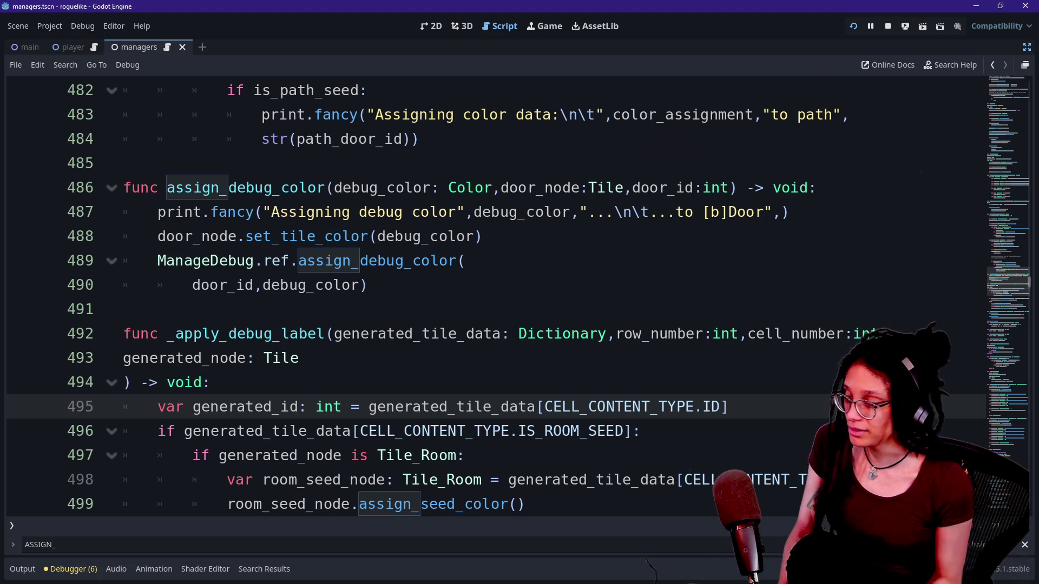
click(211, 382)
click(483, 237)
click(790, 212)
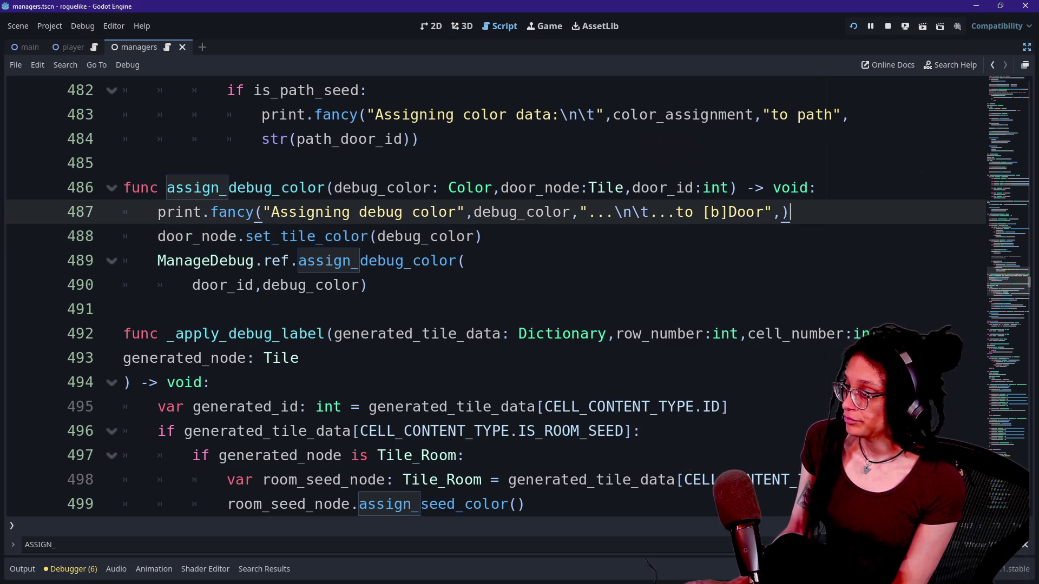
text(str(doorid)
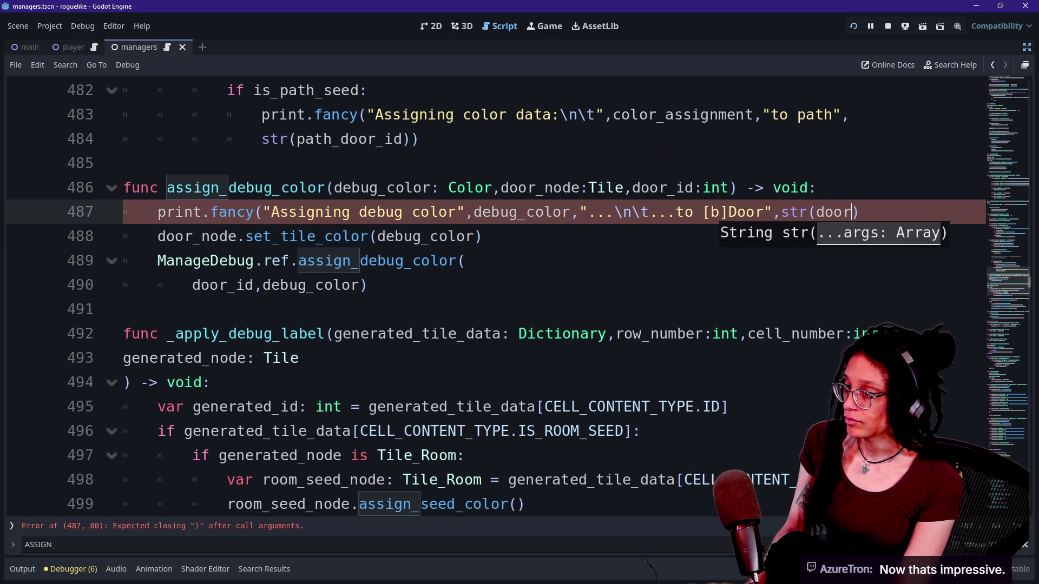
key(BackSpace)
key(BackSpace)
text(_id)
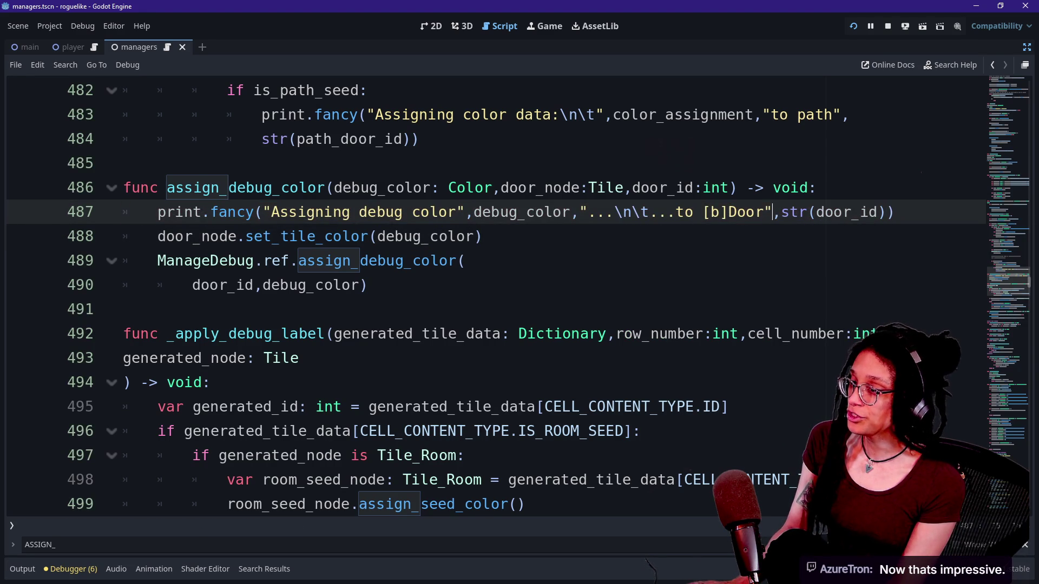
click(780, 212)
key(Return)
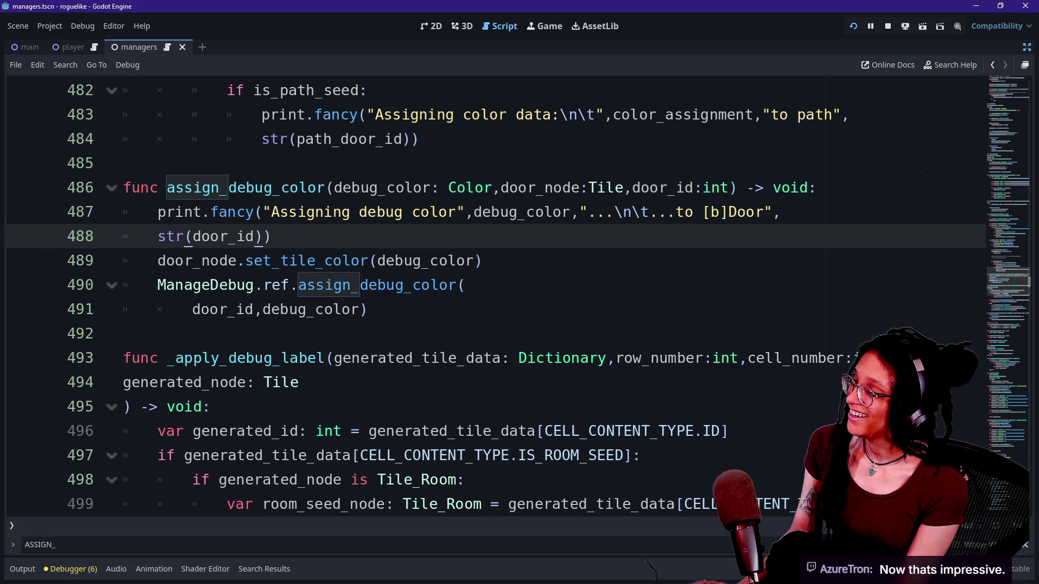
key(alt+Tab)
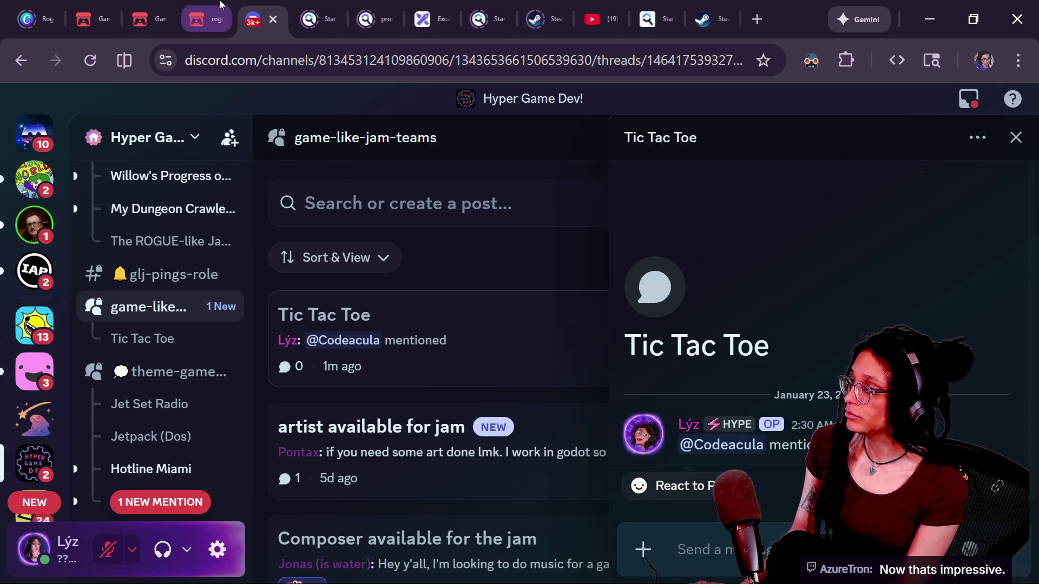
- In a new tab, go to the developer's itch.io profile address
click(204, 18)
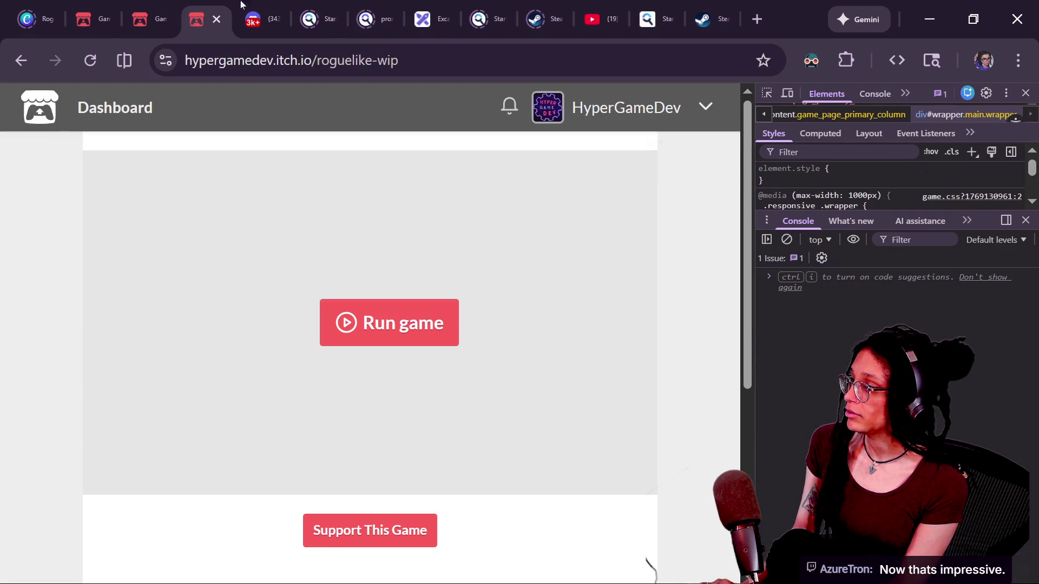
click(766, 23)
text(doorm)
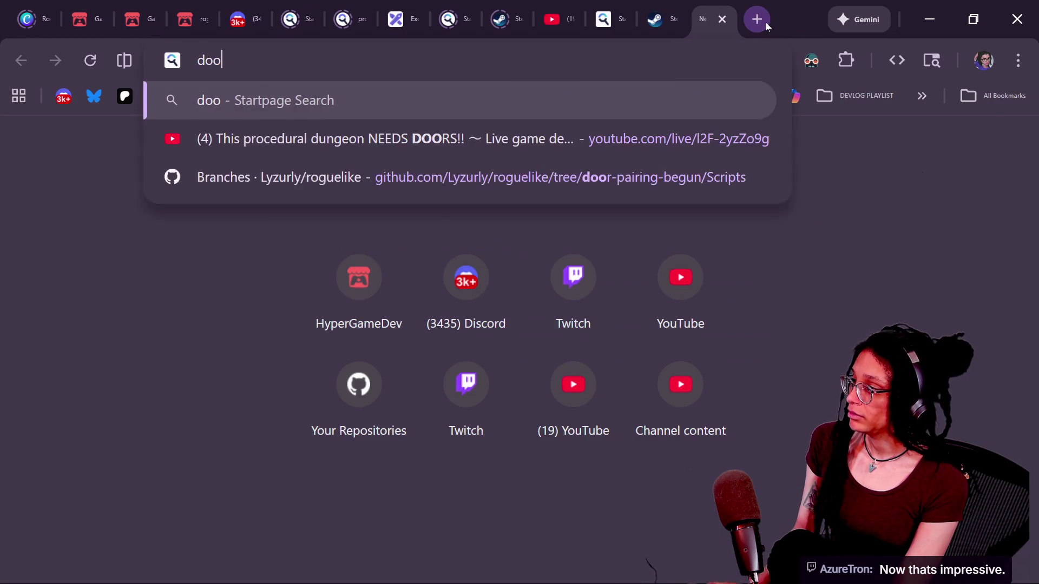
key(ctrl+a)
text(i)
key(BackSpace)
key(BackSpace)
text(doormouse.itc)
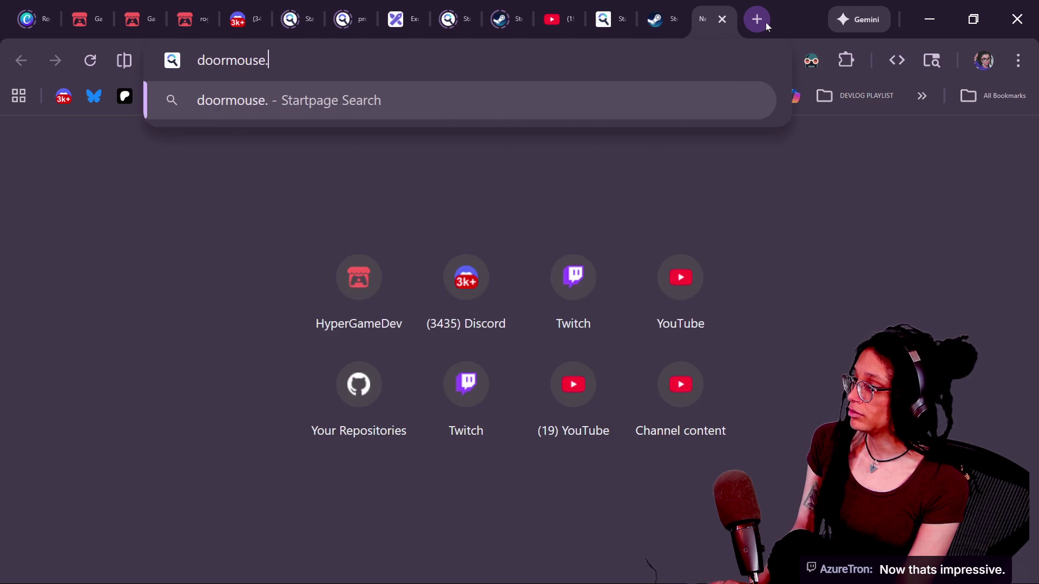
key(BackSpace)
text(h.io)
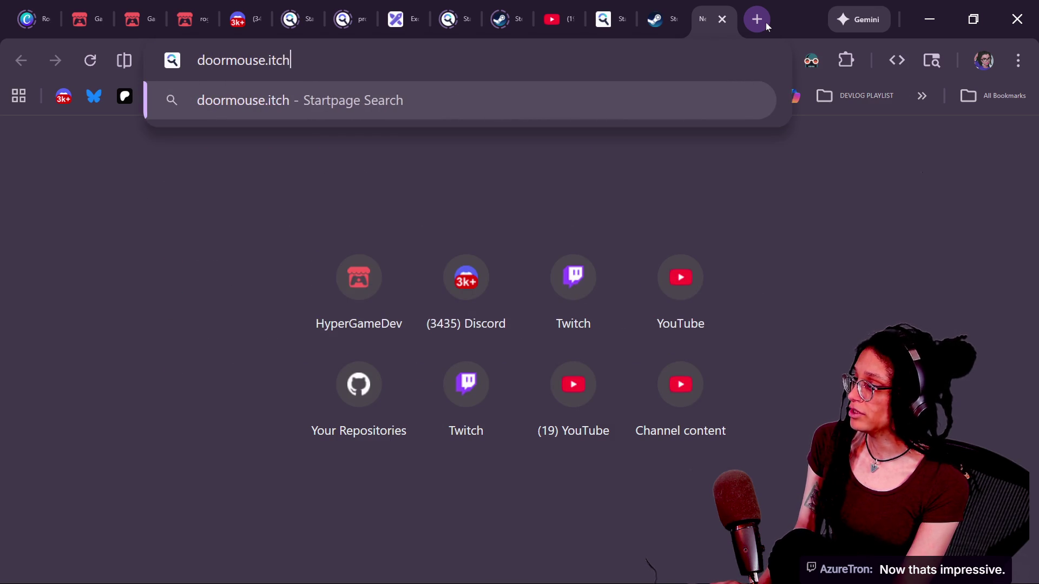
key(Return)
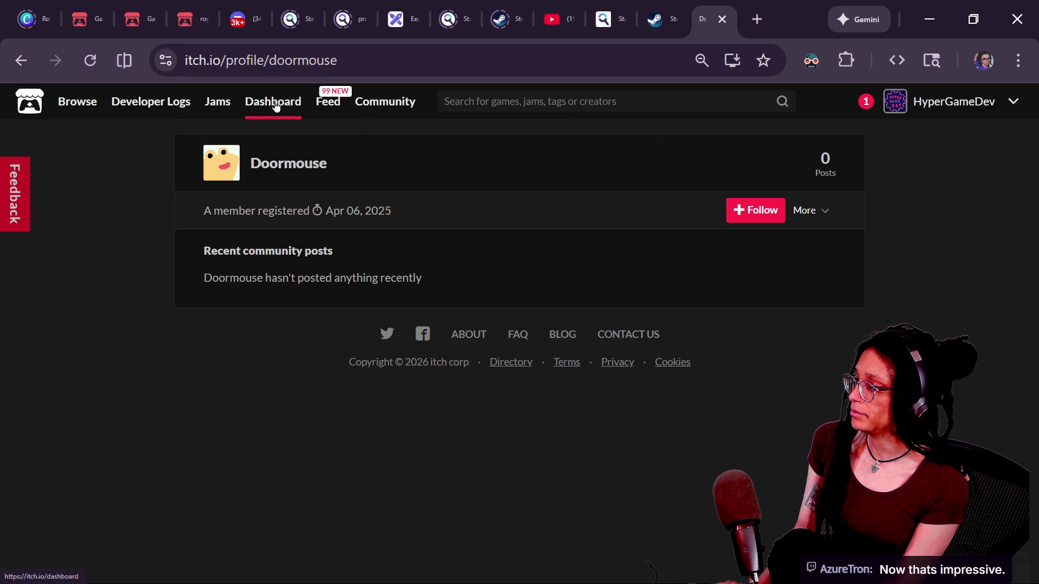
- Select the profile page's address and switch to another open page
click(465, 101)
click(320, 57)
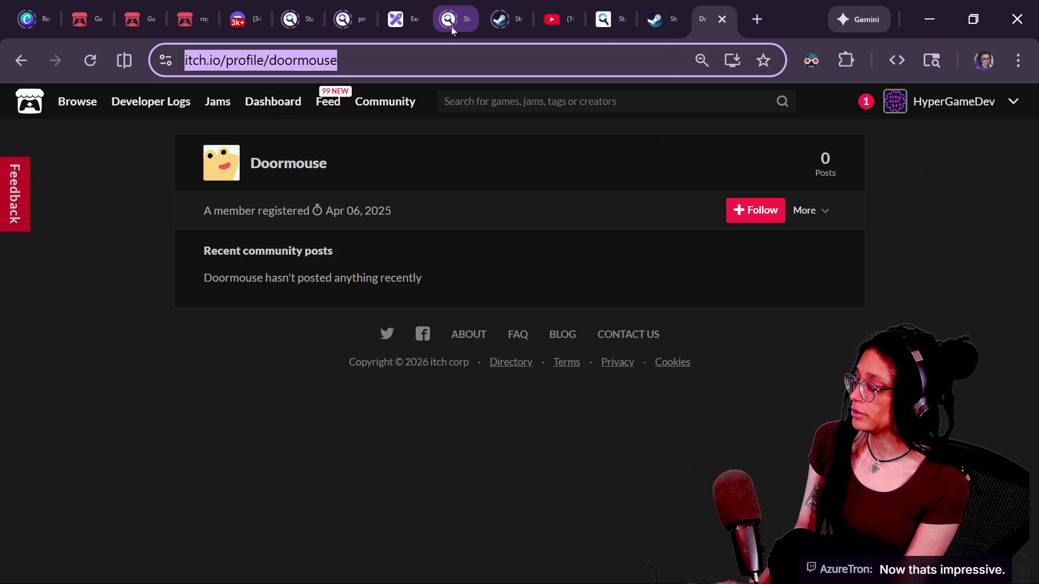
click(52, 8)
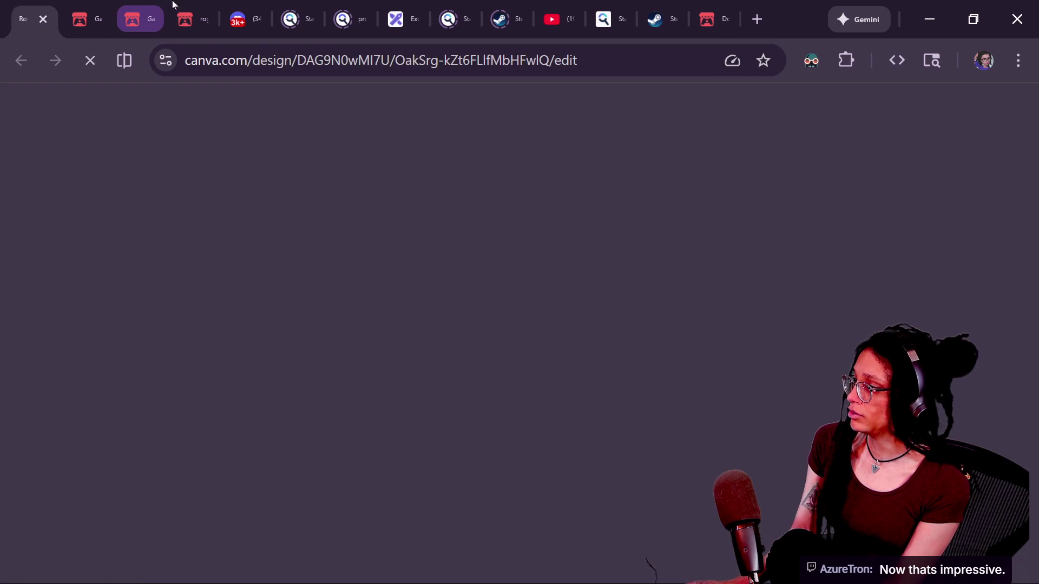
- Go to the Game-like Jam pages and browse back through Jams 5, 4 and 3
click(189, 19)
click(89, 4)
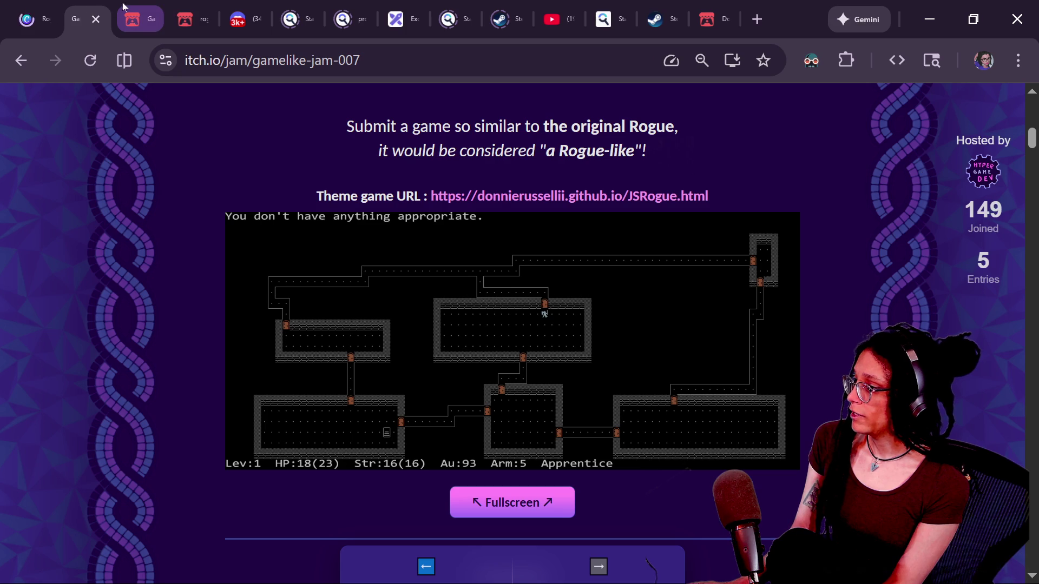
click(122, 2)
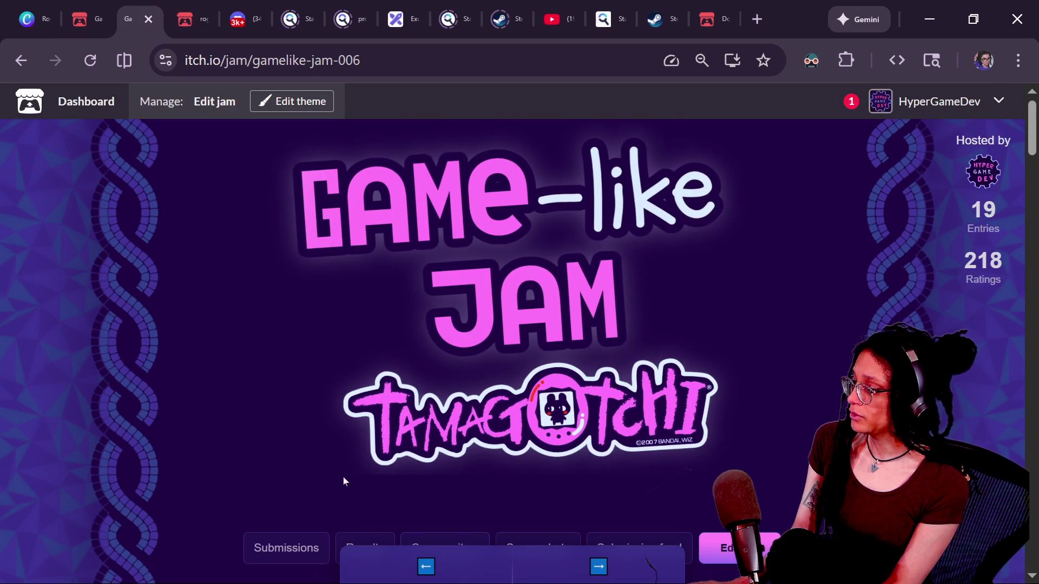
click(425, 520)
scroll(357, 449, down, 3)
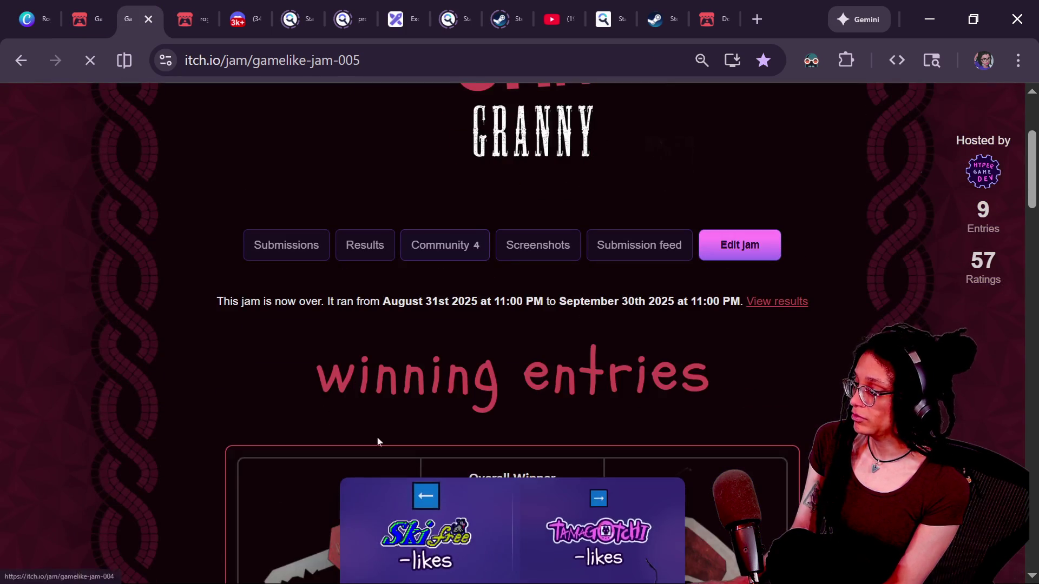
click(402, 498)
scroll(349, 375, down, 10)
scroll(350, 374, down, 2)
click(411, 536)
scroll(375, 359, down, 5)
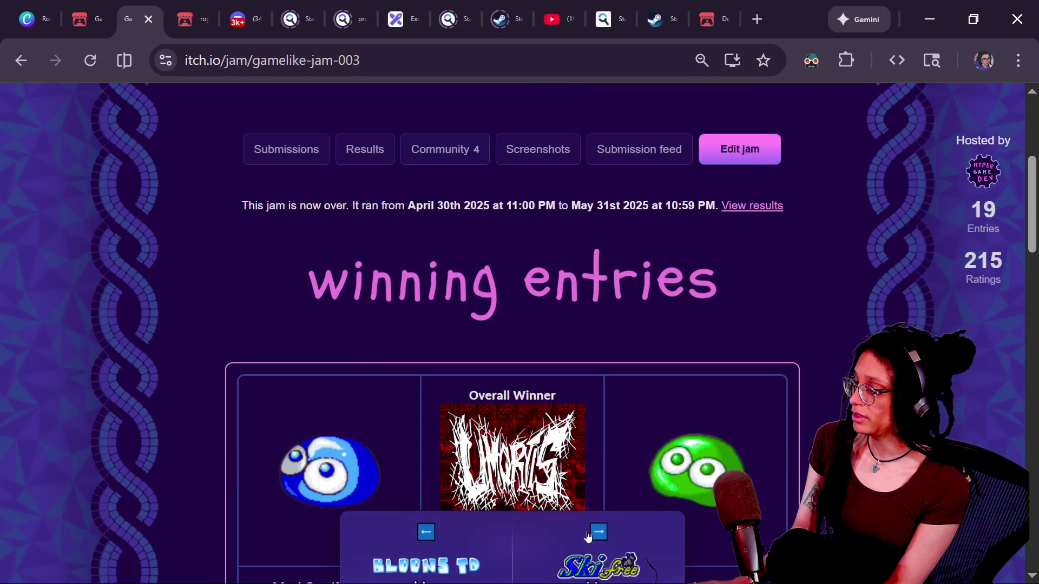
- Move forward to Jam 6, return to the GRANNY jam, and open The Clockwork Attendant
click(589, 535)
click(582, 519)
scroll(582, 519, down, 7)
click(591, 533)
scroll(470, 422, down, 8)
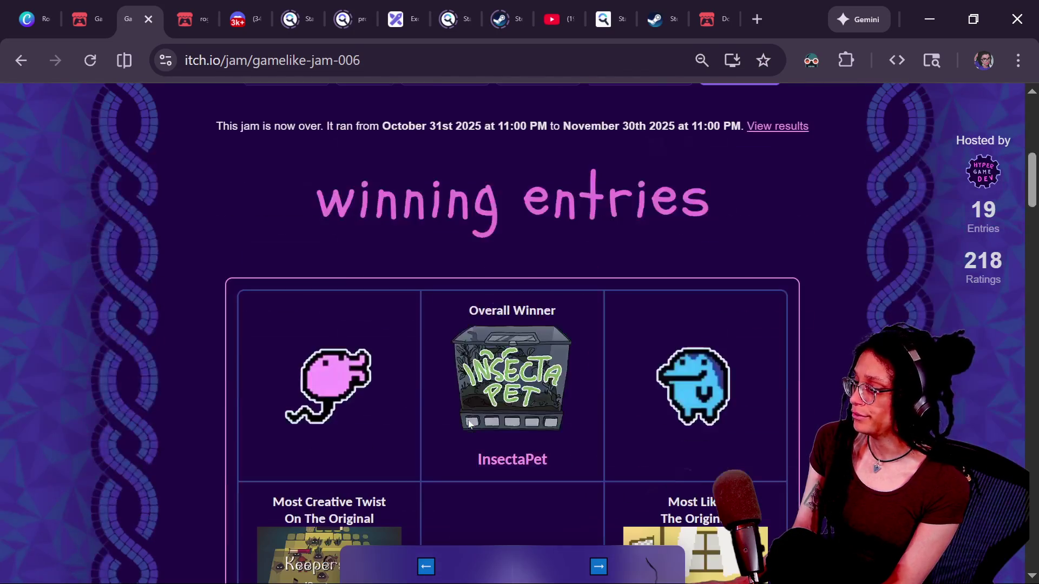
click(474, 577)
scroll(433, 445, down, 8)
click(315, 407)
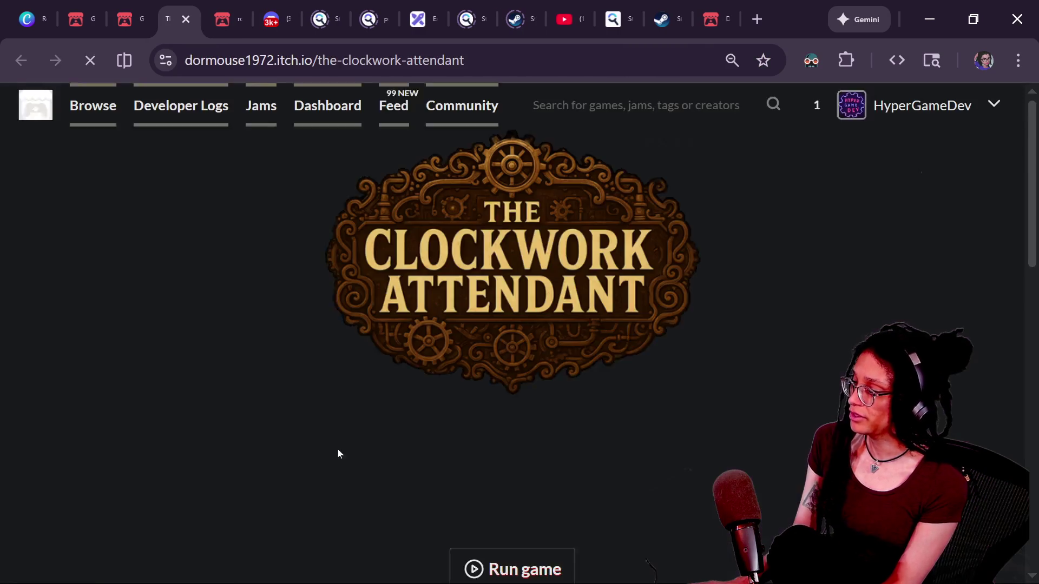
- From The Clockwork Attendant's page, list all the developer's games and open Kitty-Cat-Toe
scroll(364, 413, down, 6)
scroll(357, 401, down, 3)
scroll(352, 387, up, 10)
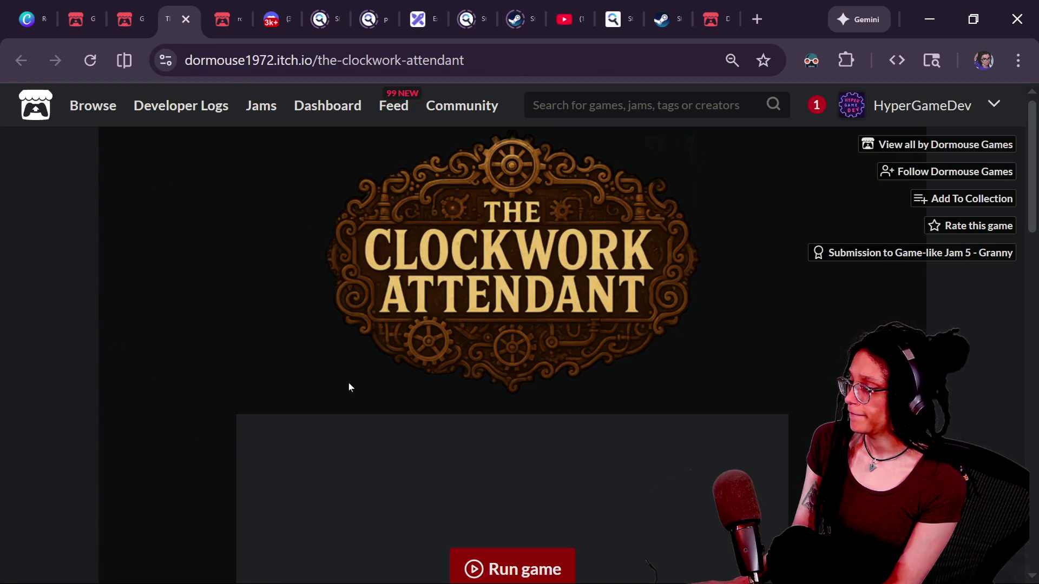
click(962, 145)
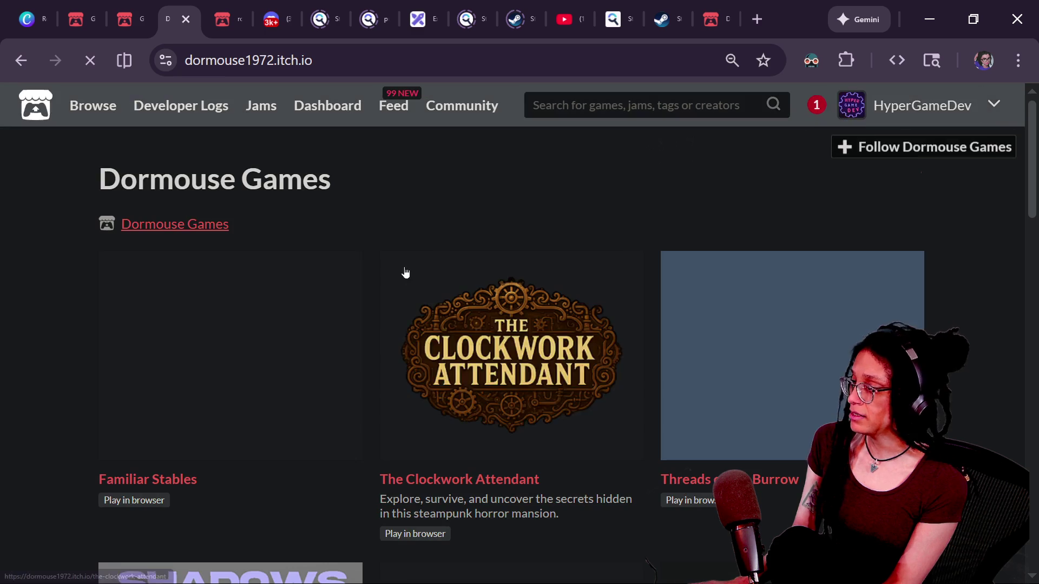
scroll(406, 272, down, 2)
scroll(406, 272, down, 18)
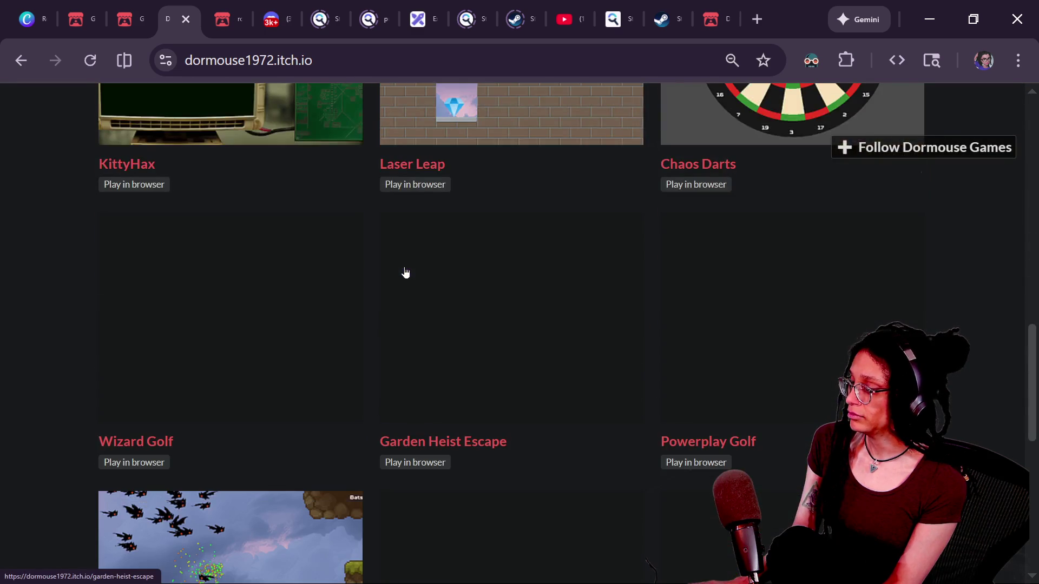
scroll(406, 272, down, 5)
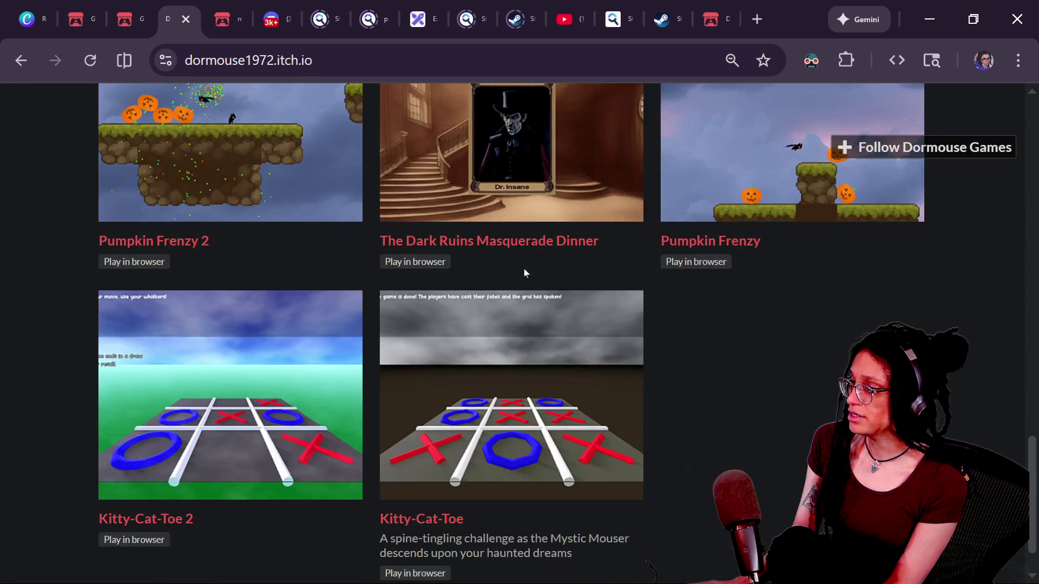
scroll(320, 422, down, 1)
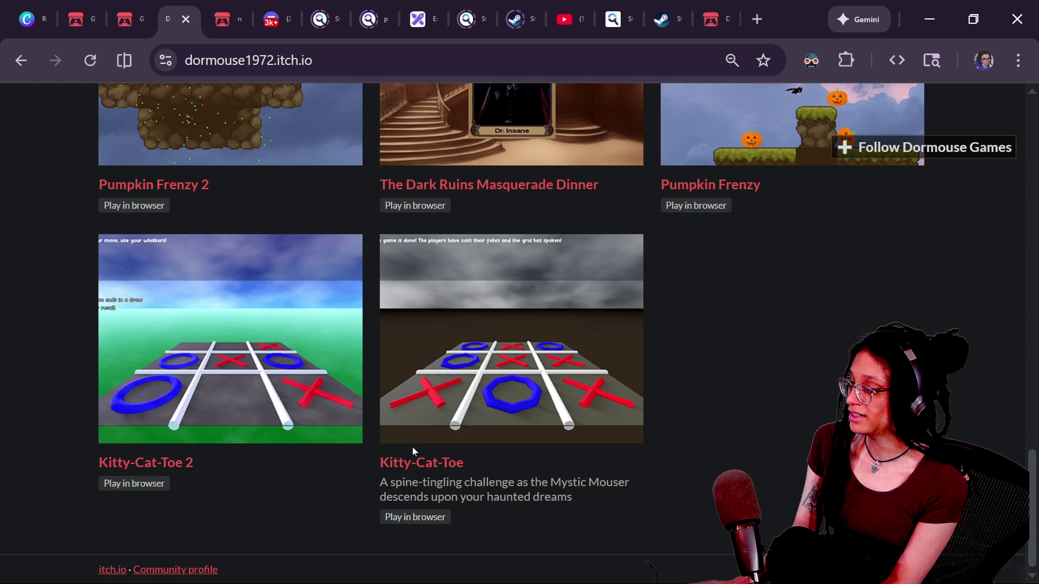
click(423, 463)
scroll(483, 448, down, 3)
scroll(483, 448, up, 3)
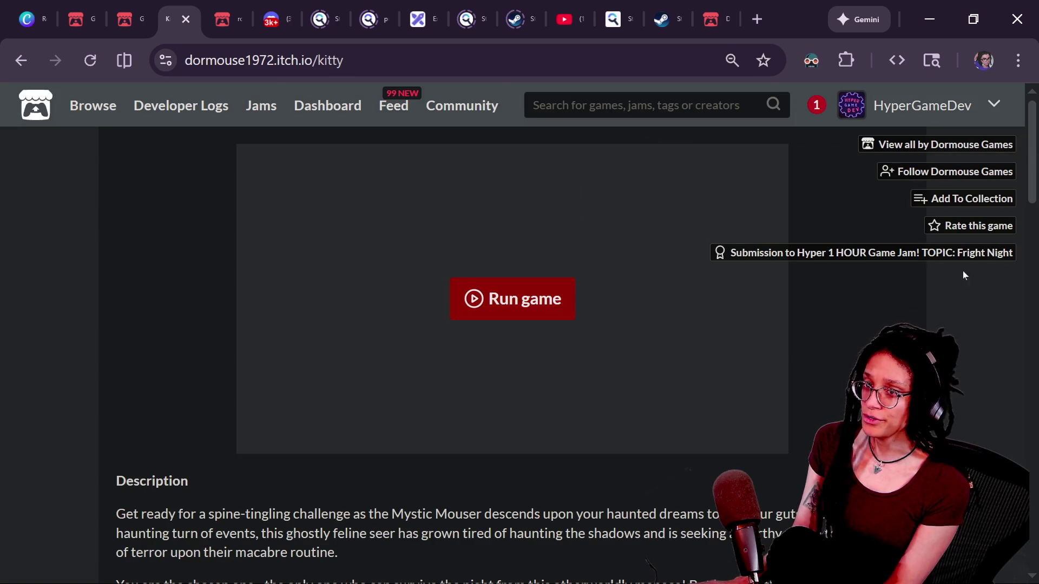
- Read through the Kitty-Cat-Toe page's Notes paragraph, highlighting passages along the way
scroll(560, 450, down, 3)
scroll(560, 450, down, 3)
scroll(200, 405, down, 8)
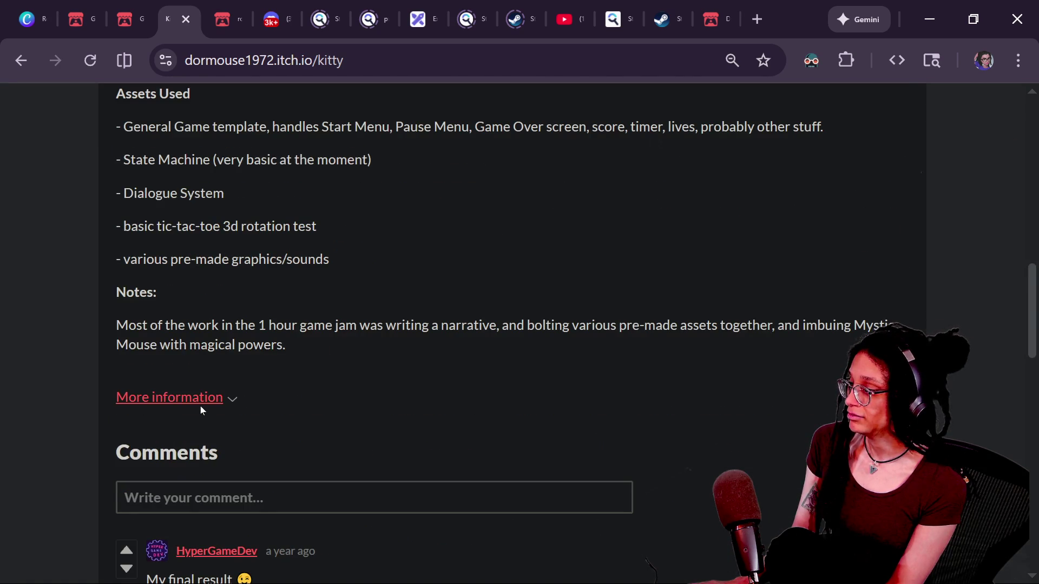
drag(178, 326, 514, 334)
click(514, 333)
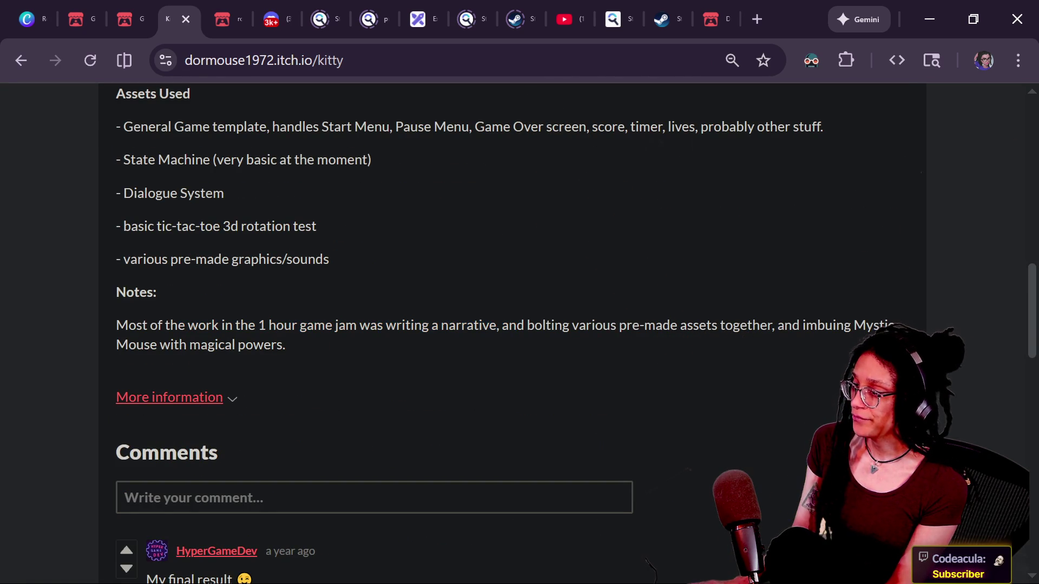
drag(616, 326, 803, 327)
click(804, 326)
mouse_move(719, 325)
mouse_down()
mouse_move(124, 344)
mouse_move(255, 345)
mouse_up()
click(293, 355)
drag(165, 325, 277, 325)
click(345, 348)
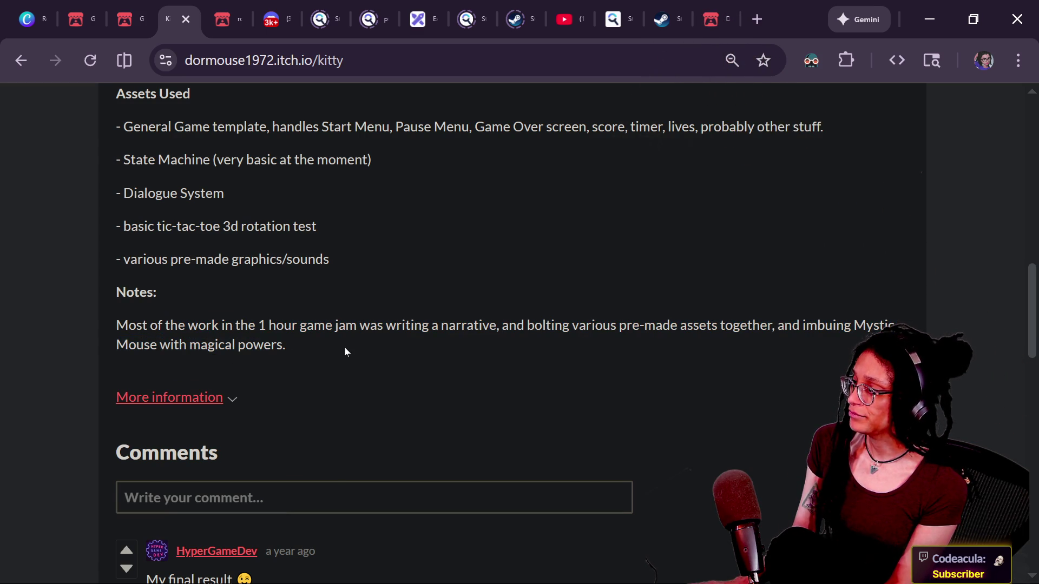
- Select the basic tic-tac-toe 3d rotation test line in the notes
scroll(345, 349, up, 2)
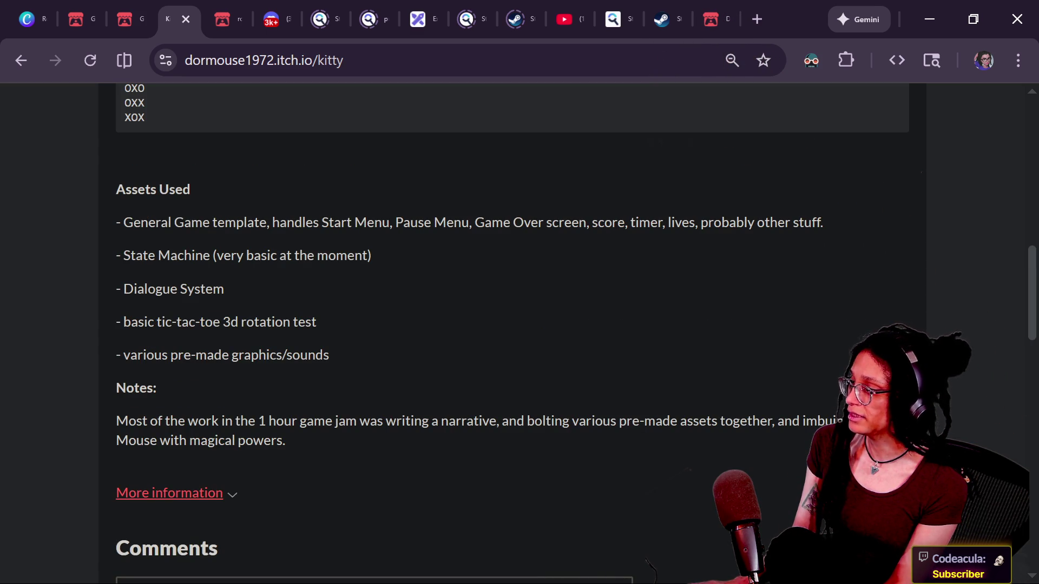
mouse_move(322, 327)
mouse_down()
mouse_move(123, 325)
mouse_move(347, 322)
mouse_up()
click(123, 325)
click(346, 323)
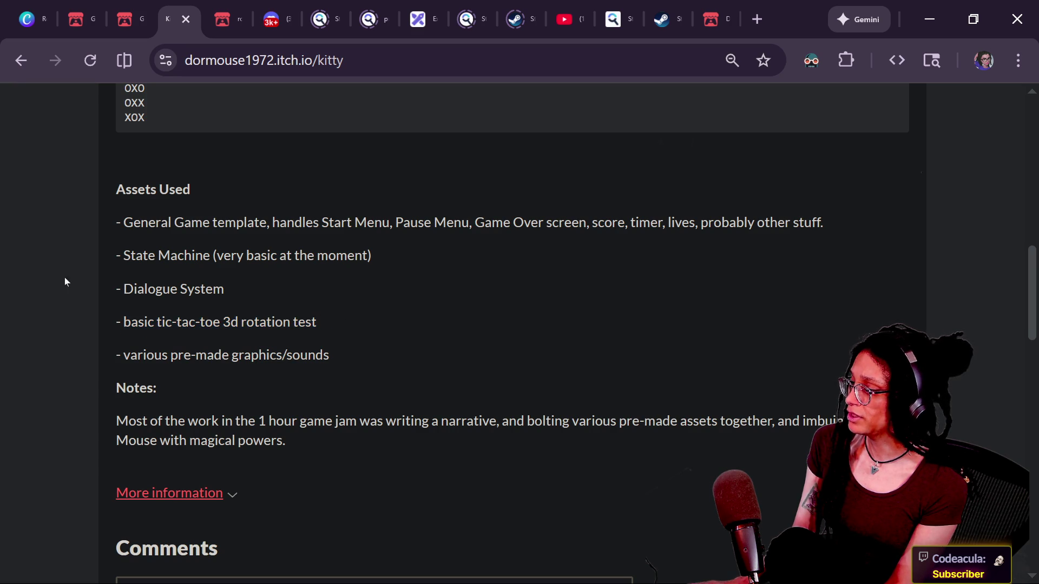
scroll(276, 283, up, 15)
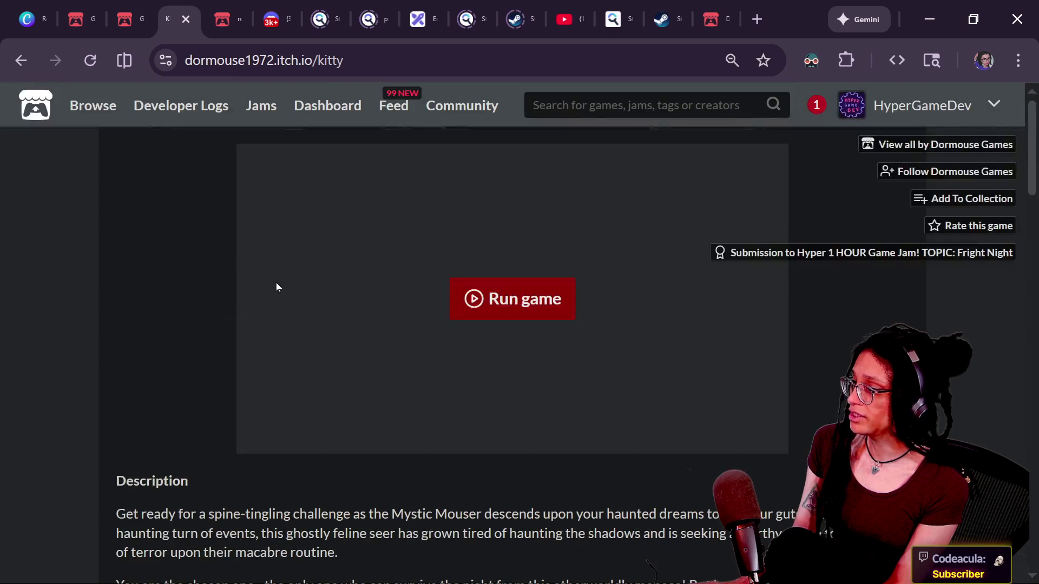
- Copy the Kitty-Cat-Toe 2 page link and send it in the stream chat
click(324, 74)
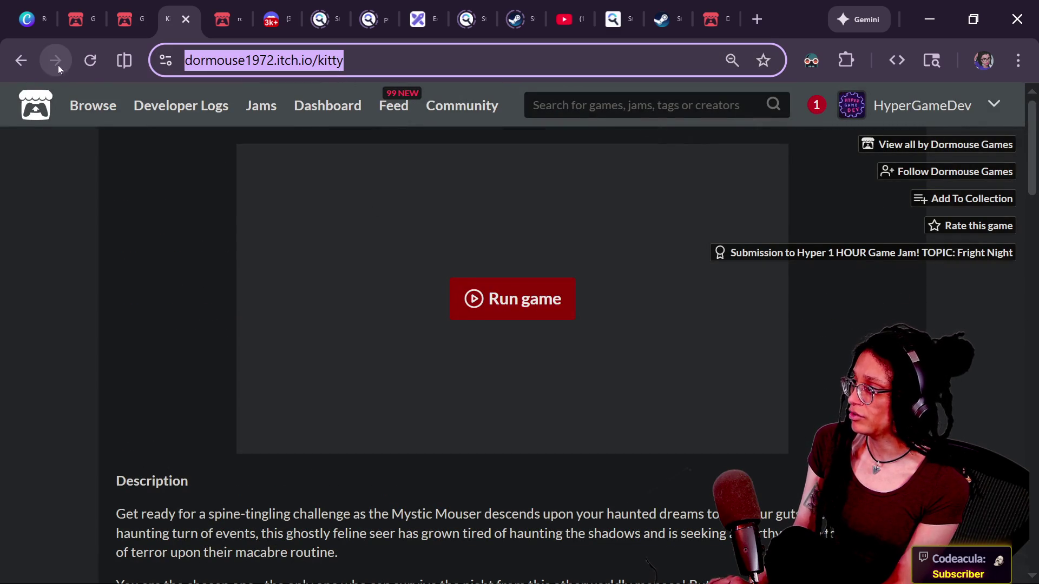
click(24, 66)
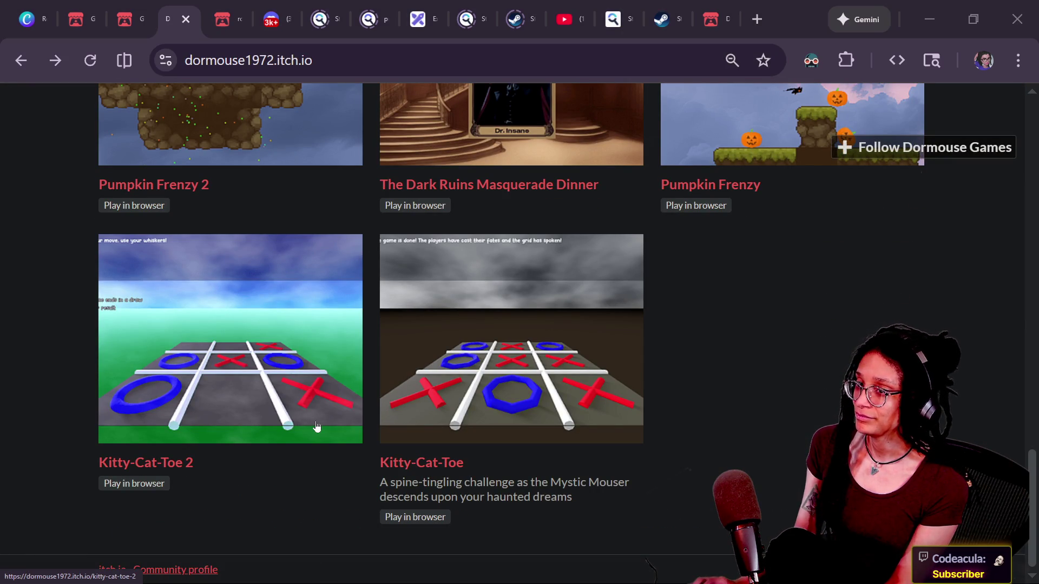
key(alt+Tab)
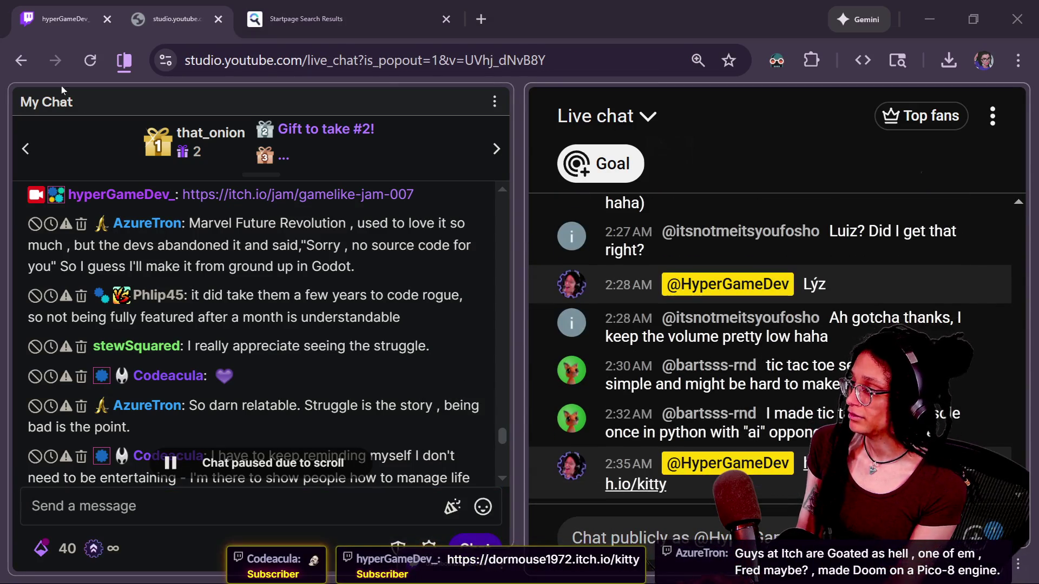
key(alt+Tab)
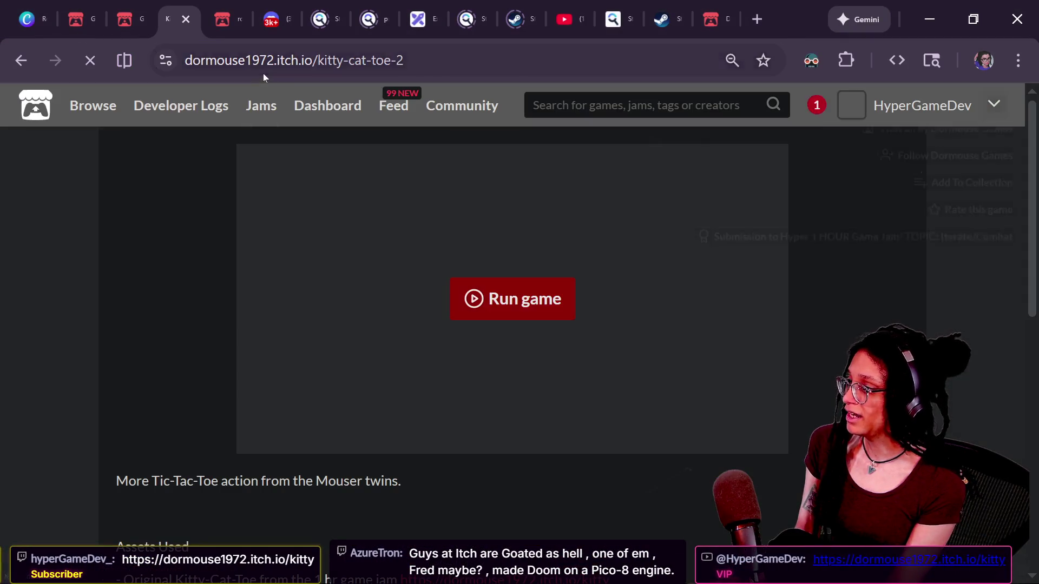
click(263, 72)
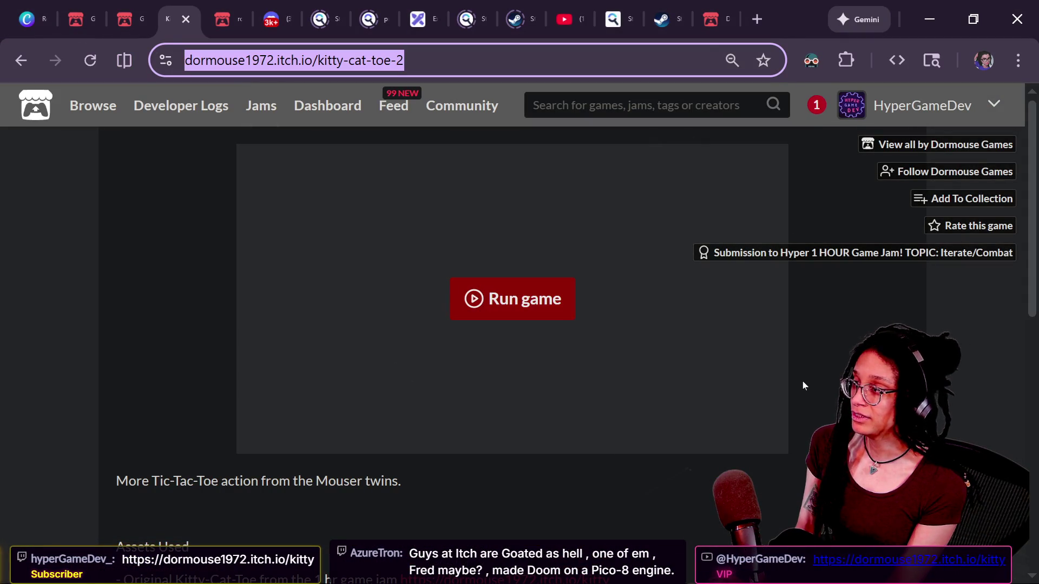
scroll(654, 383, down, 5)
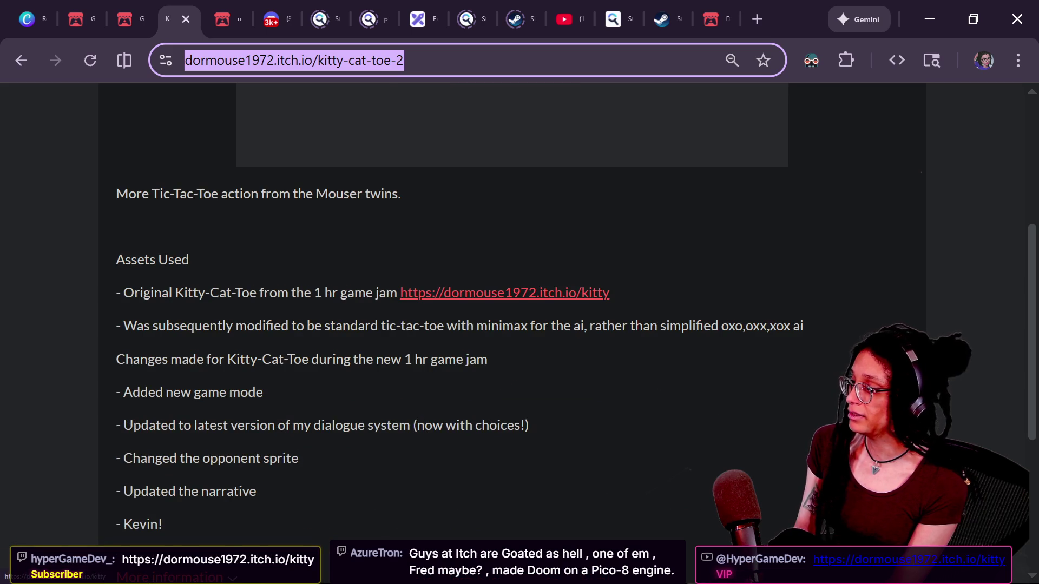
mouse_move(216, 20)
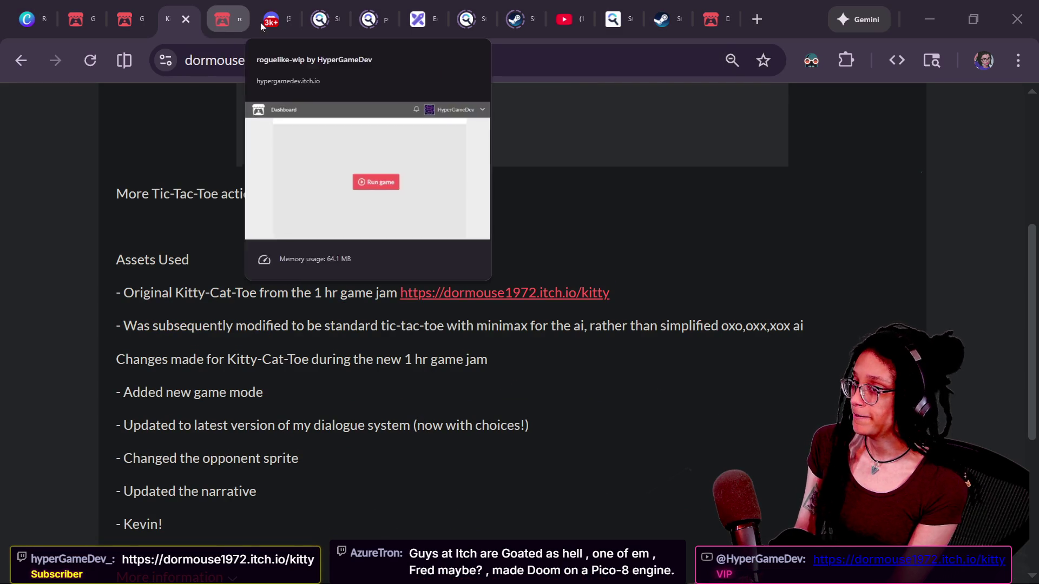
key(alt+Tab)
text(https://dormouse1972.itch.io/kitty-cat-toe-2)
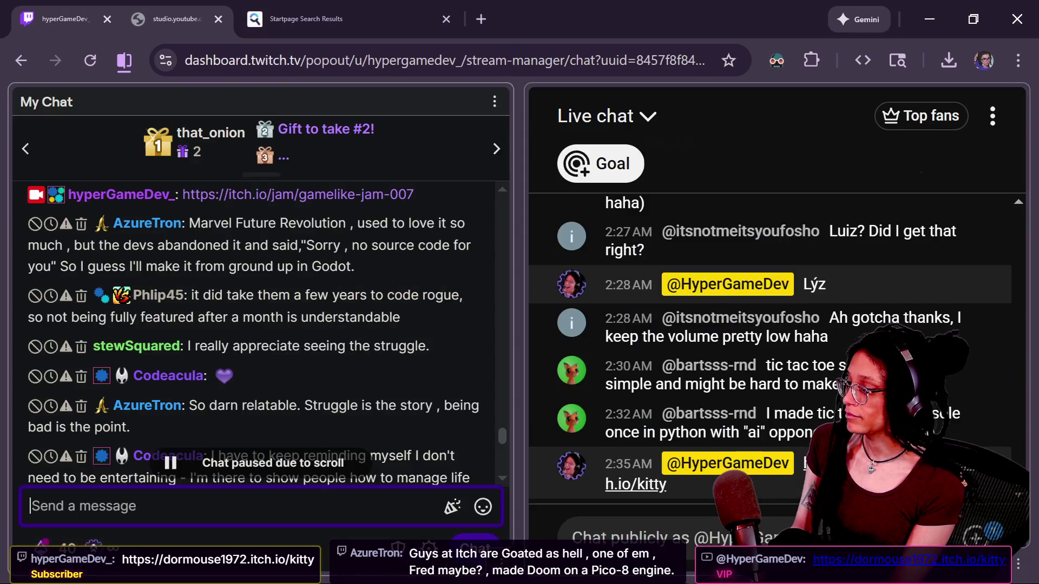
key(Return)
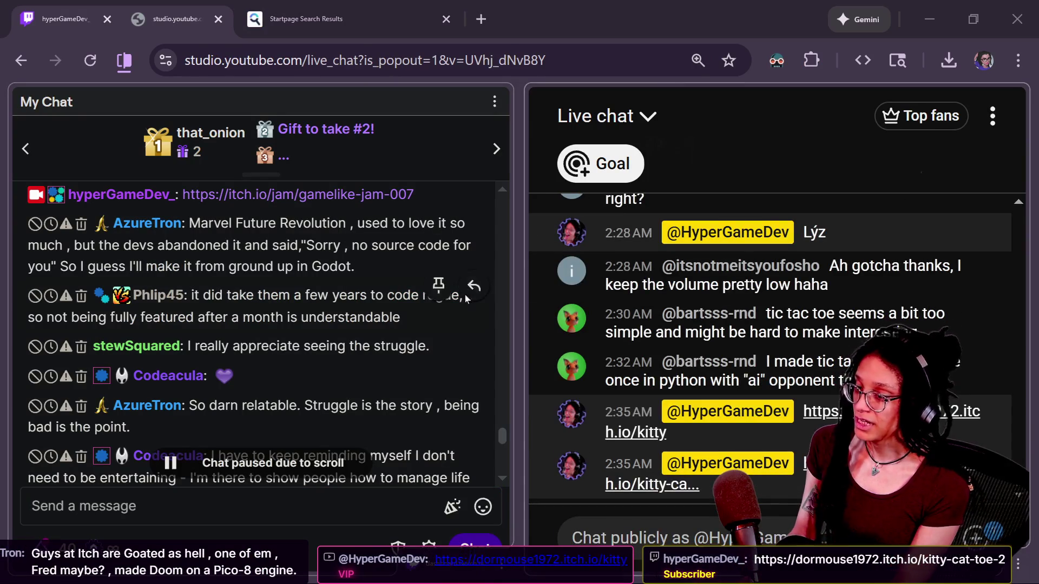
- Open the original Kitty-Cat-Toe page, run the game and make it full screen
key(alt+Tab)
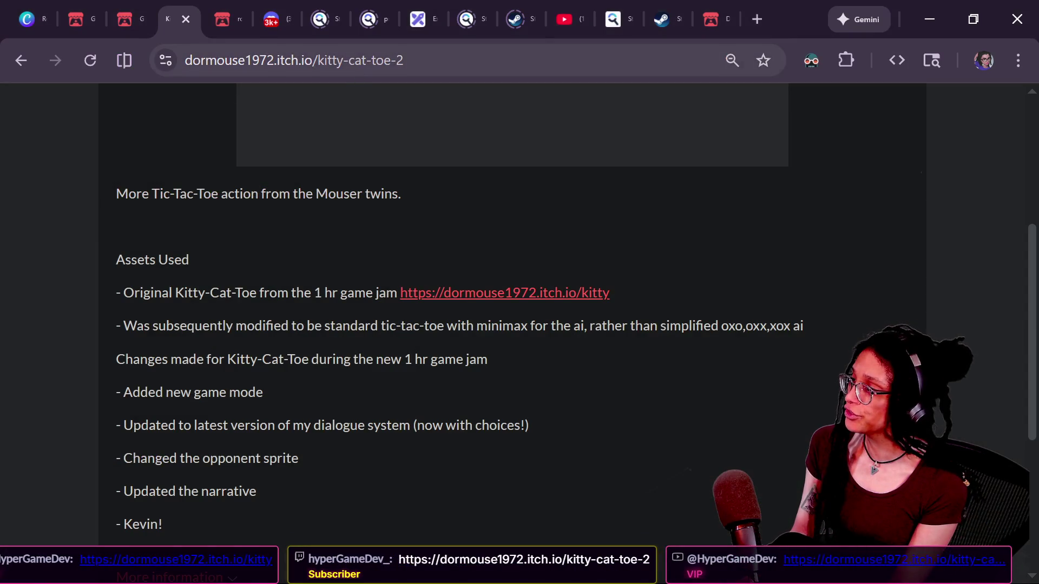
key(alt+Tab)
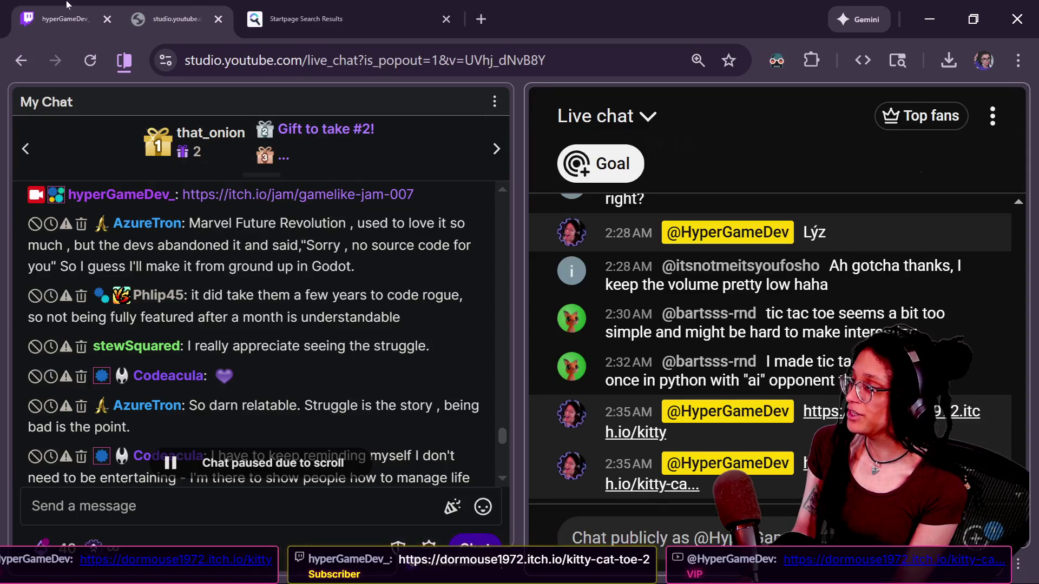
key(alt+Tab)
click(179, 7)
click(130, 6)
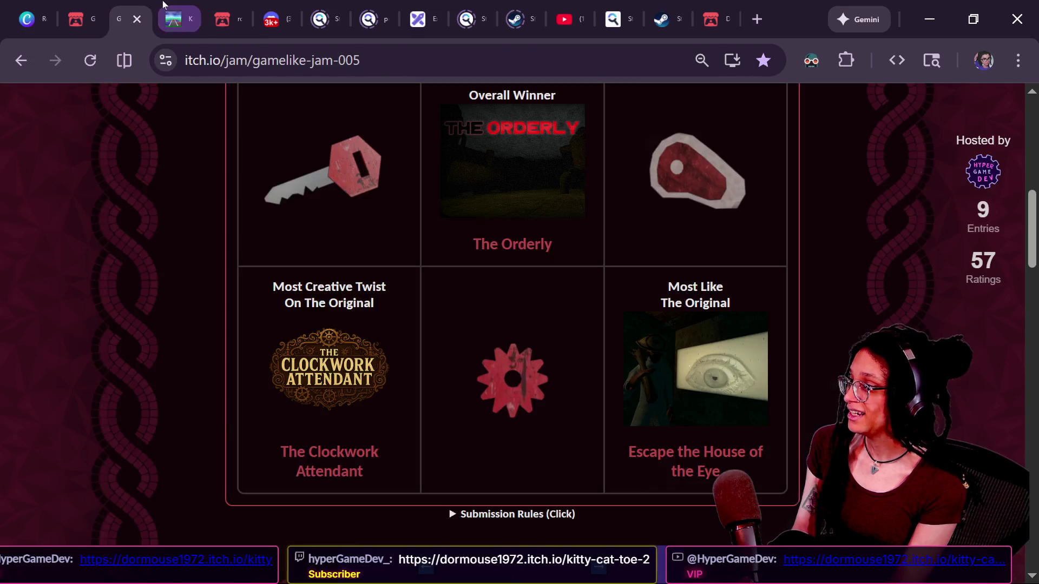
click(162, 6)
click(32, 62)
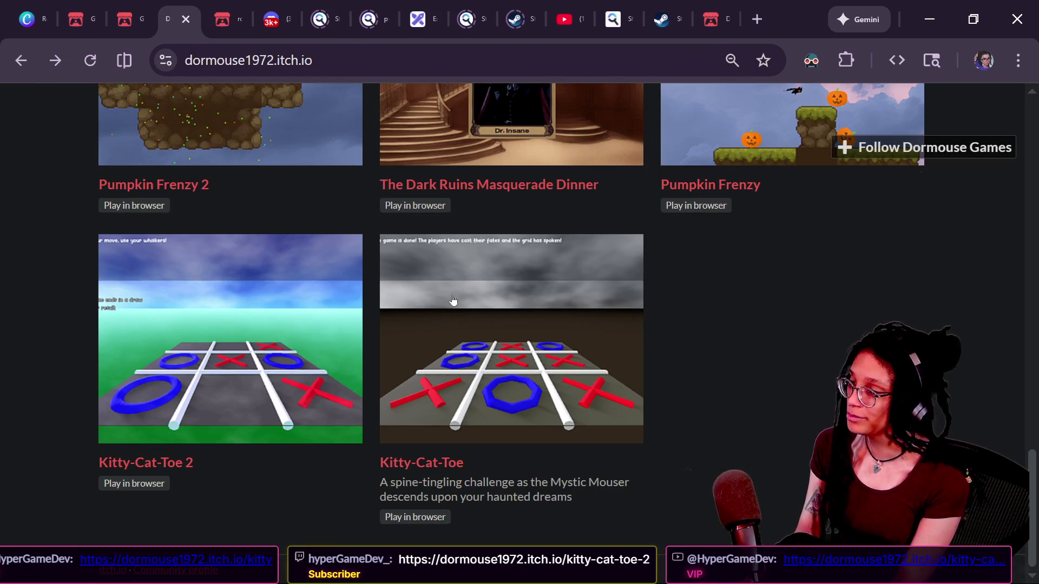
click(476, 308)
click(475, 299)
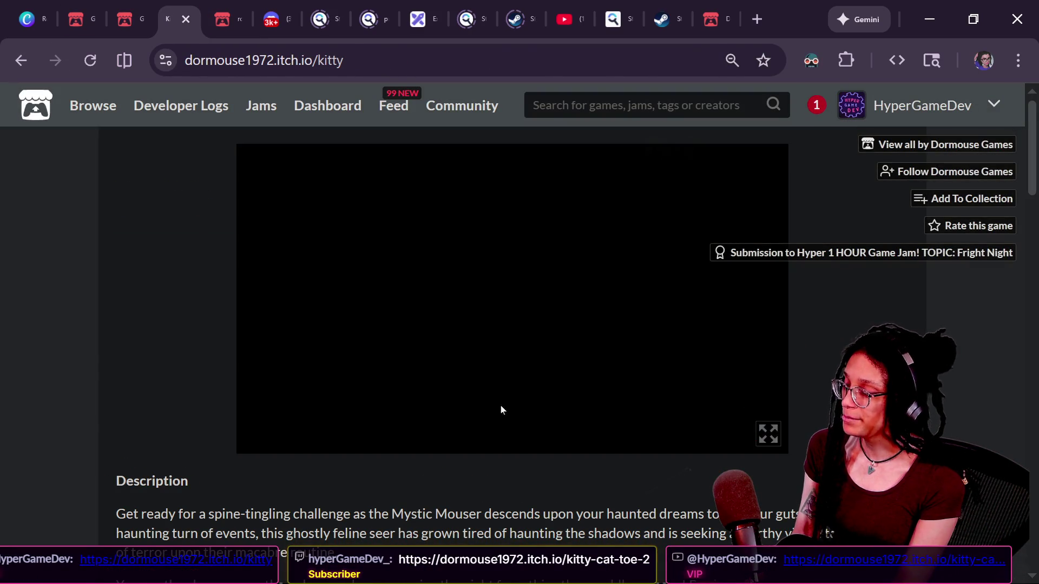
click(757, 447)
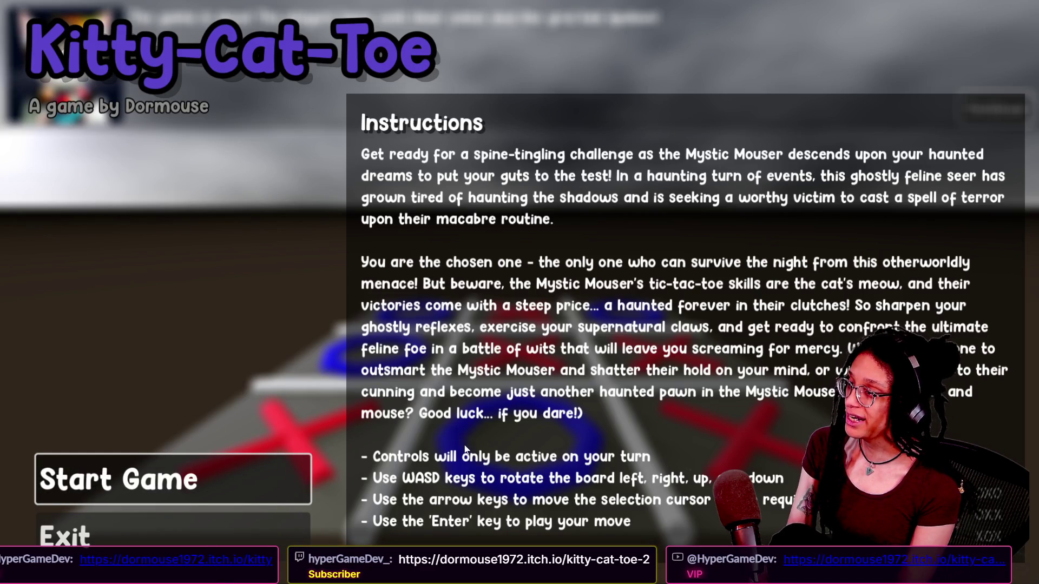
- Start a new game and click through the cat's opening dialogue
click(249, 479)
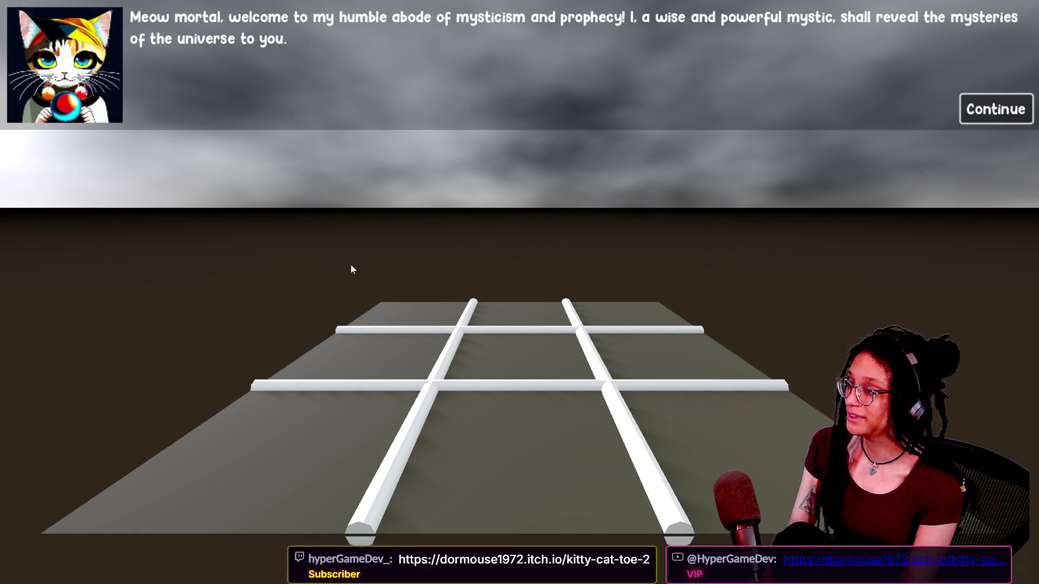
click(966, 118)
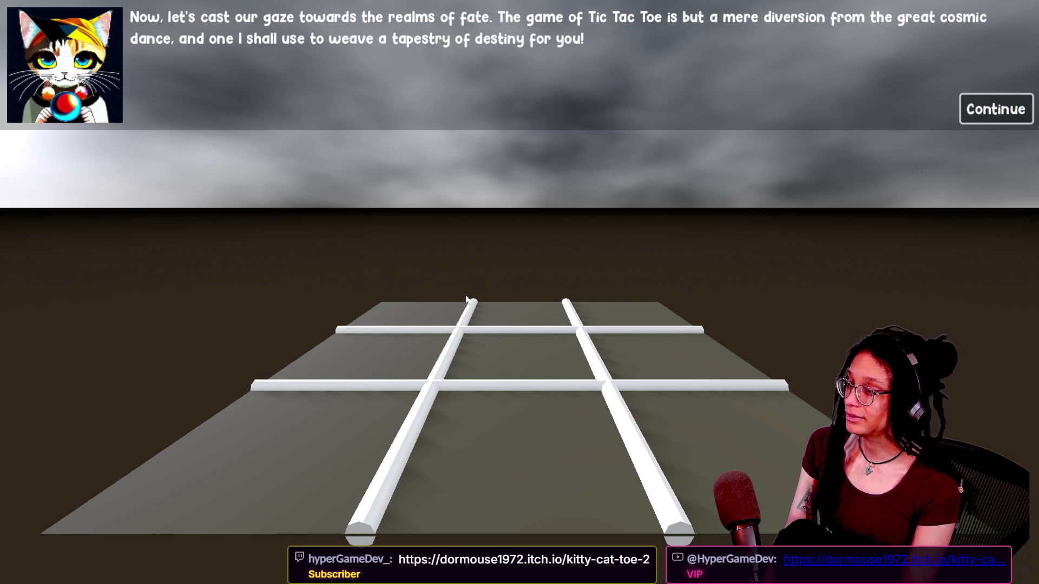
click(976, 108)
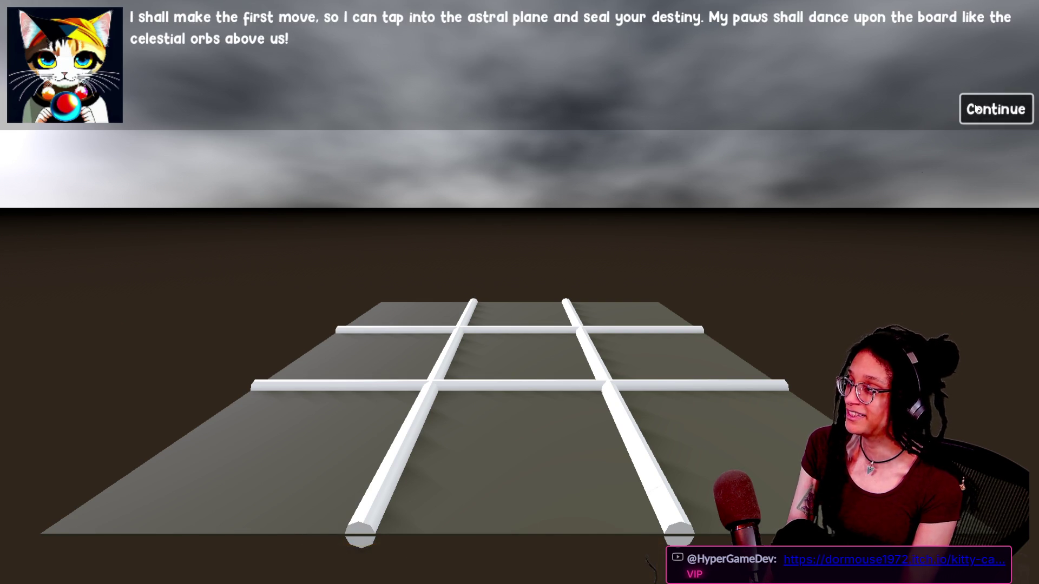
click(976, 106)
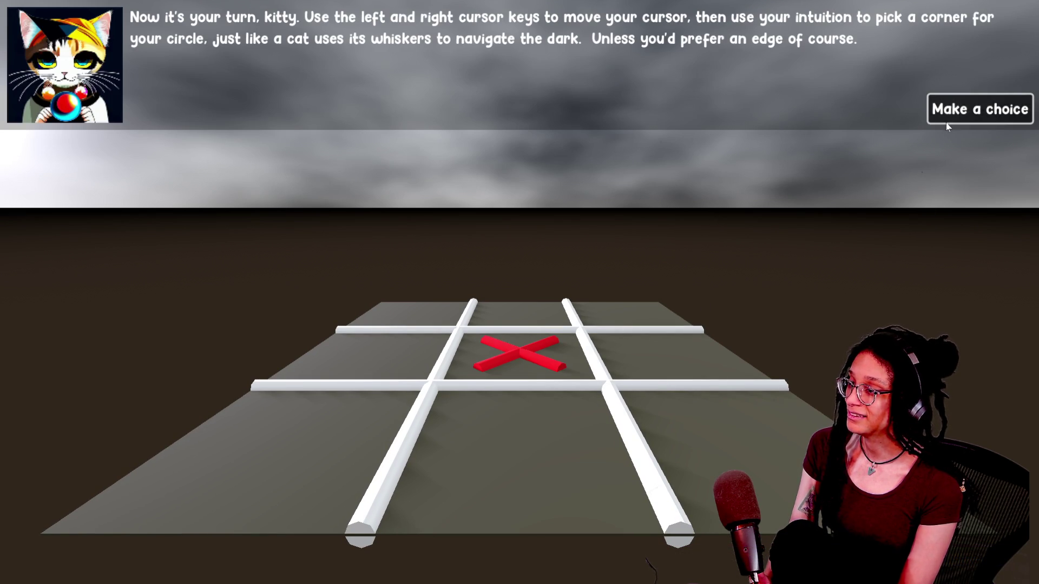
click(948, 121)
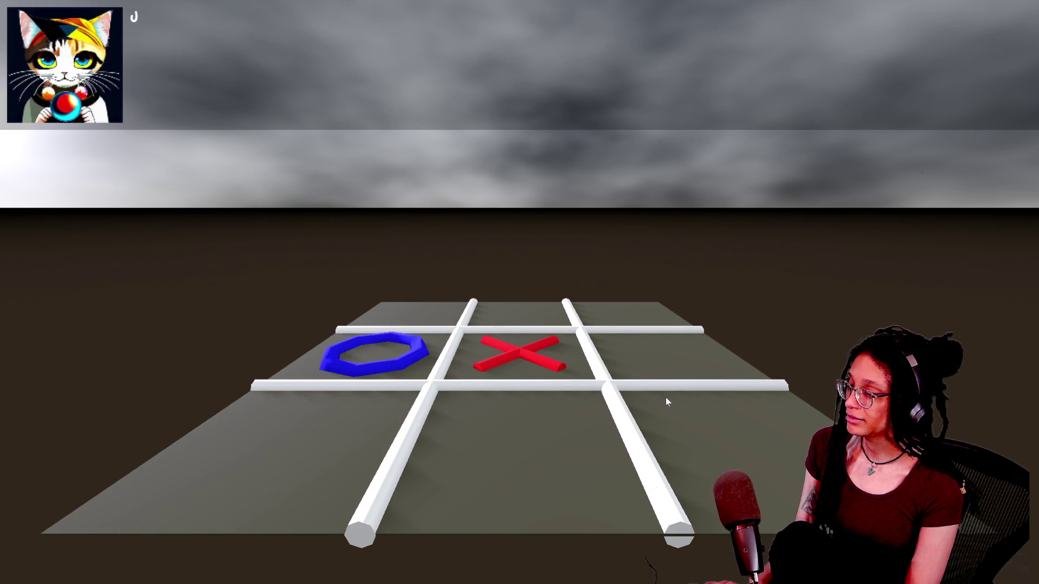
- Place O pieces until losing, return to the title screen, exit full screen and close the page
click(665, 398)
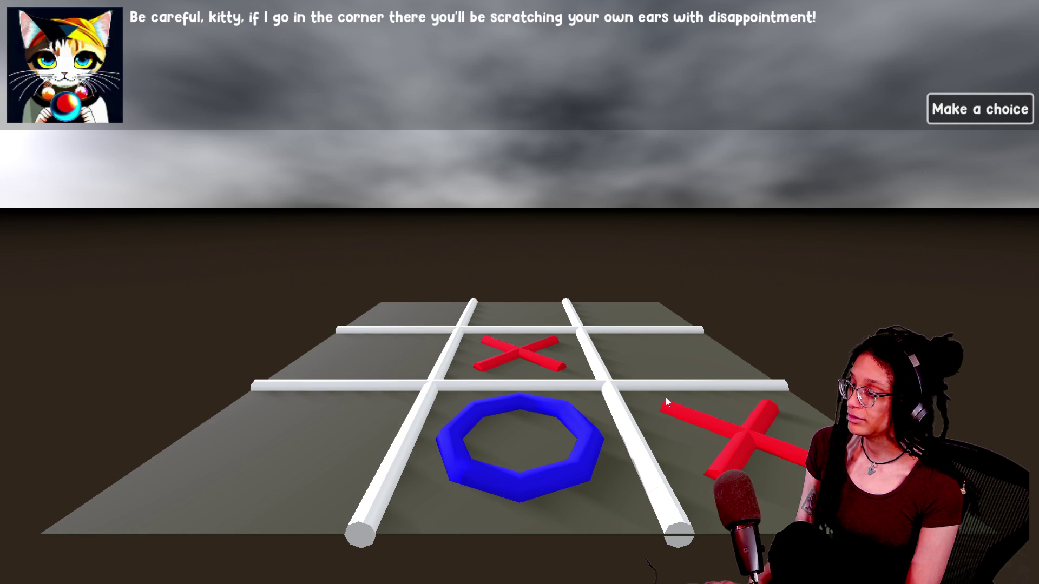
click(665, 397)
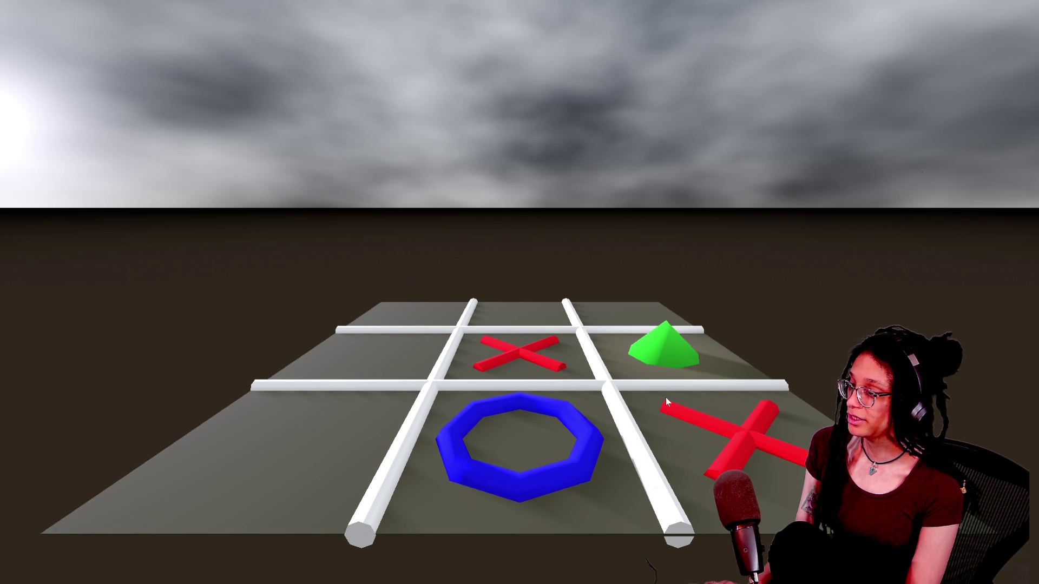
key(Return)
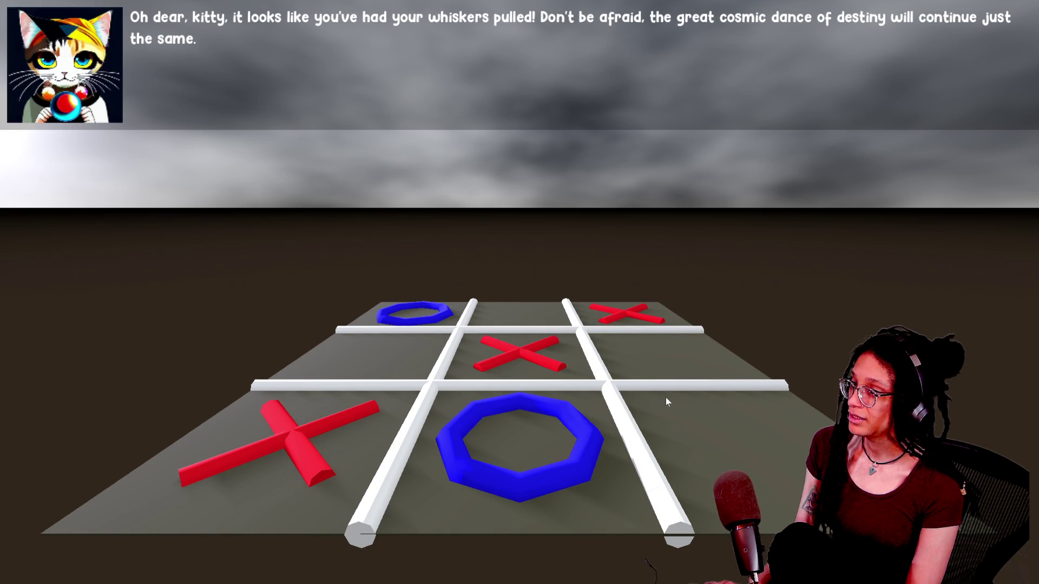
key(Return)
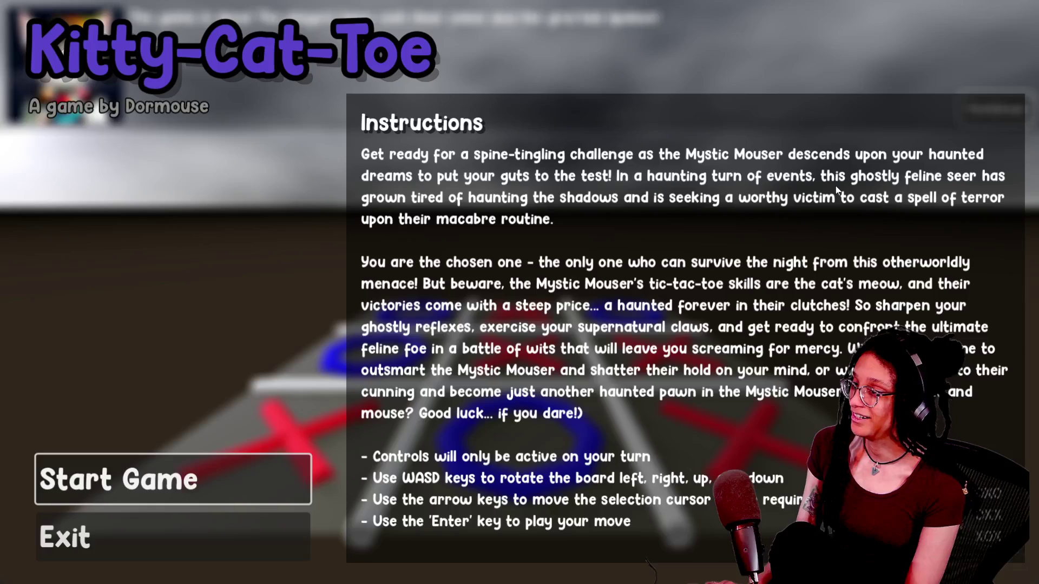
key(Escape)
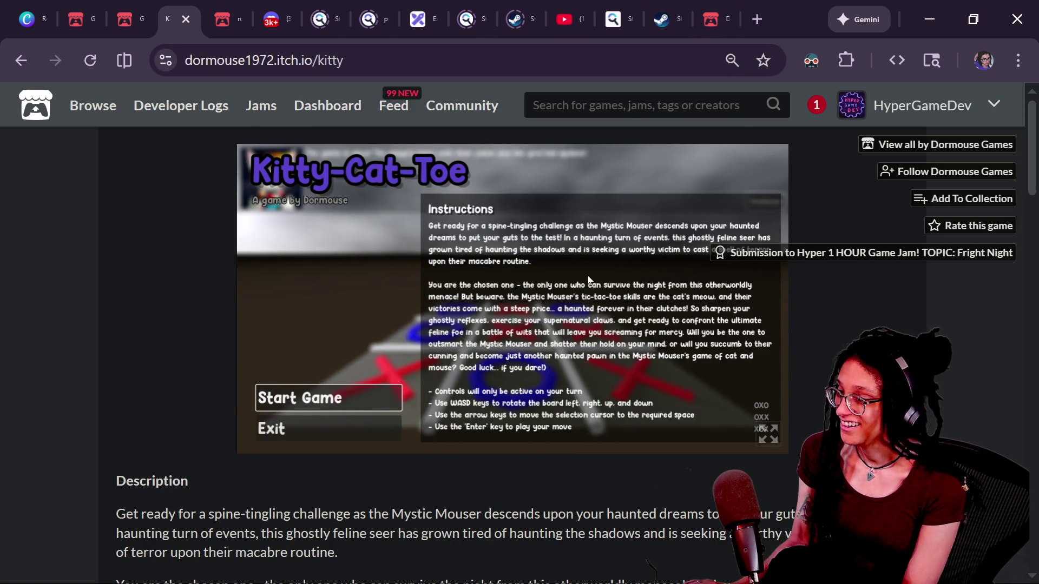
click(185, 22)
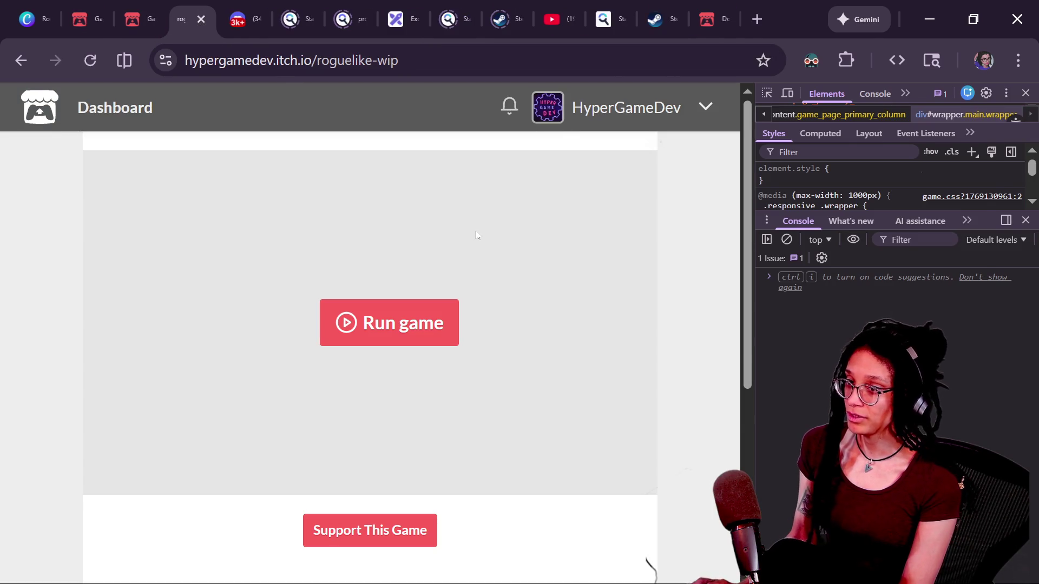
- Add a "!" argument after str(door_id) on line 488 and run the project again
key(alt+Tab)
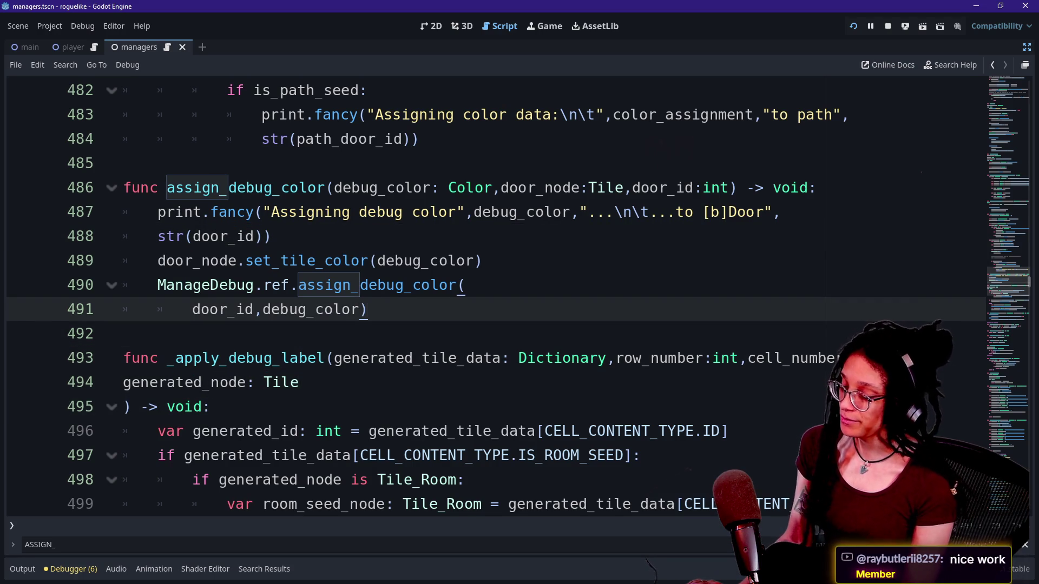
key(Down)
key(Up)
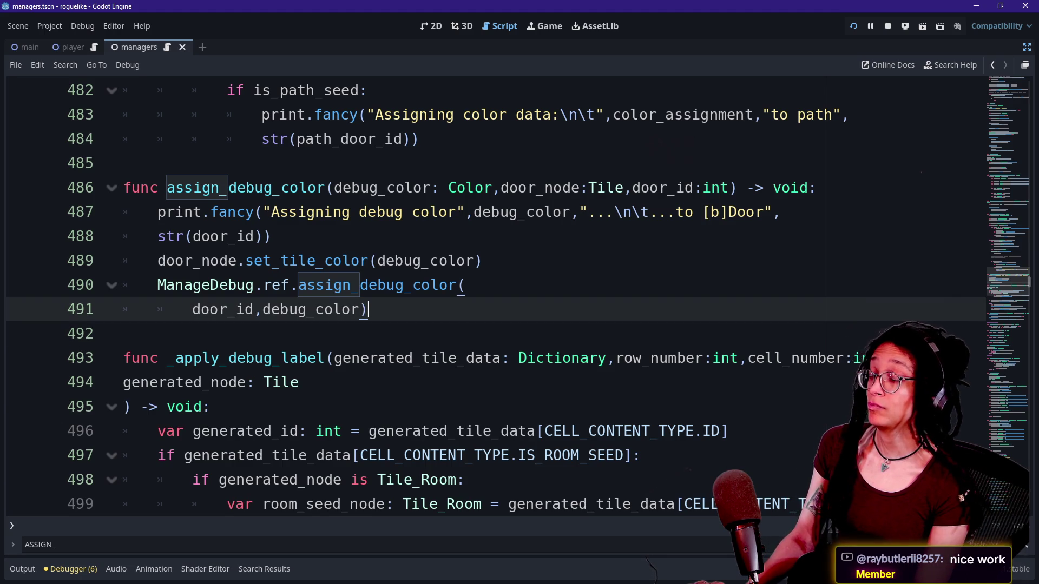
key(Up)
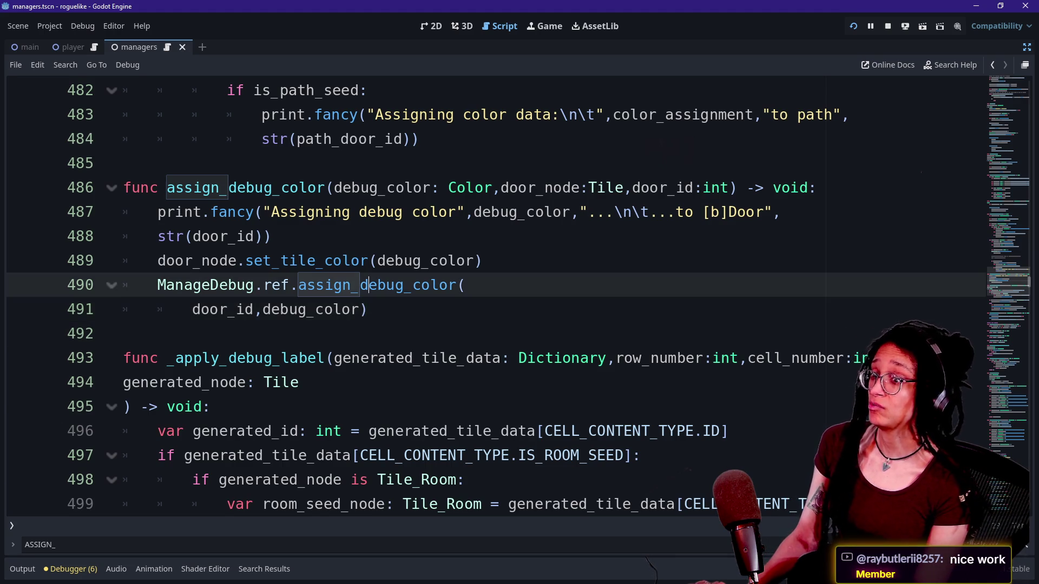
key(Down)
key(Down)
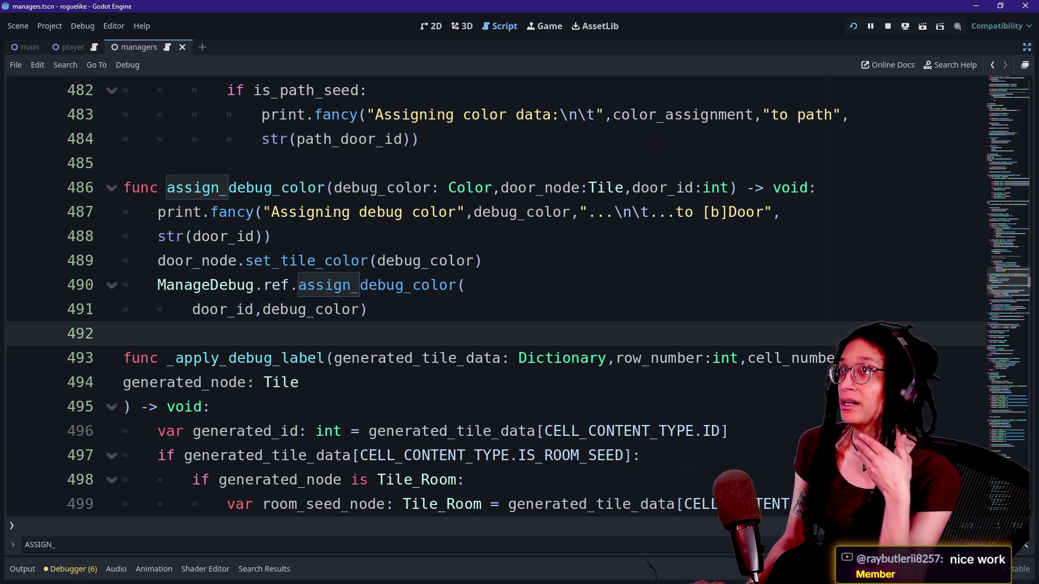
click(368, 310)
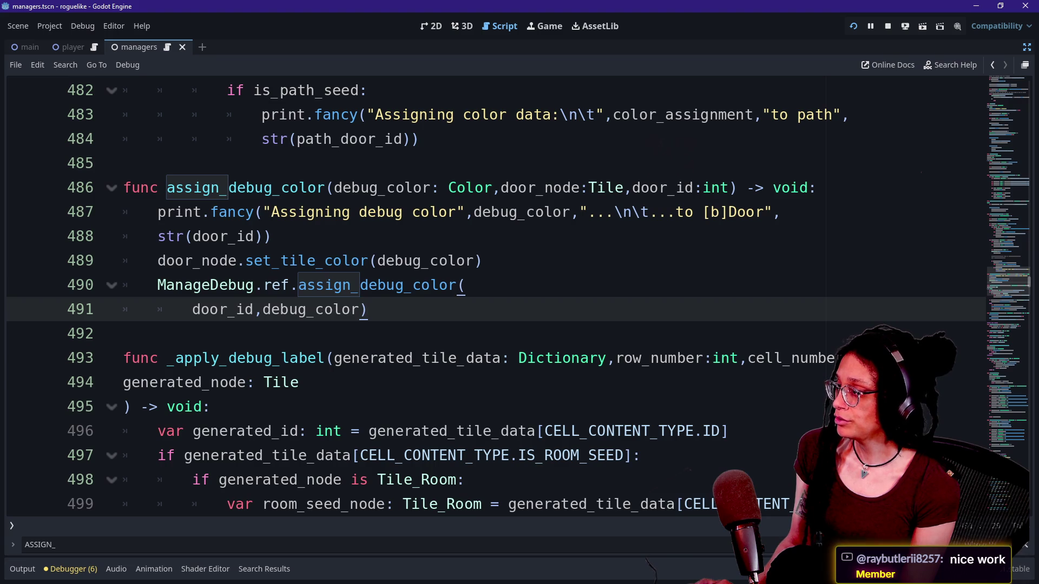
click(263, 236)
text("!)
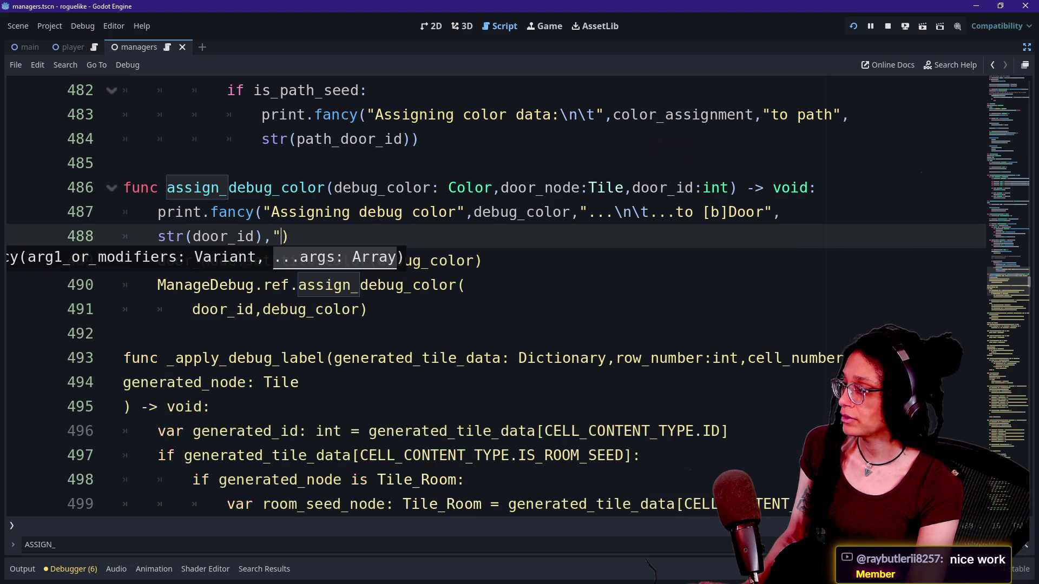
text(")
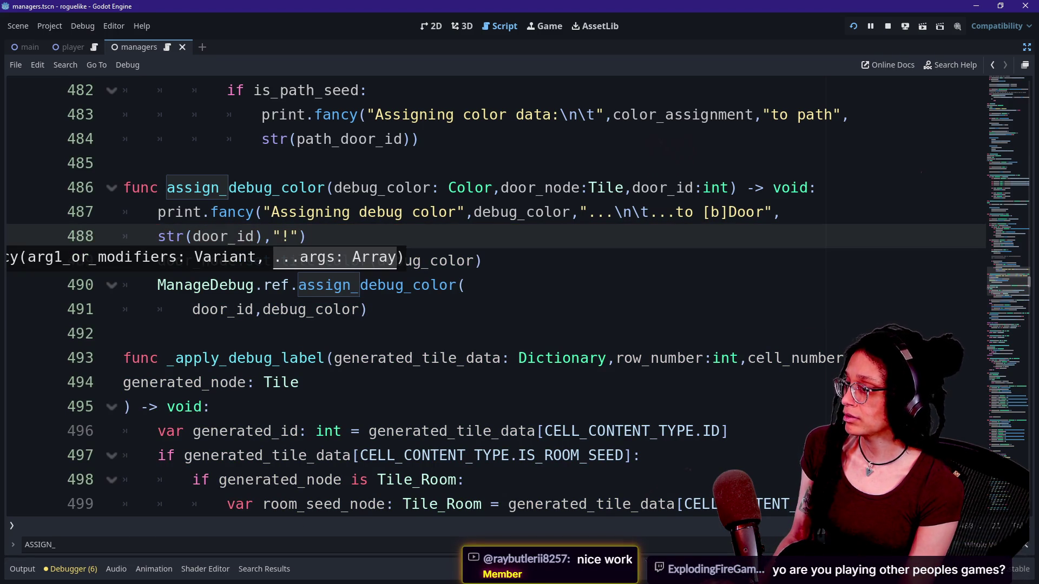
click(853, 26)
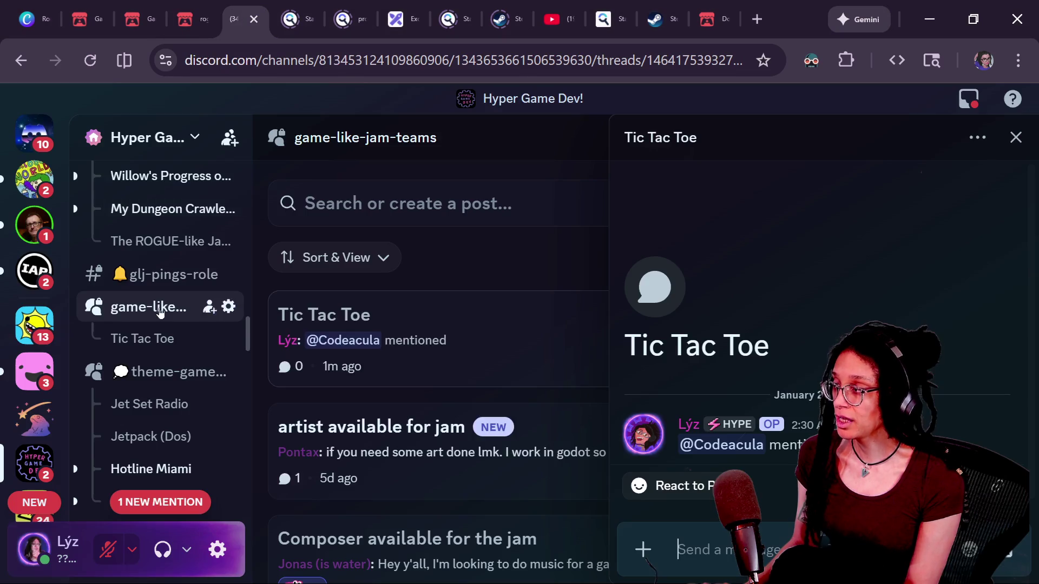
- Open the Discord server's Events list showing the February Game Feedback Stream event
scroll(154, 287, up, 10)
click(141, 319)
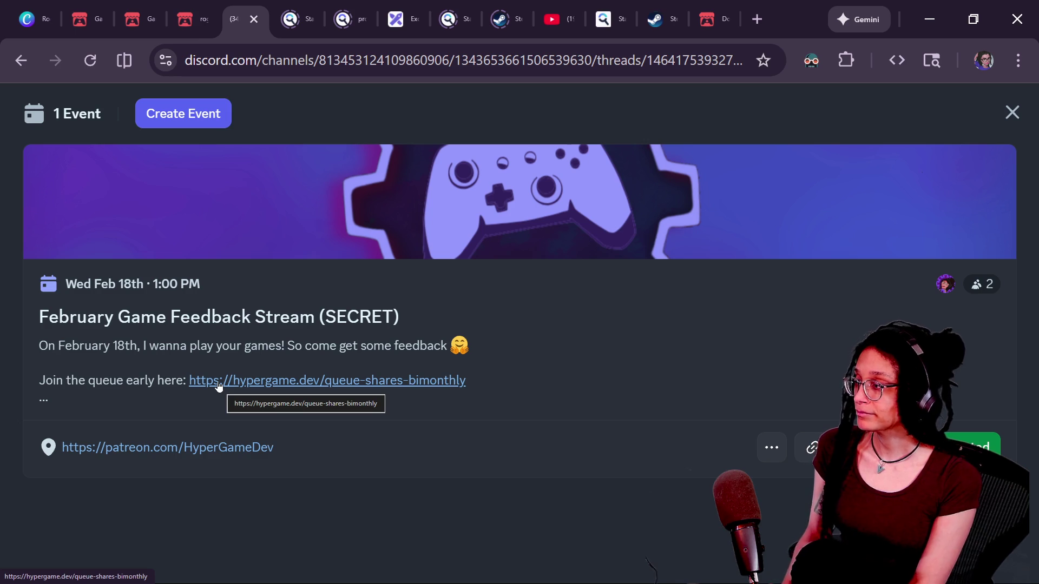
- Scroll the Output log and highlight the Room 57 and Room 120 entries
scroll(367, 557, up, 5)
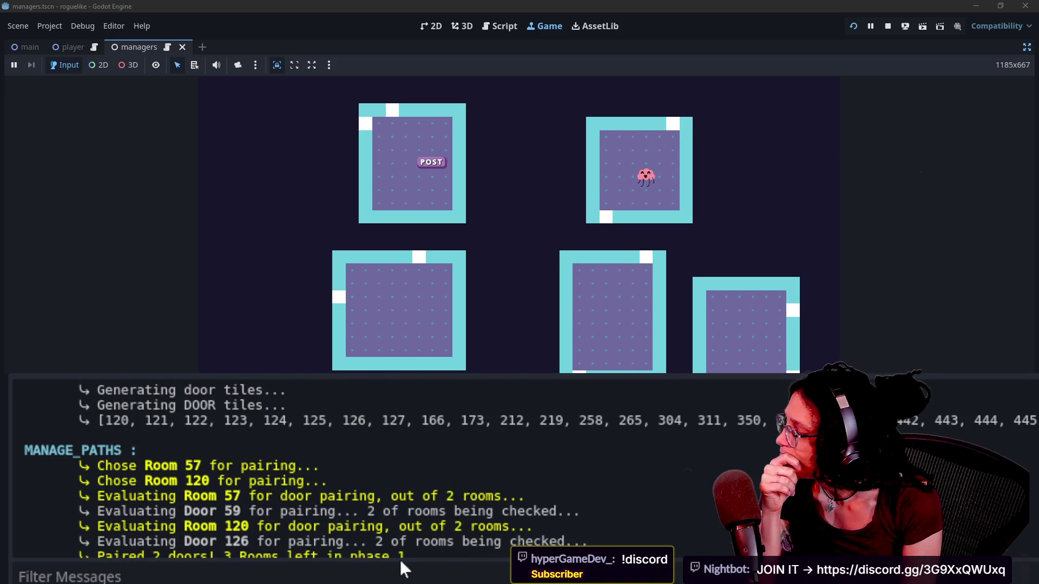
mouse_move(99, 460)
mouse_down()
mouse_move(291, 506)
mouse_move(485, 460)
mouse_up()
scroll(485, 460, down, 1)
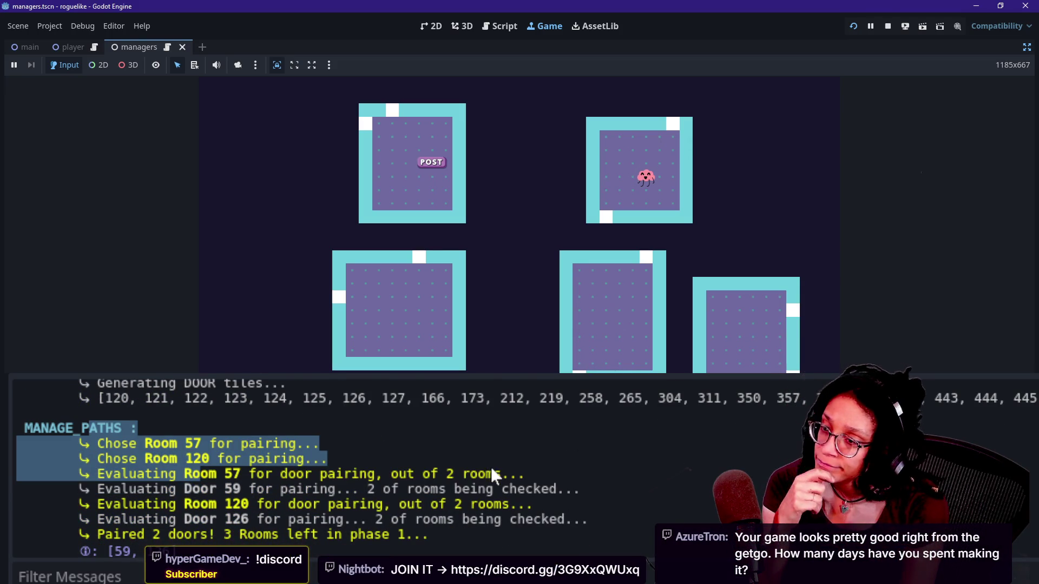
click(489, 458)
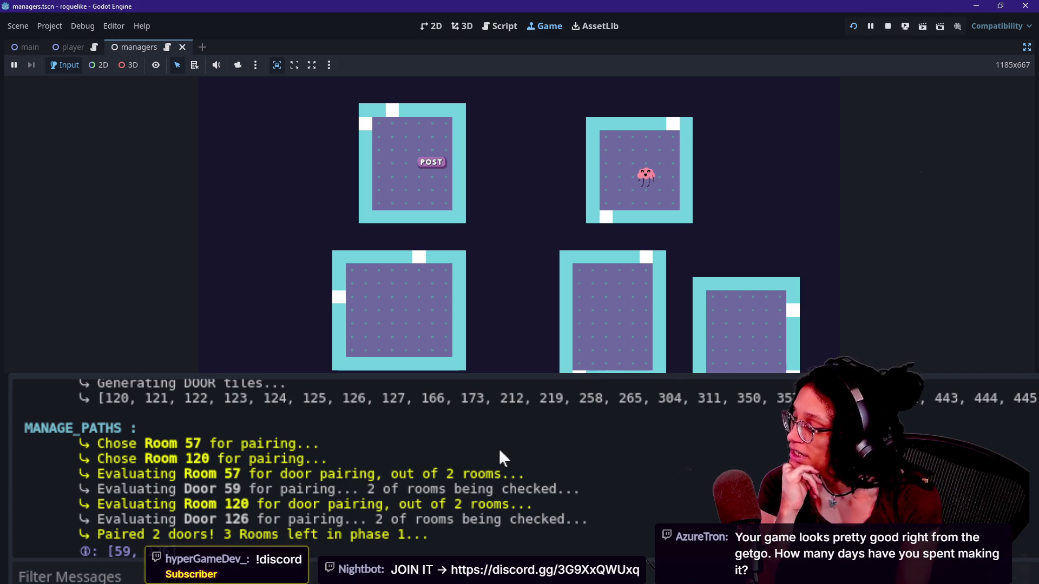
scroll(498, 447, down, 1)
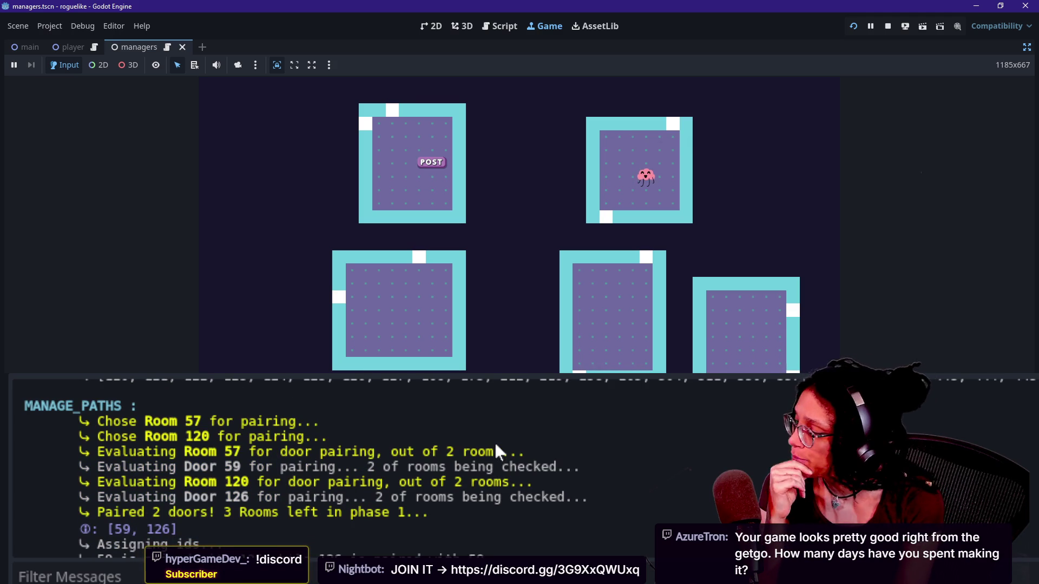
scroll(494, 438, down, 2)
mouse_move(390, 428)
mouse_down()
mouse_move(399, 429)
mouse_move(401, 474)
mouse_up()
scroll(394, 419, up, 2)
click(425, 457)
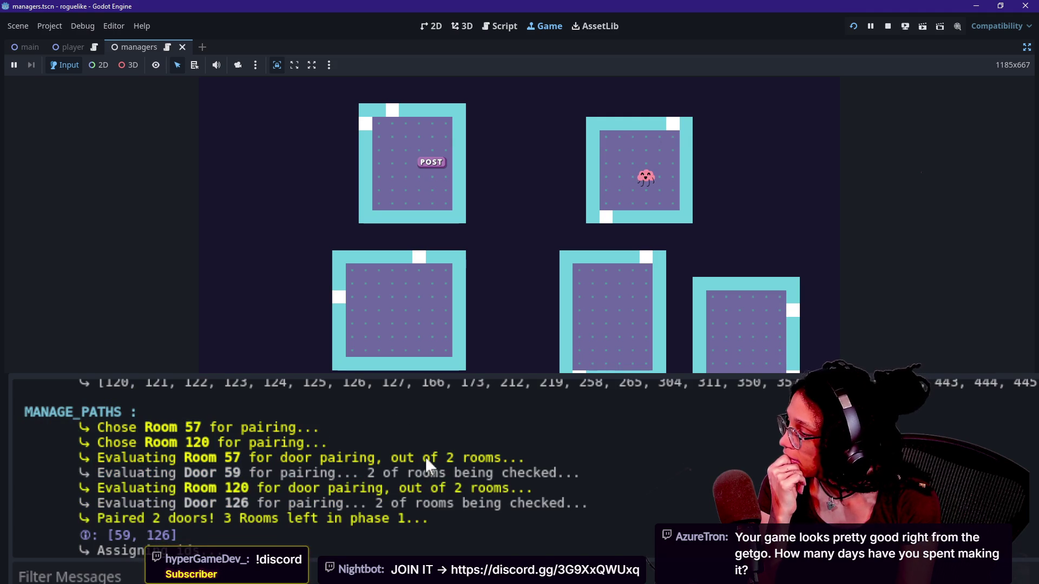
drag(128, 427, 144, 443)
click(195, 459)
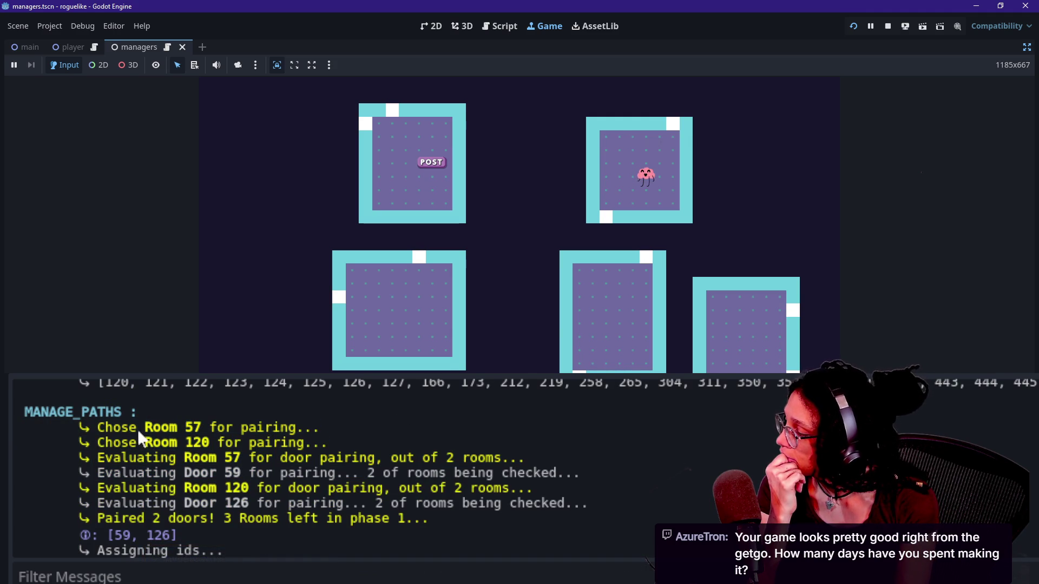
- Highlight the 59/126 pairing and Applying colors lines, then return to line 487 in the script
scroll(97, 459, down, 2)
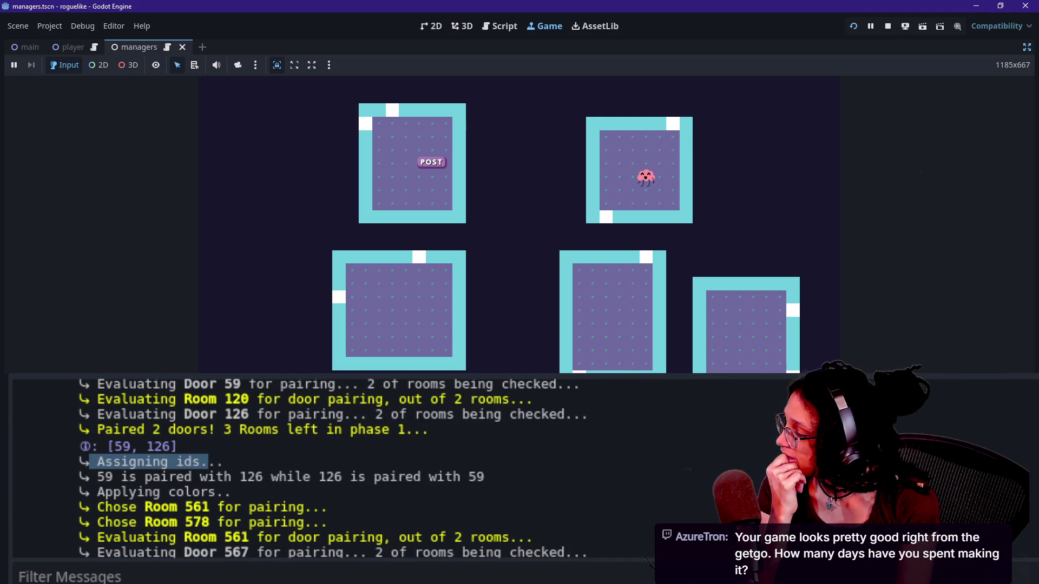
drag(86, 476, 225, 480)
click(226, 481)
drag(312, 477, 485, 479)
click(514, 484)
drag(90, 492, 268, 499)
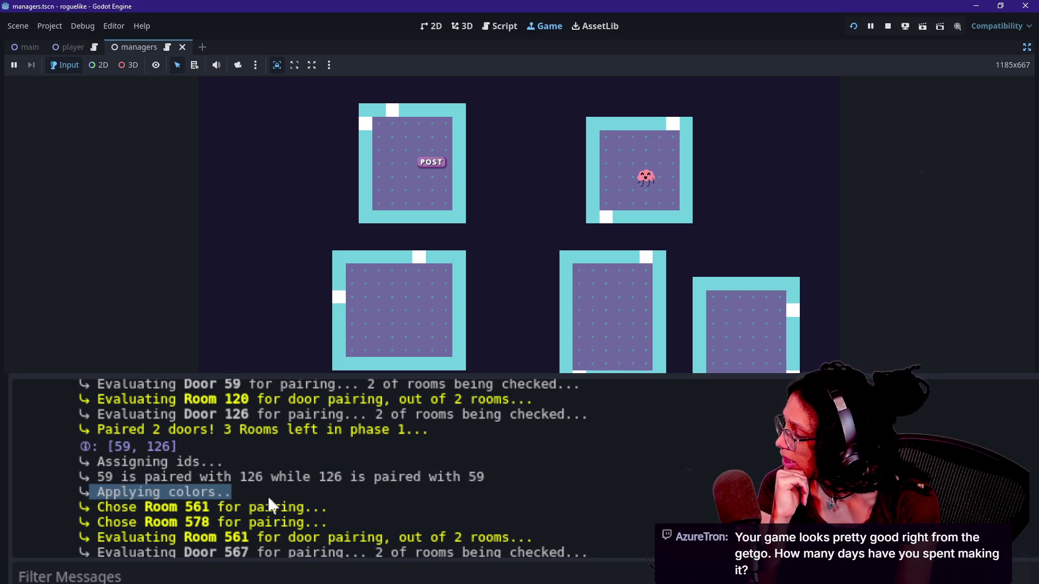
scroll(271, 498, down, 1)
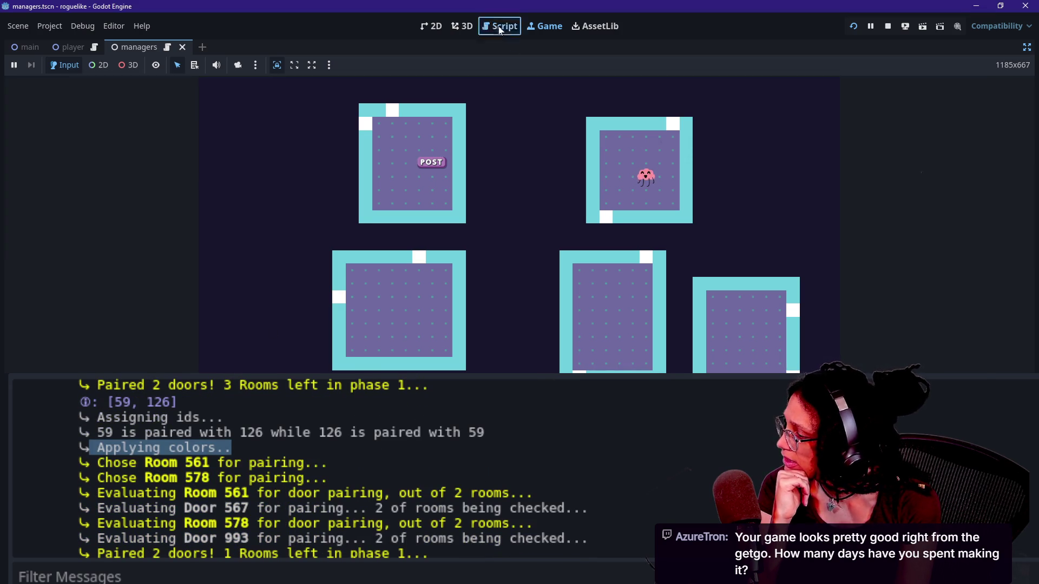
click(503, 28)
click(211, 212)
- Select the print call on lines 487–488 and place the caret within it
drag(211, 211, 306, 236)
click(210, 212)
click(289, 211)
click(306, 237)
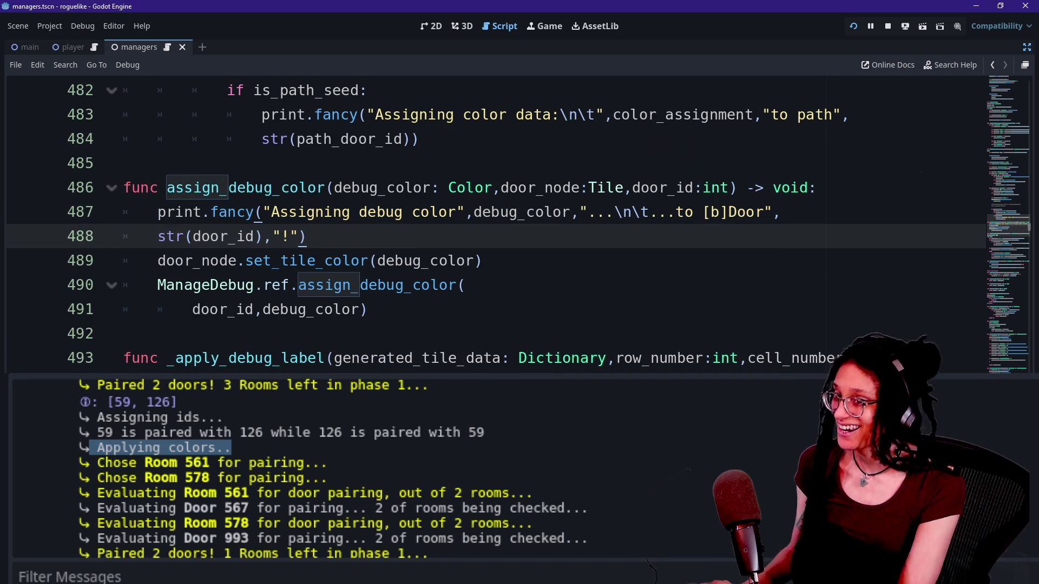
- Browse the quick file finder without switching scripts, then move to the end of line 482
key(shift+alt+o)
key(Down)
key(Down)
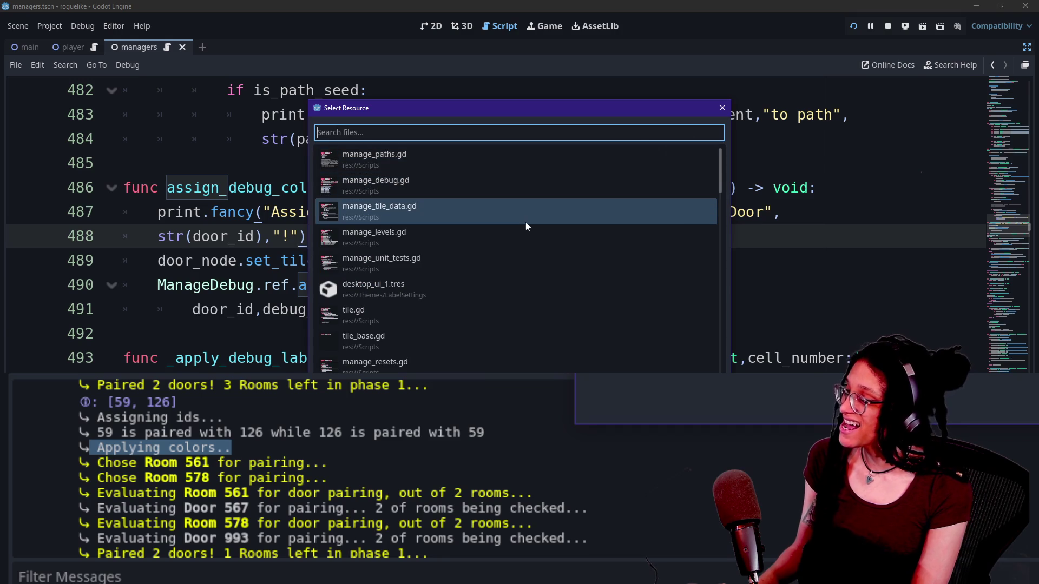
key(Escape)
scroll(194, 518, down, 5)
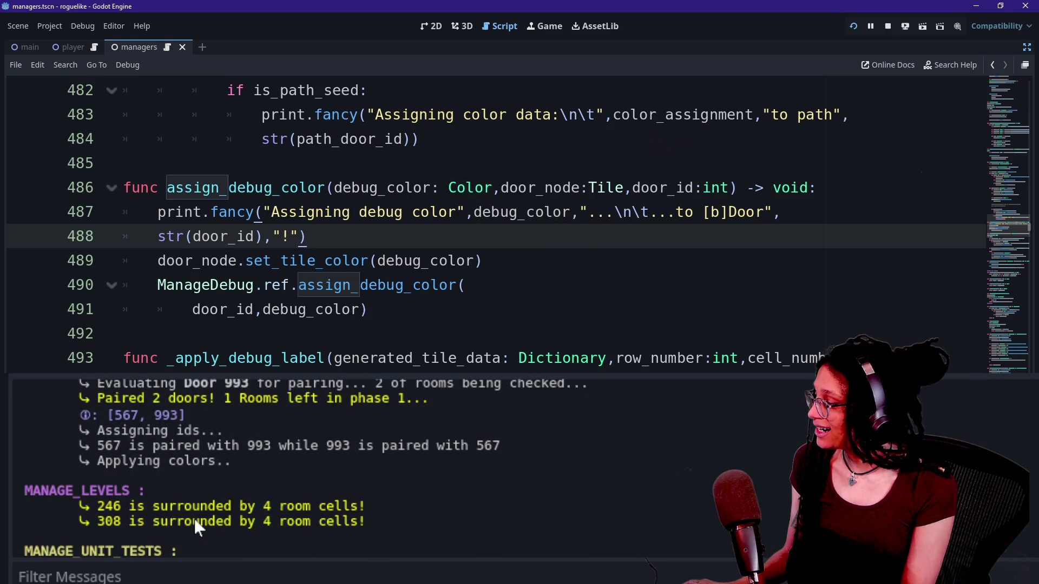
scroll(229, 531, down, 2)
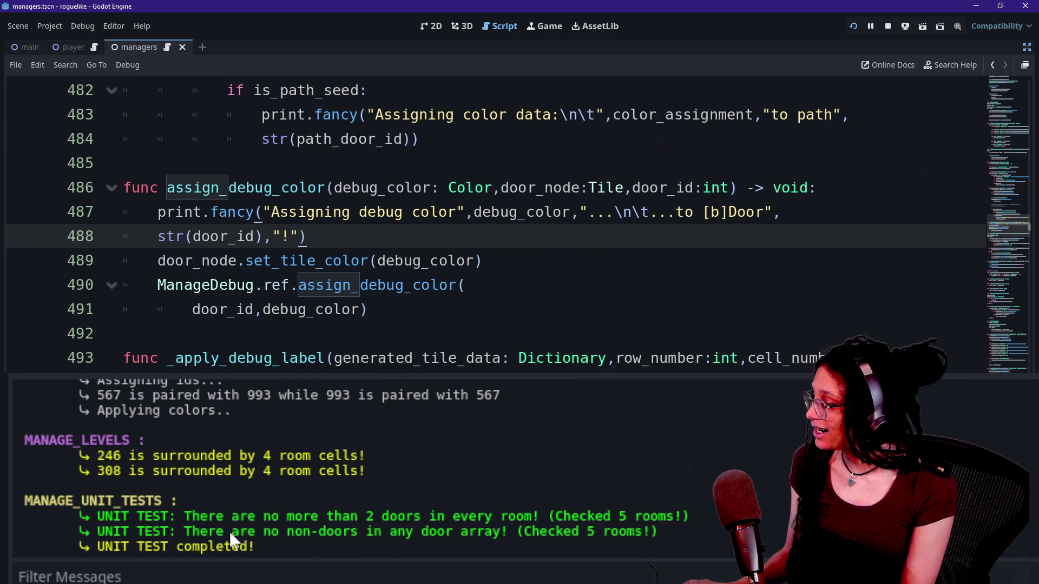
click(368, 90)
- Open the paths script via Quick Open with 'path' and put the caret on empty line 144
key(shift+alt+o)
text(path)
key(Return)
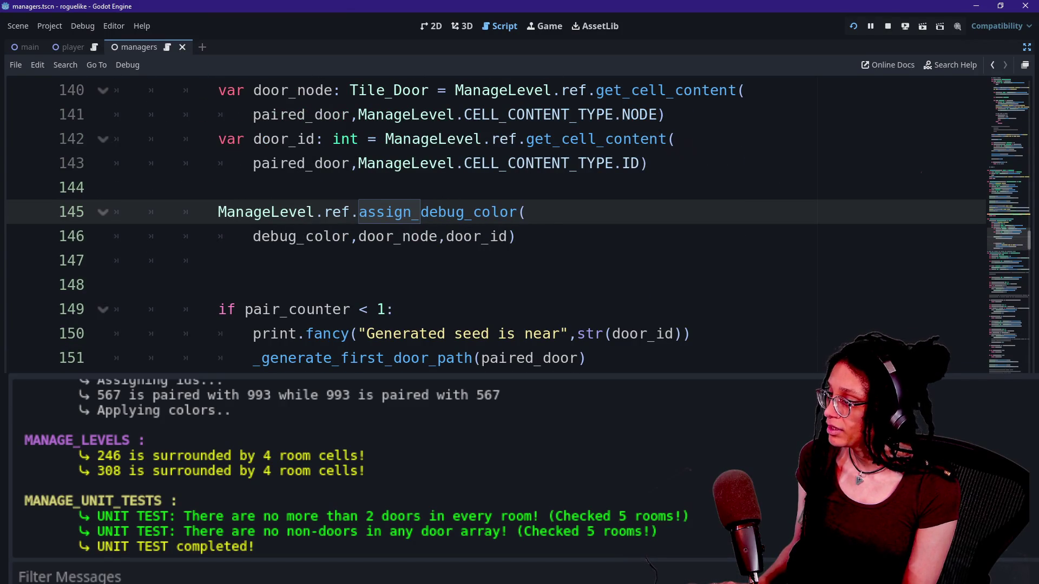
scroll(487, 217, up, 3)
scroll(487, 217, down, 9)
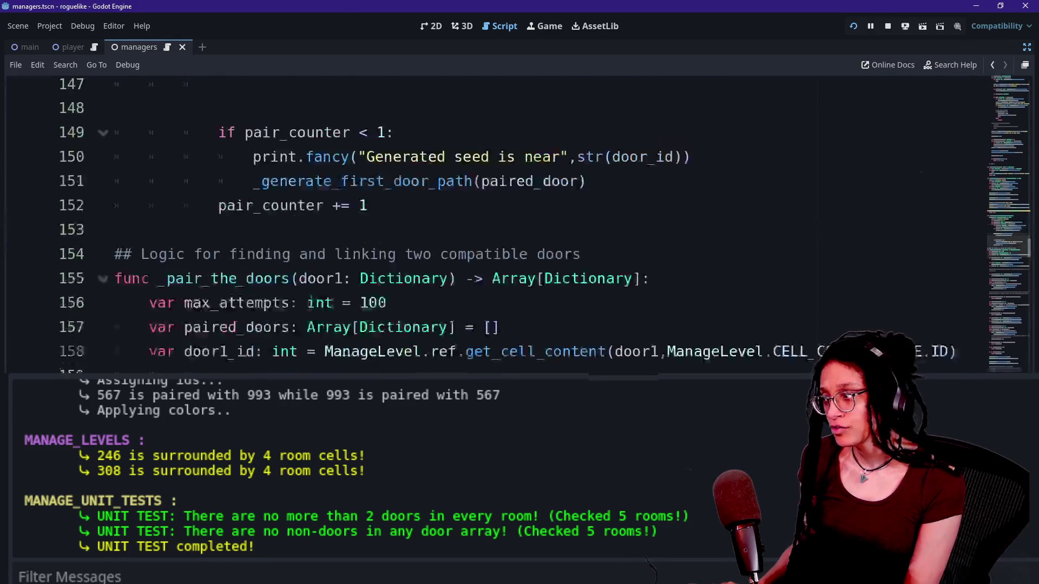
scroll(487, 217, up, 6)
scroll(487, 216, up, 1)
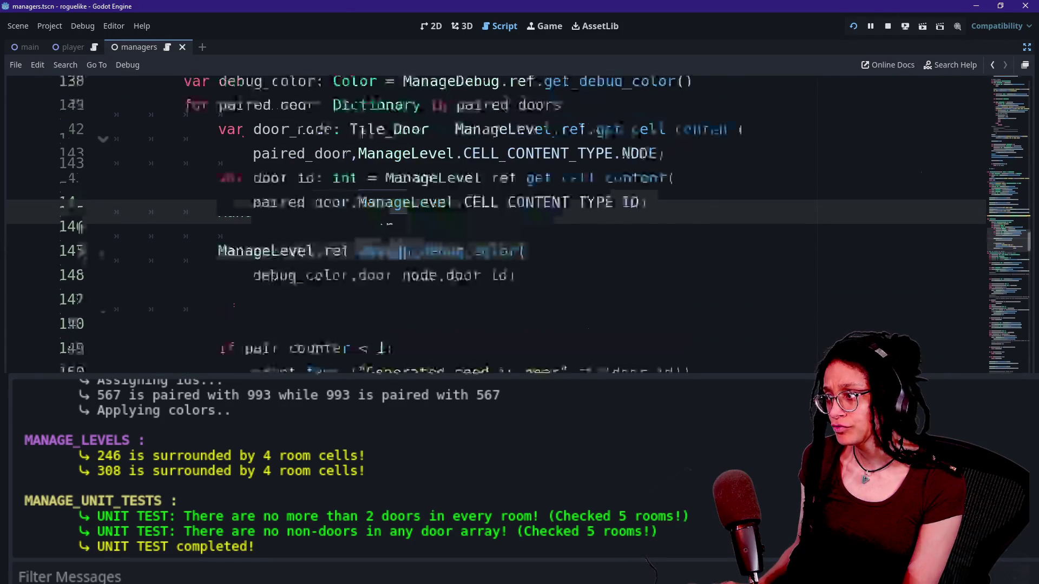
click(114, 260)
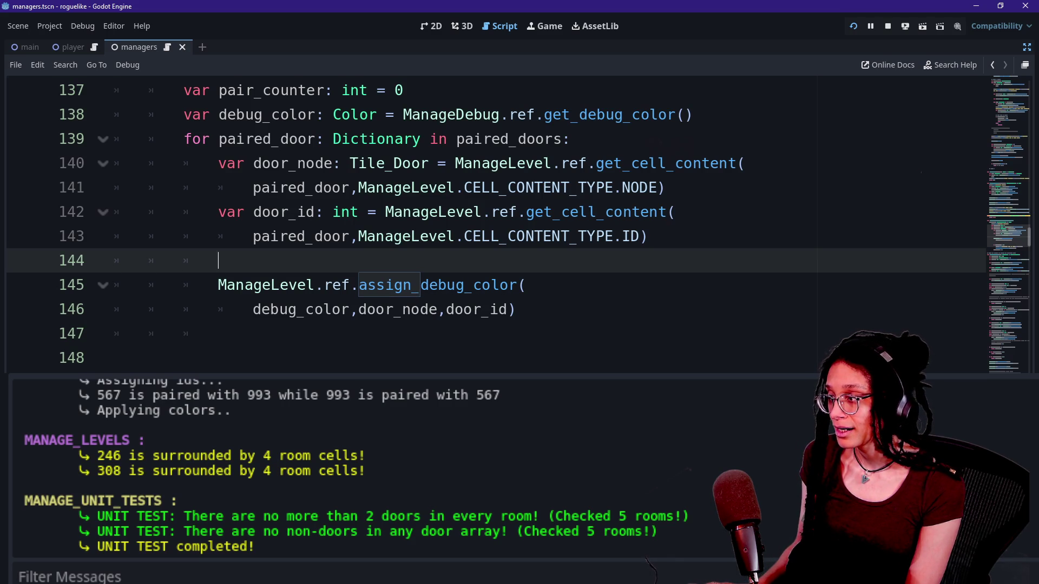
- Insert a fancy print 'Running assign_debug_color function...' before the assign_debug_color call
mouse_move(385, 285)
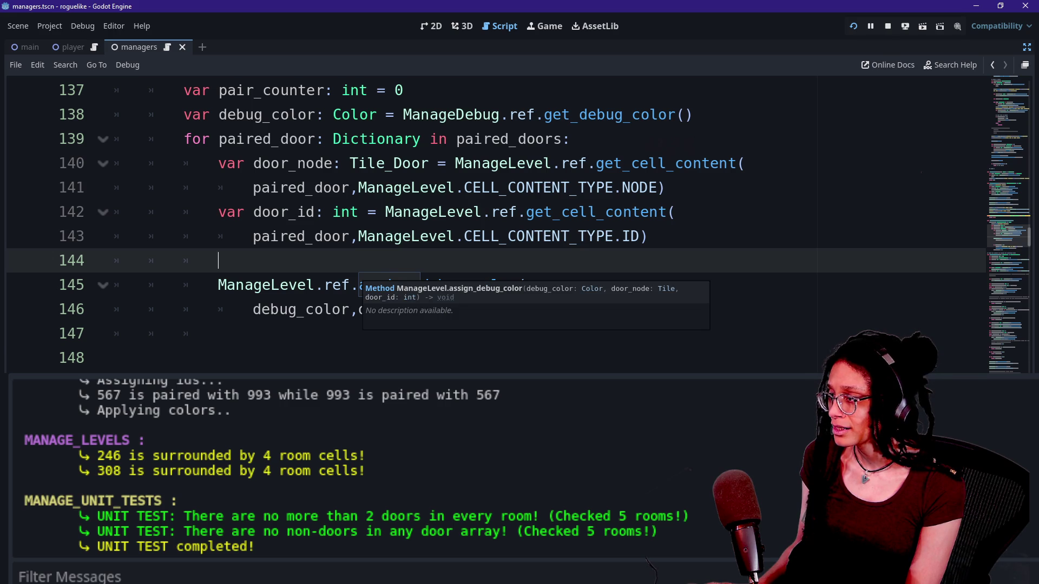
key(Return)
text(prin)
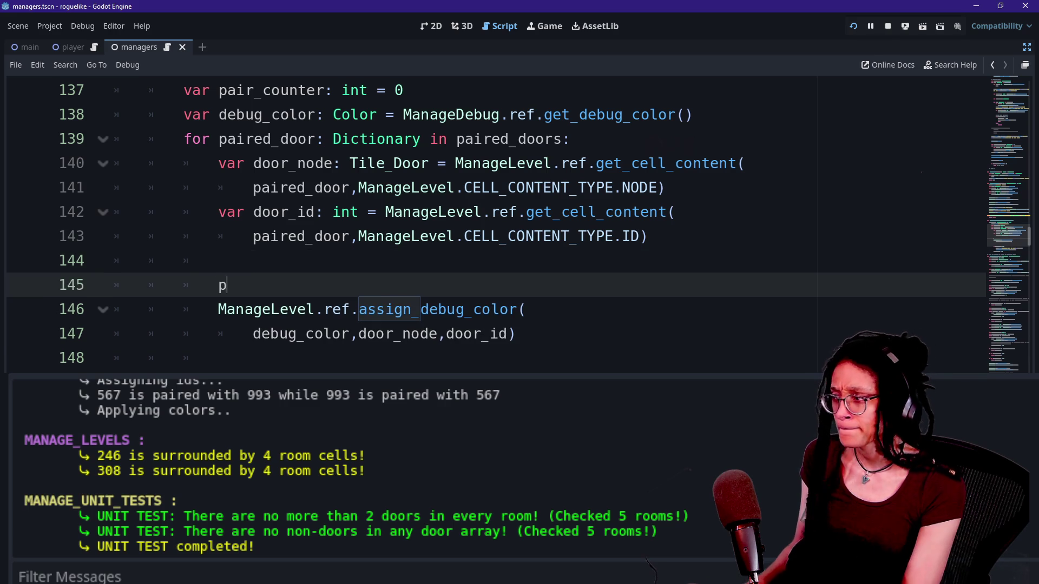
text(fancy(")
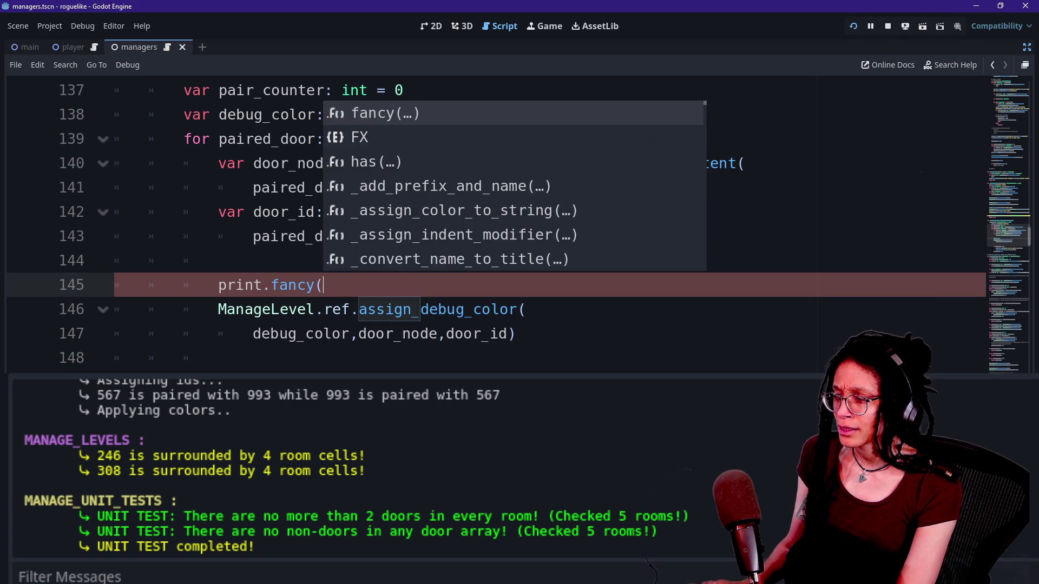
text(unning ass)
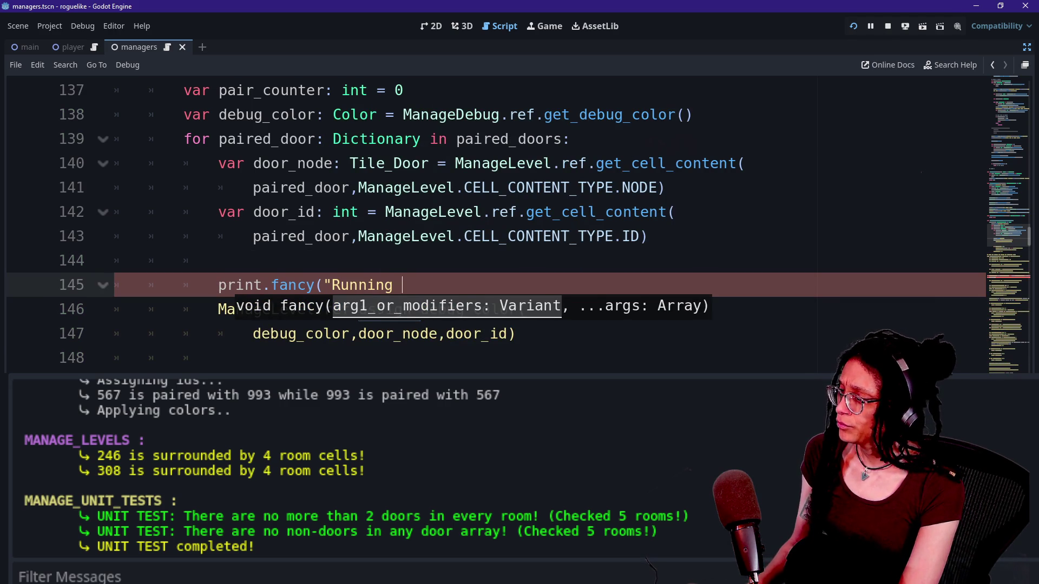
key(BackSpace)
key(BackSpace)
key(BackSpace)
text(_as)
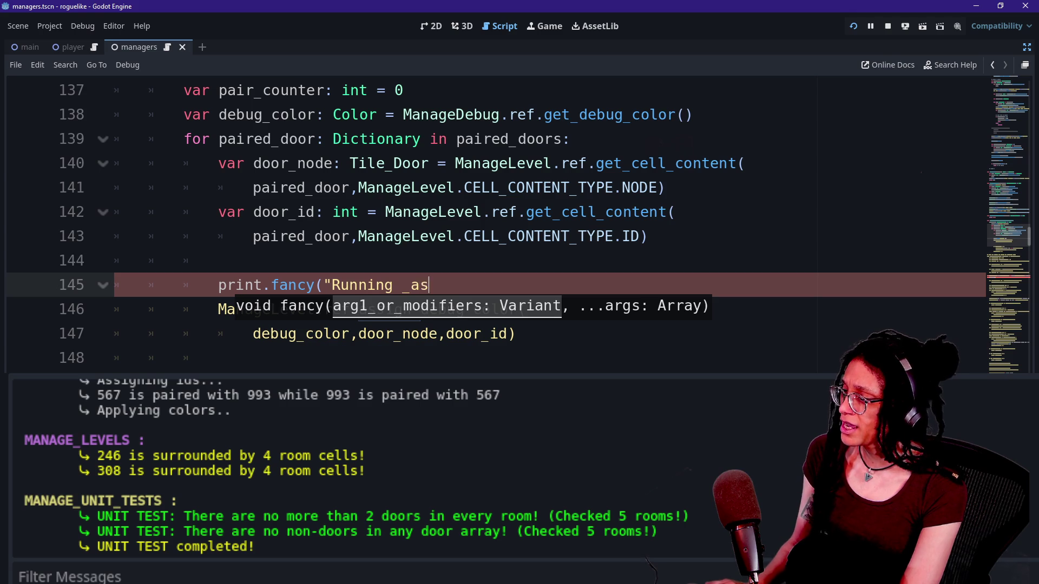
text(assign_)
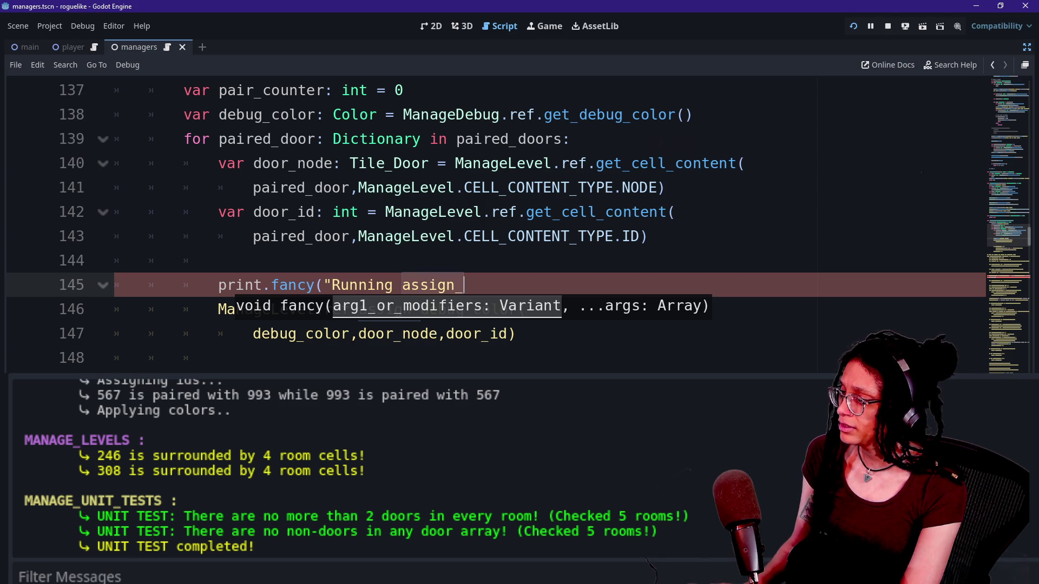
text(ebug-co)
text(_color_function")
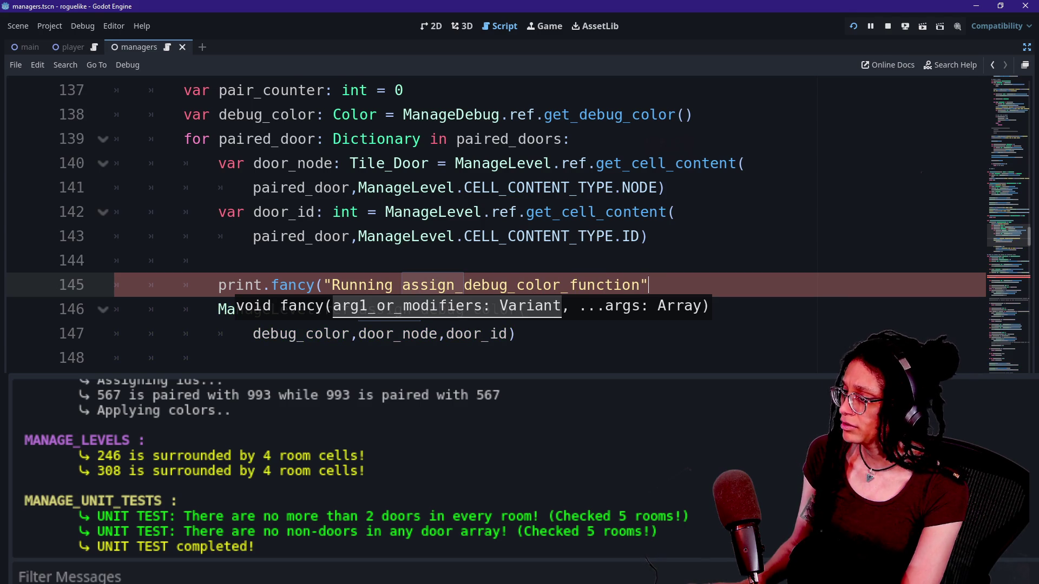
text())
key(Left)
key(Left)
text(...)
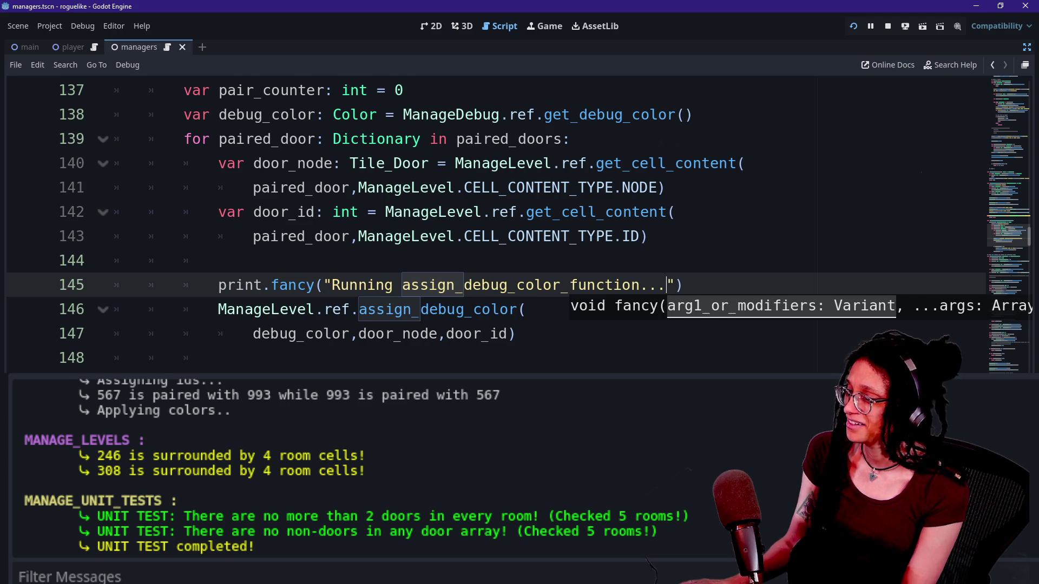
key(ctrl+Left)
key(ctrl+Left)
key(BackSpace)
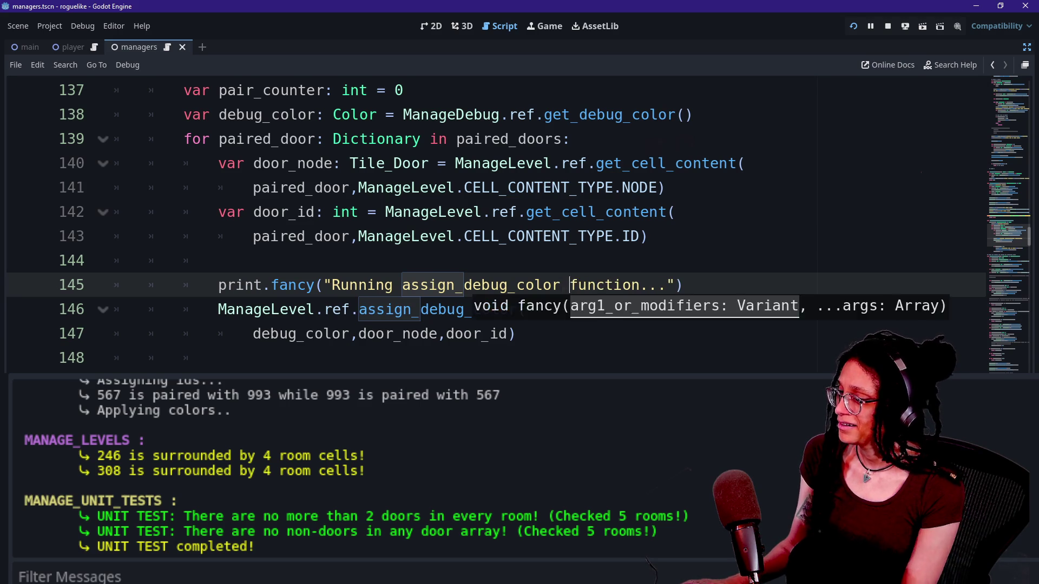
key(End)
- Duplicate that message after the call as 'assign_debug_color function ran!', save, and run the game
key(shift+Up)
key(ctrl+c)
click(516, 334)
key(ctrl+v)
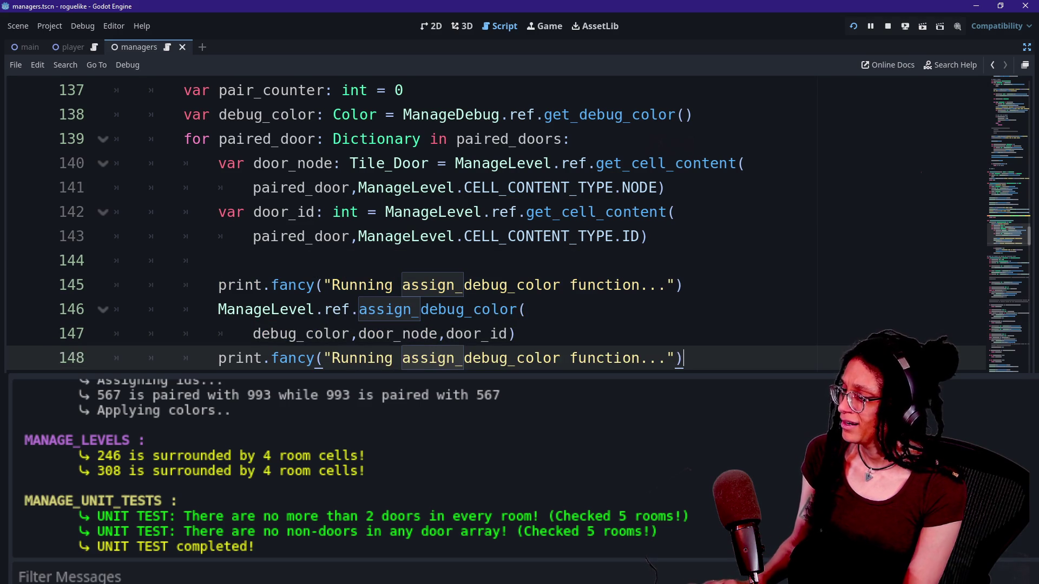
mouse_move(331, 358)
mouse_down()
mouse_move(482, 359)
mouse_move(463, 358)
mouse_up()
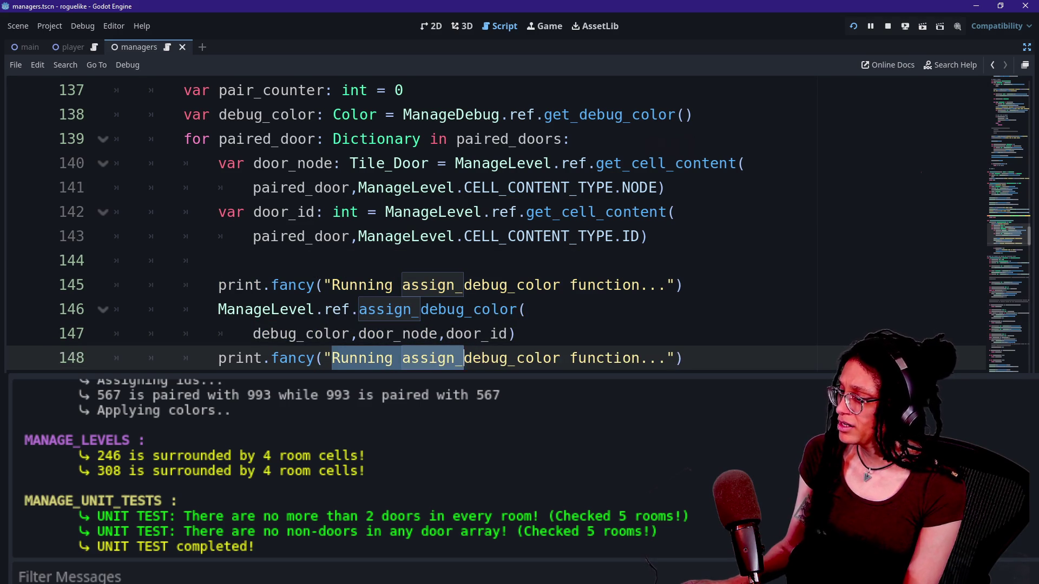
key(BackSpace)
click(507, 358)
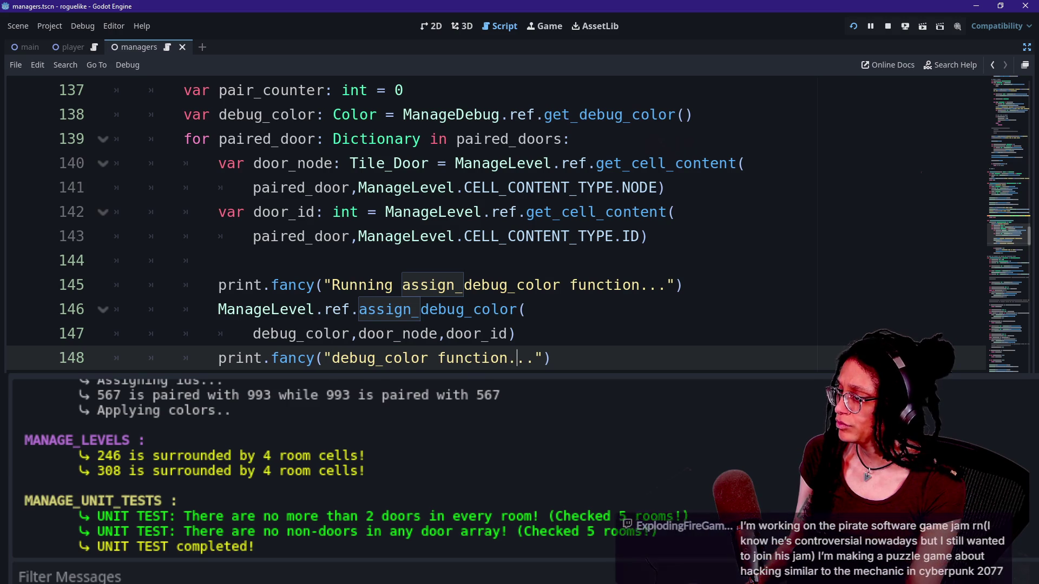
text(assign)
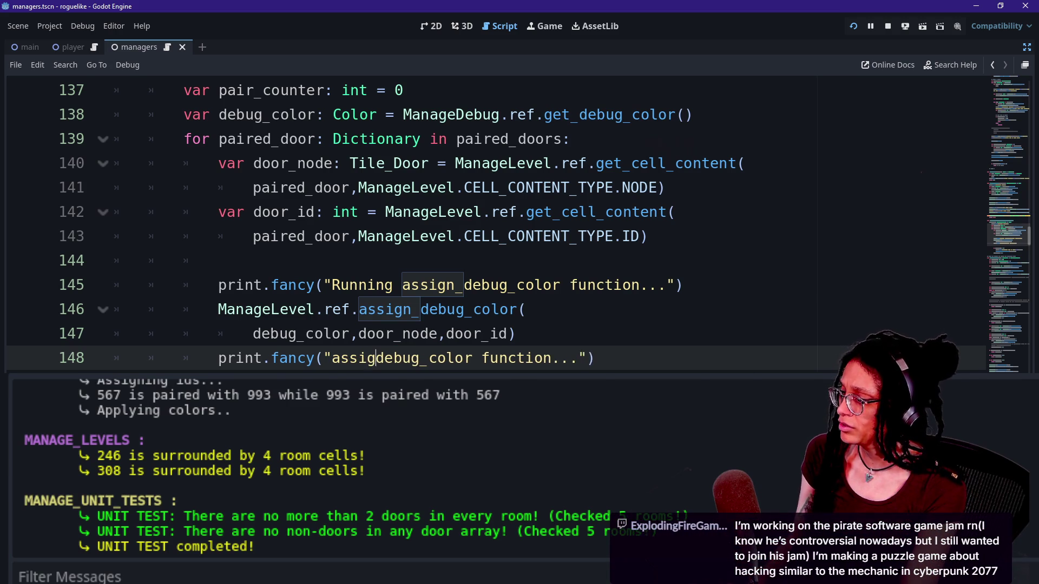
key(BackSpace)
text(_)
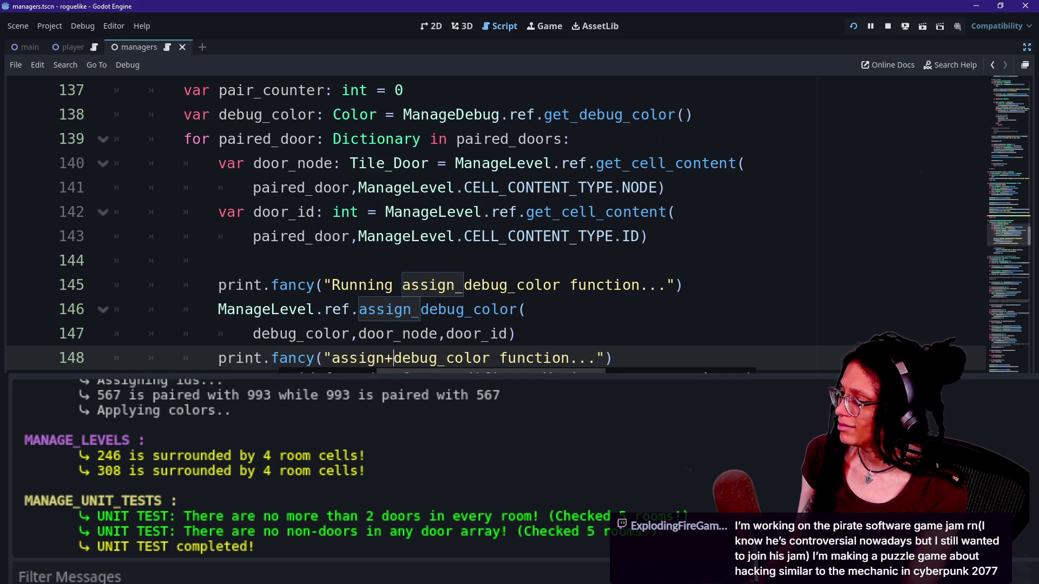
click(569, 358)
text(ran!)
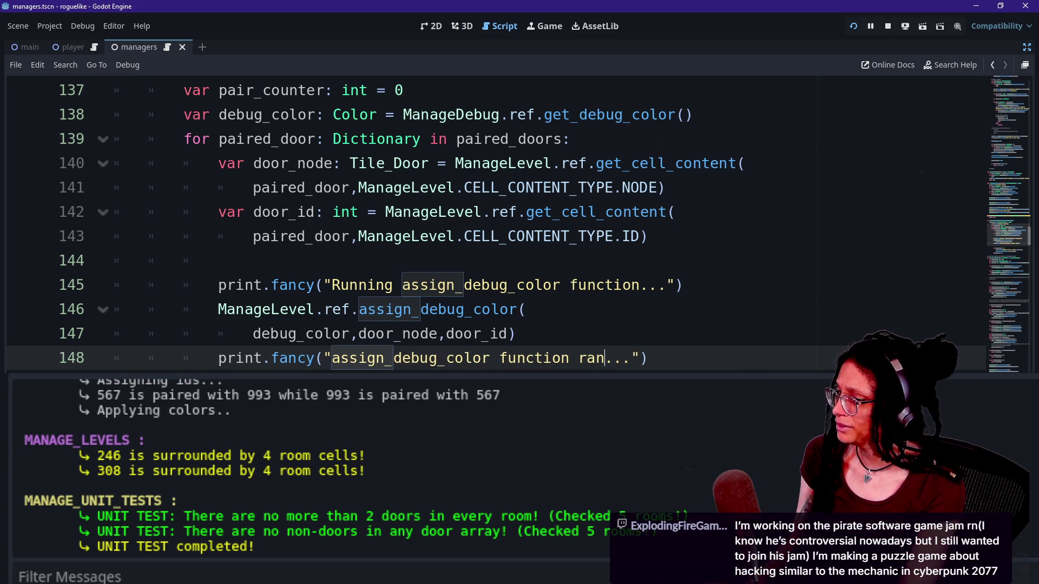
key(Delete)
key(ctrl+s)
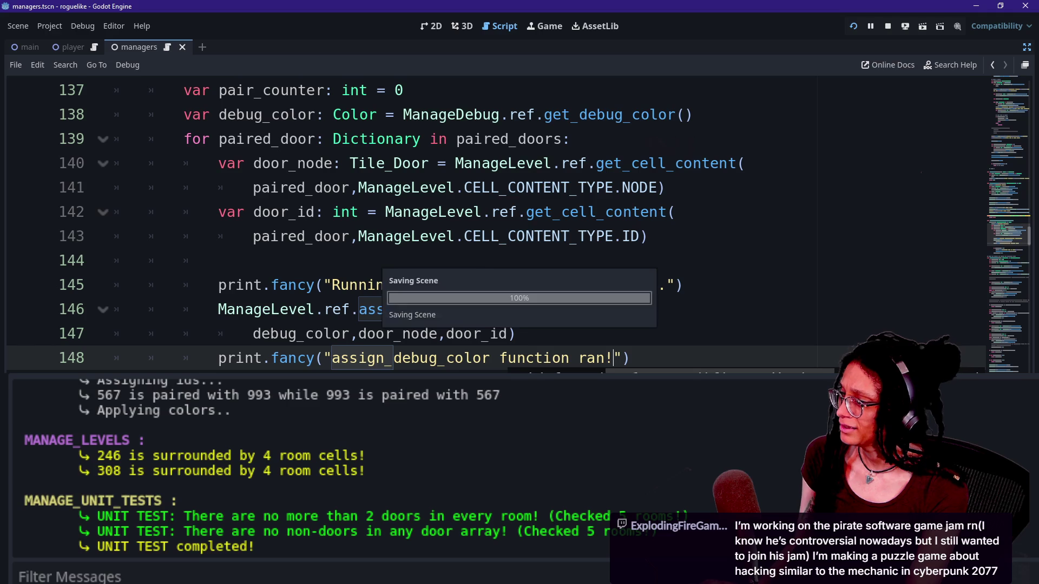
click(849, 27)
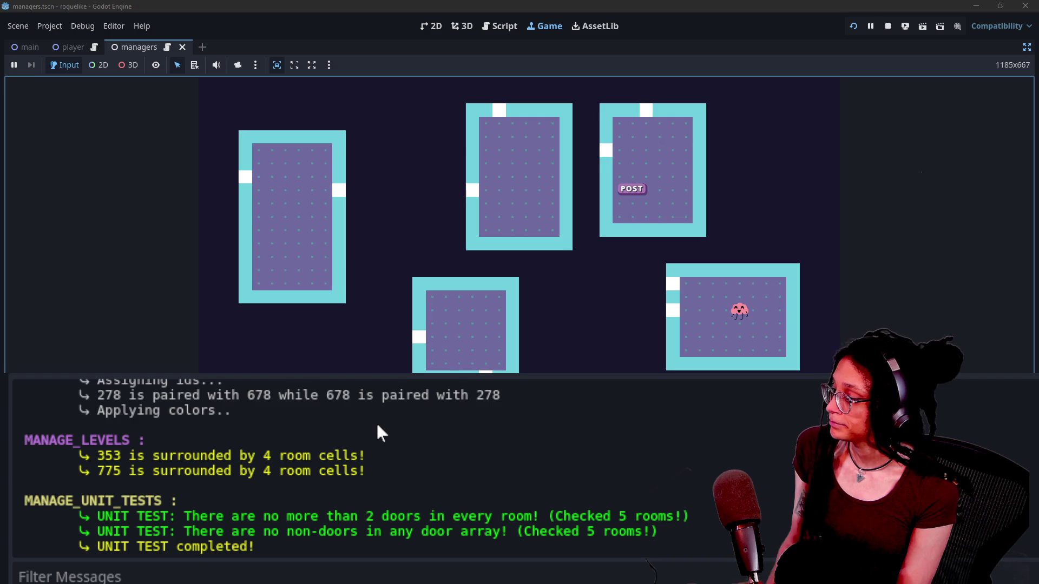
scroll(376, 428, up, 1)
scroll(264, 464, down, 1)
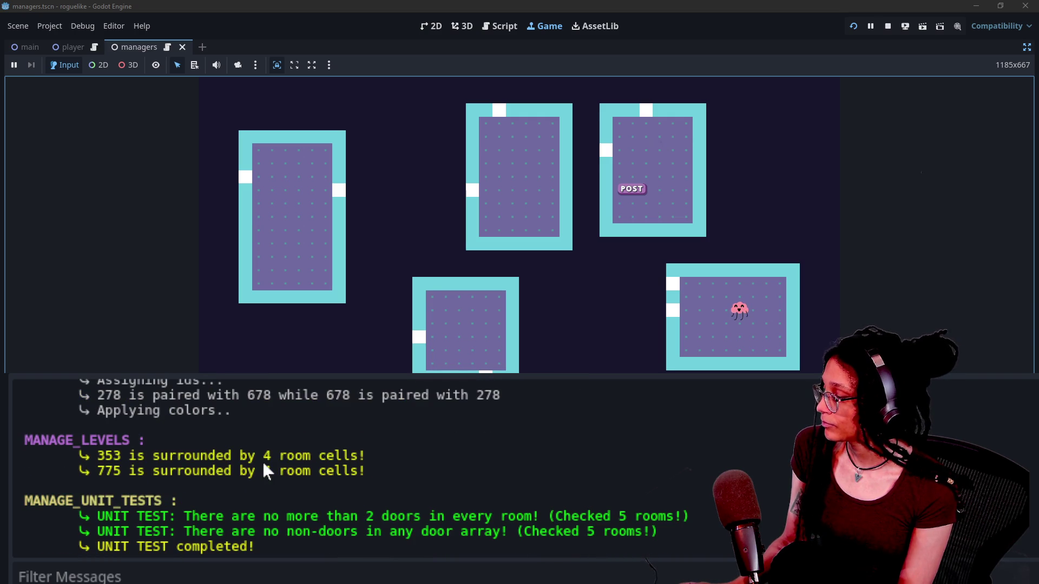
scroll(196, 518, up, 2)
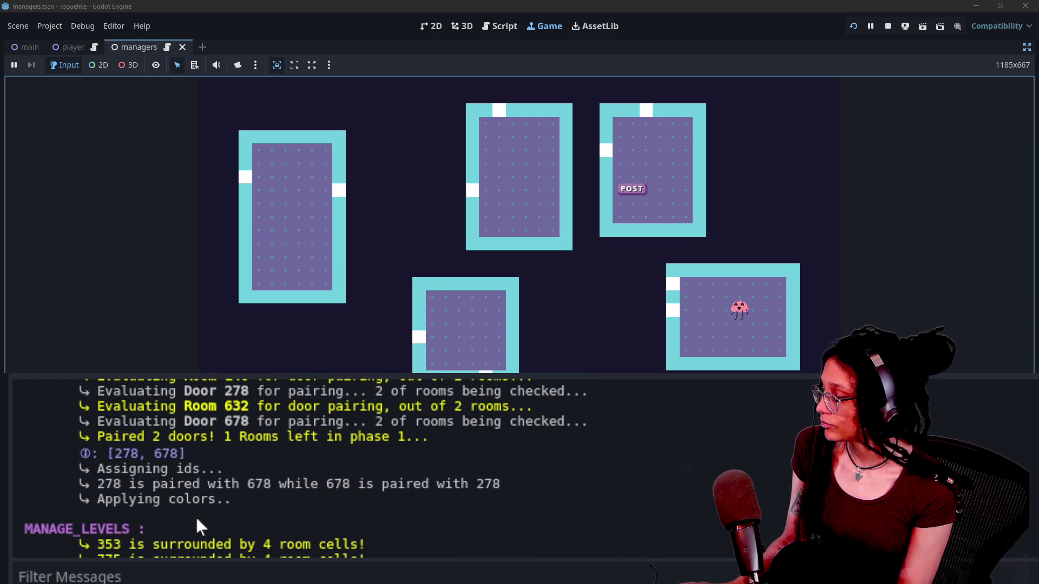
scroll(196, 515, up, 10)
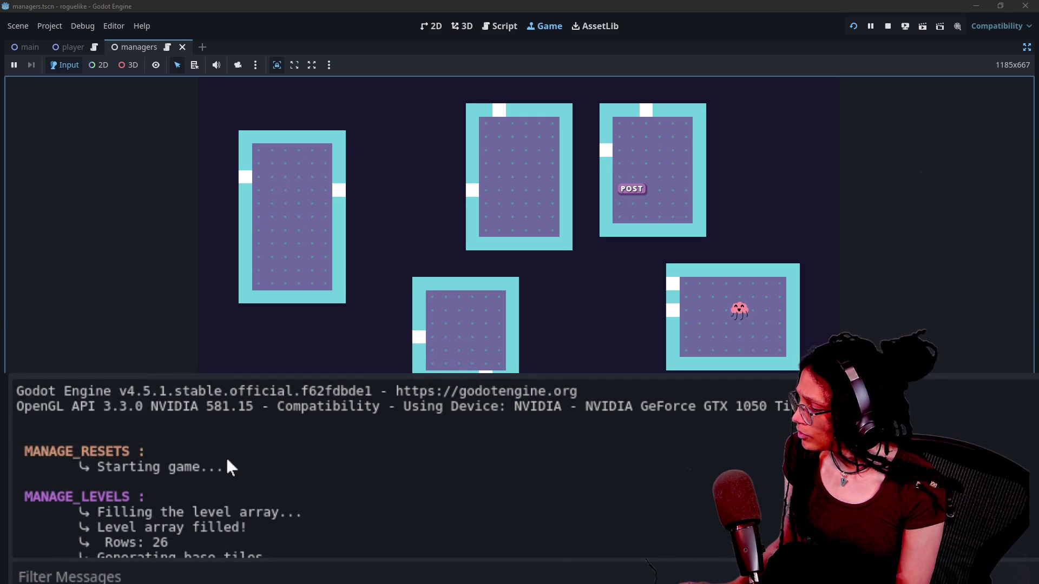
scroll(227, 461, down, 10)
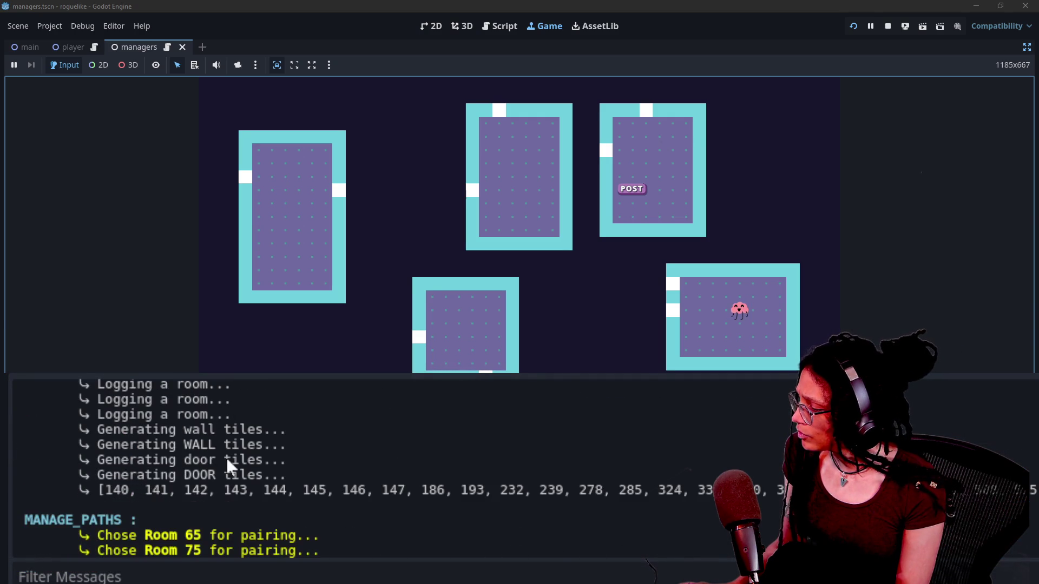
scroll(227, 461, down, 3)
scroll(226, 501, down, 2)
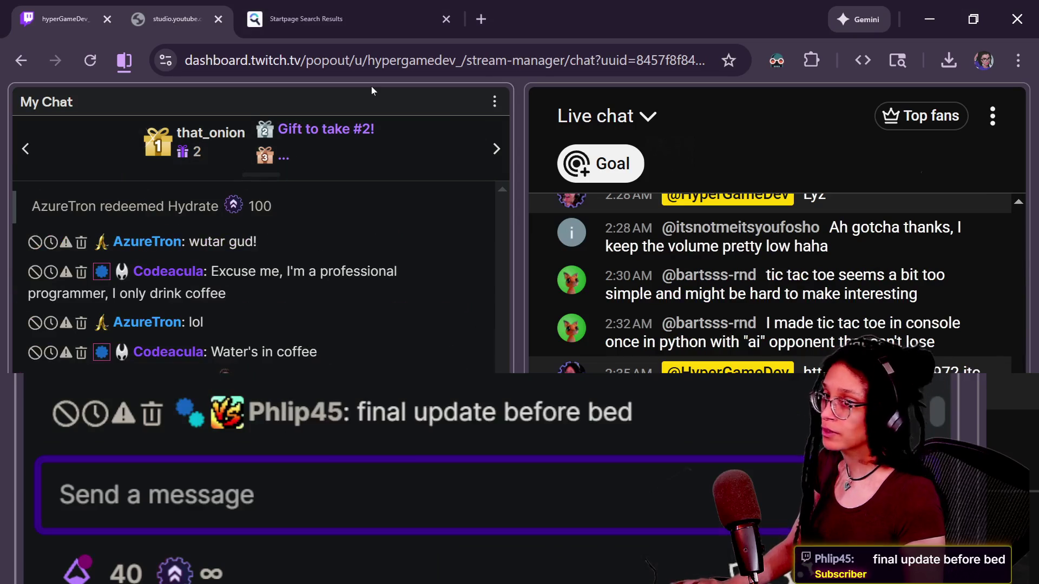
- Close the Startpage search results tab and switch to the browser window with Discord
click(444, 18)
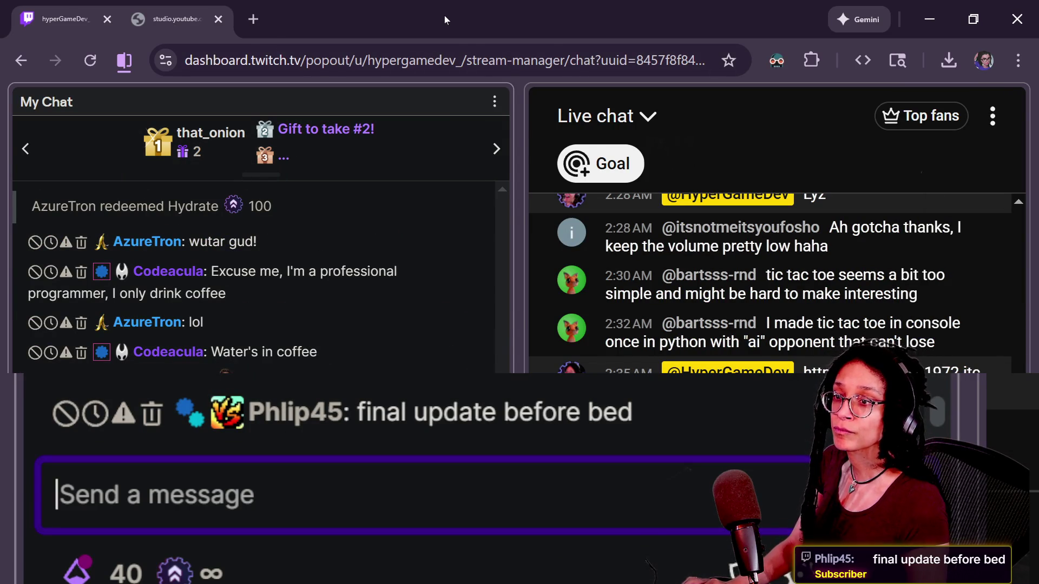
key(alt+Tab)
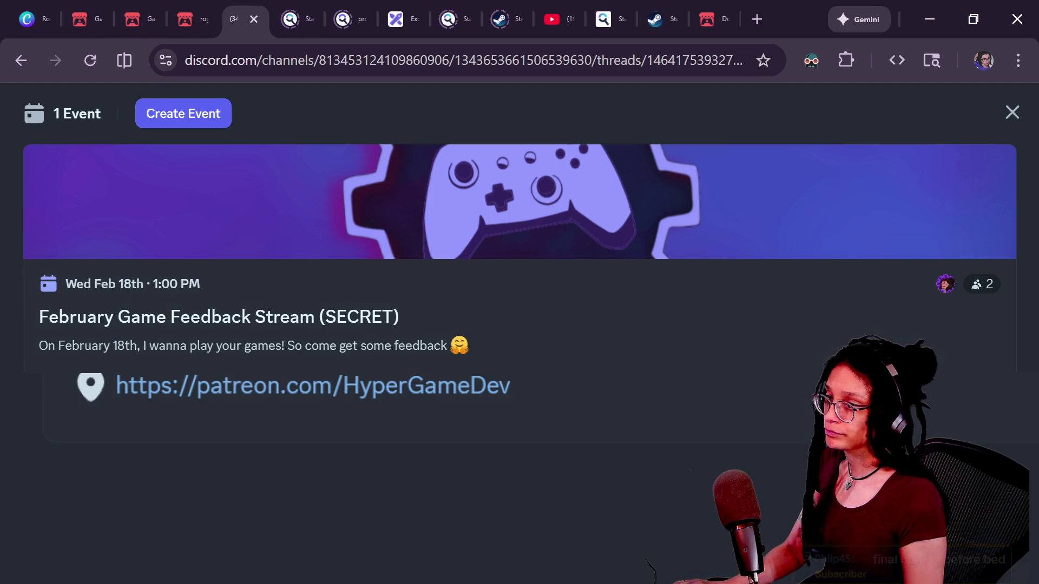
- Dismiss the server event details and open the Dunjin RL (working title) thread
click(1011, 113)
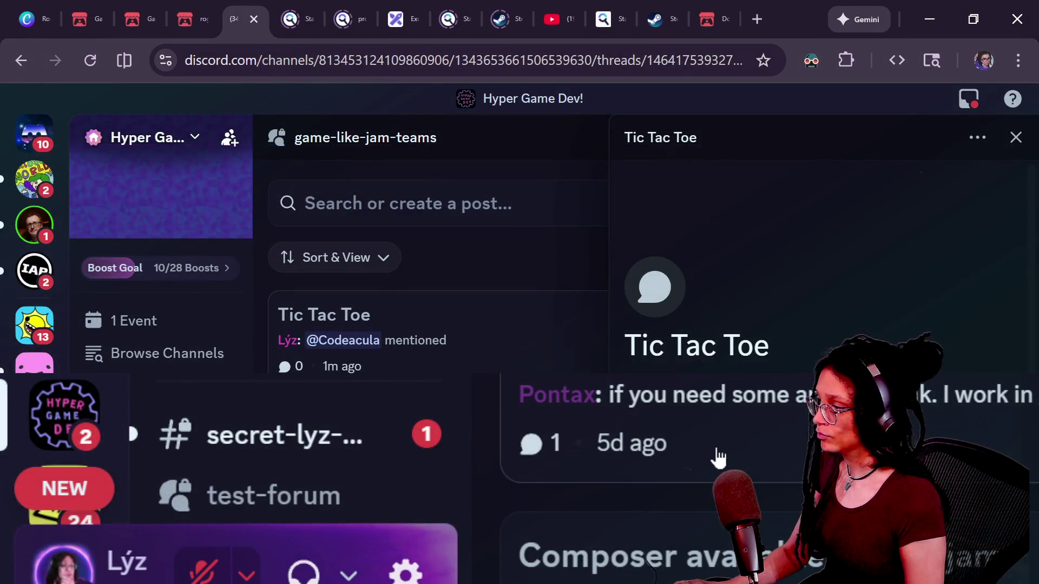
scroll(146, 315, down, 3)
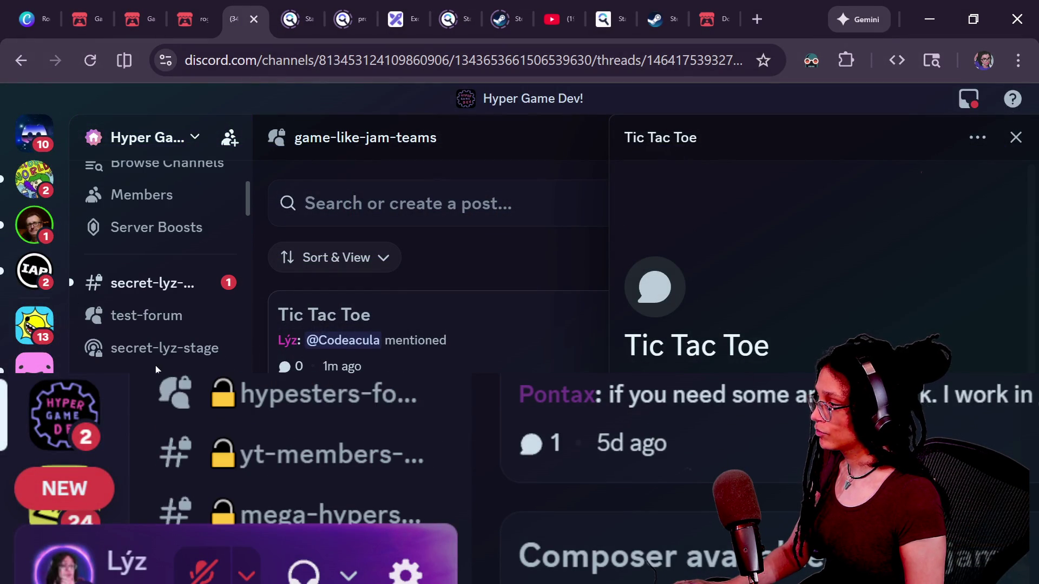
scroll(156, 370, down, 15)
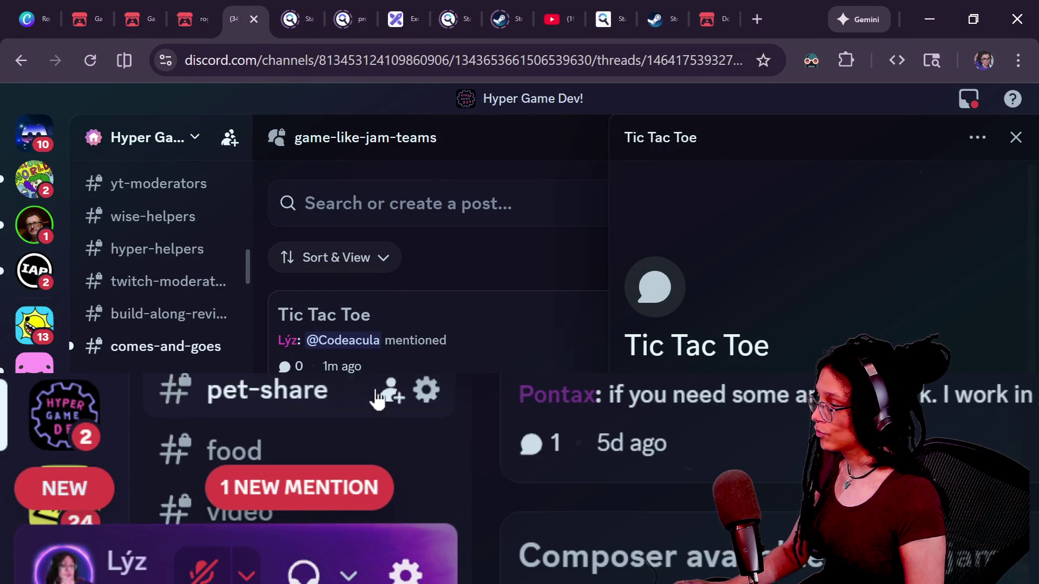
mouse_move(248, 273)
mouse_down()
mouse_move(249, 211)
mouse_move(249, 320)
mouse_up()
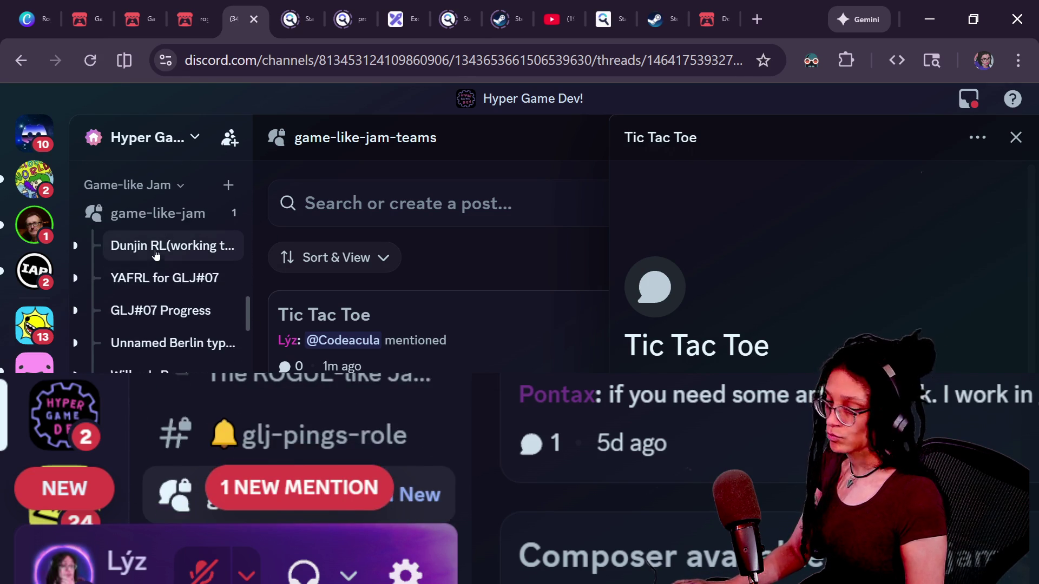
click(153, 244)
scroll(711, 347, down, 1)
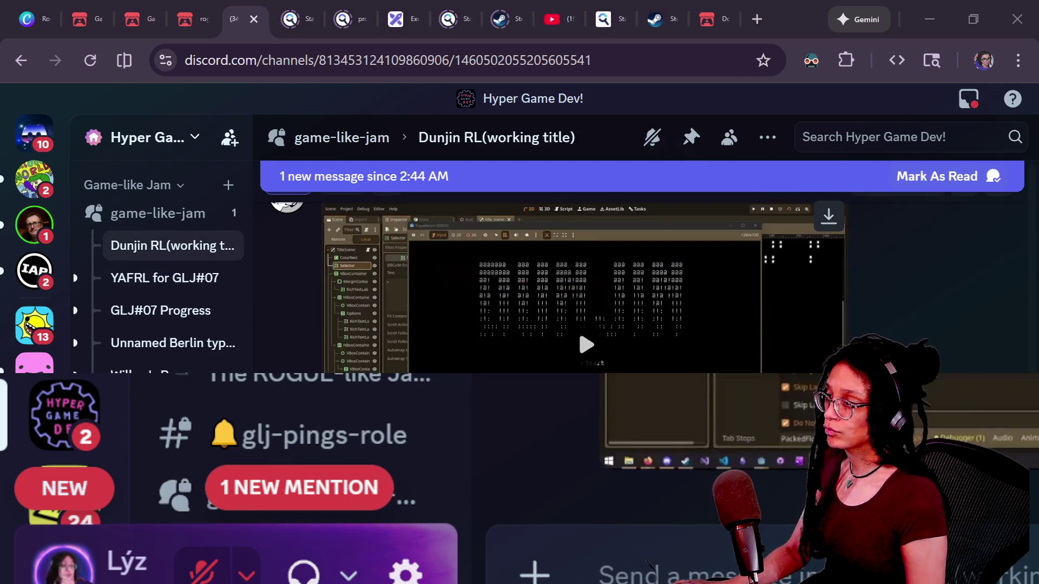
- Play the embedded game clip fullscreen from about 0:03, then leave the fullscreen view
click(711, 347)
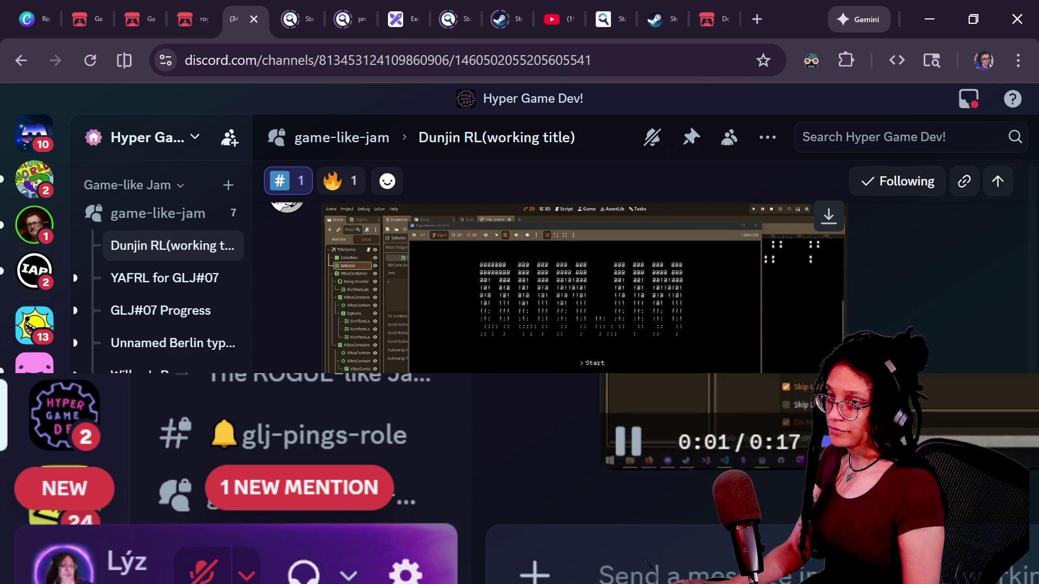
double_click(711, 347)
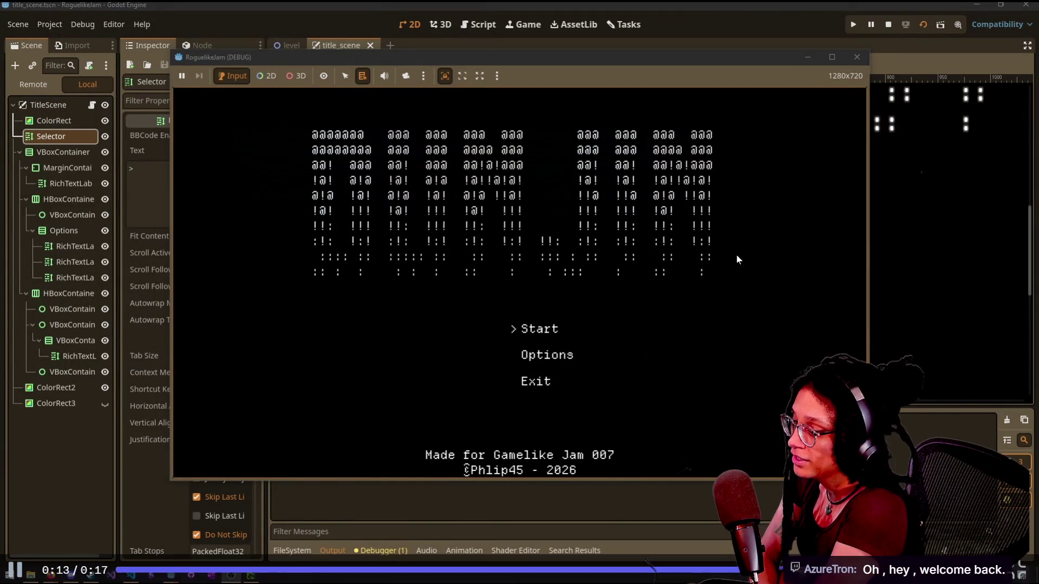
click(315, 579)
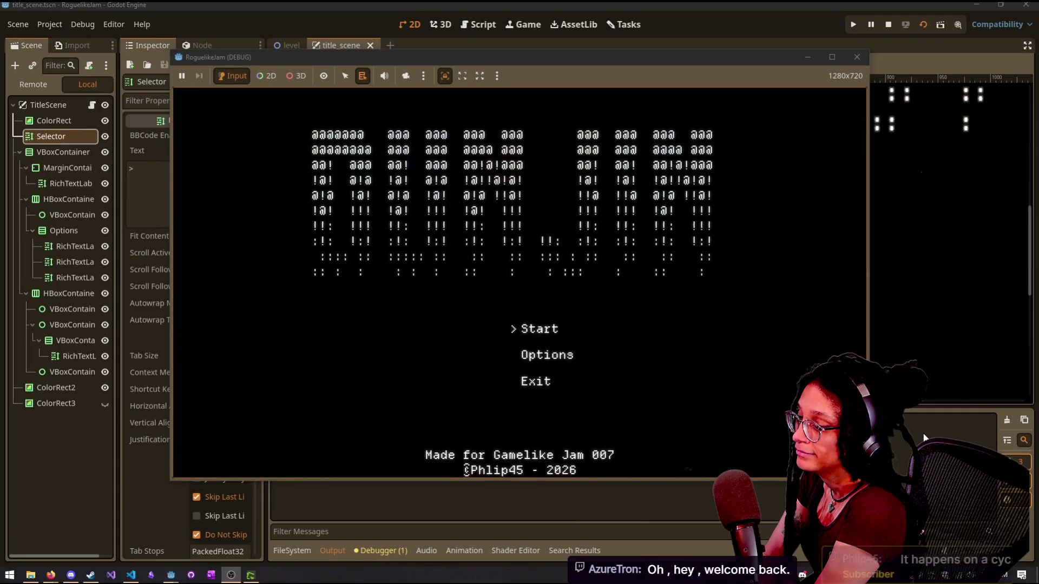
key(Down)
key(Down)
key(Down)
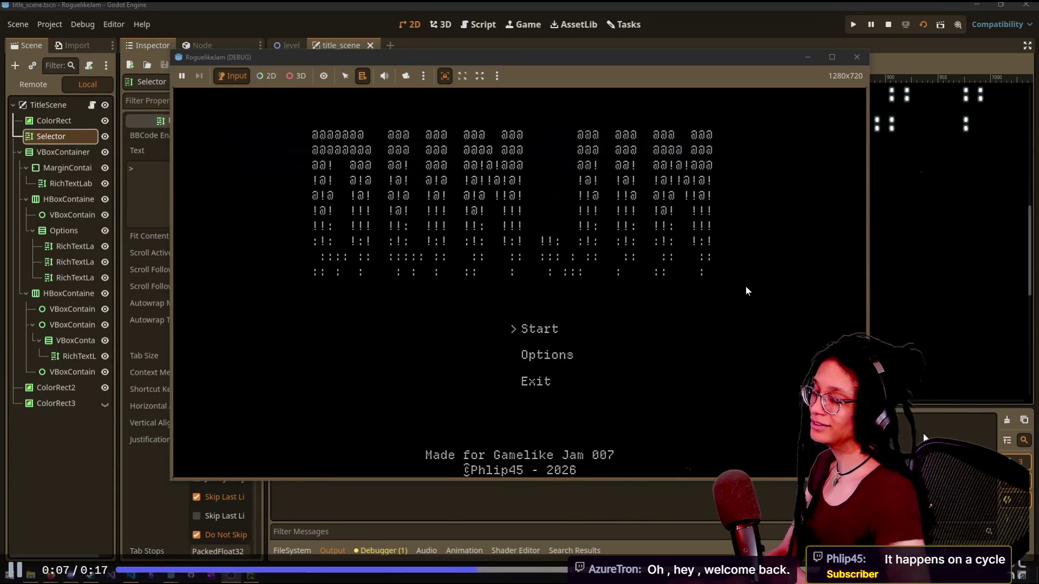
key(Up)
key(Down)
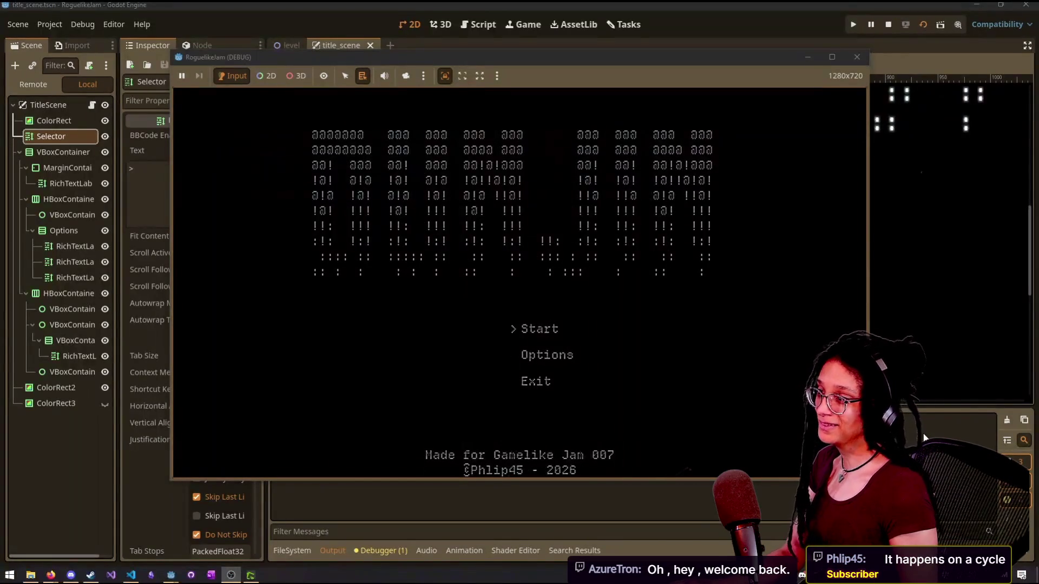
key(Down)
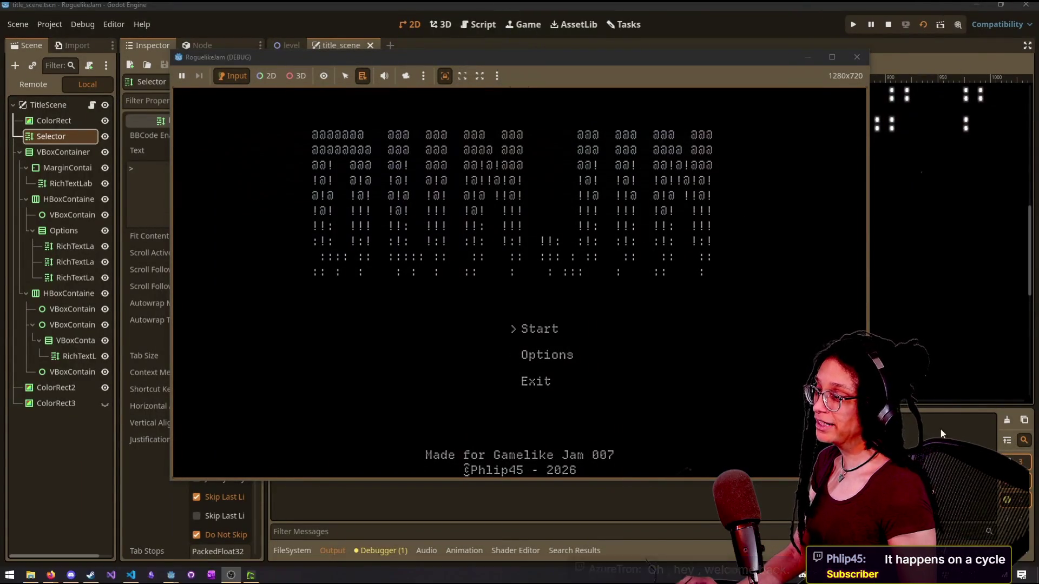
key(alt+Tab)
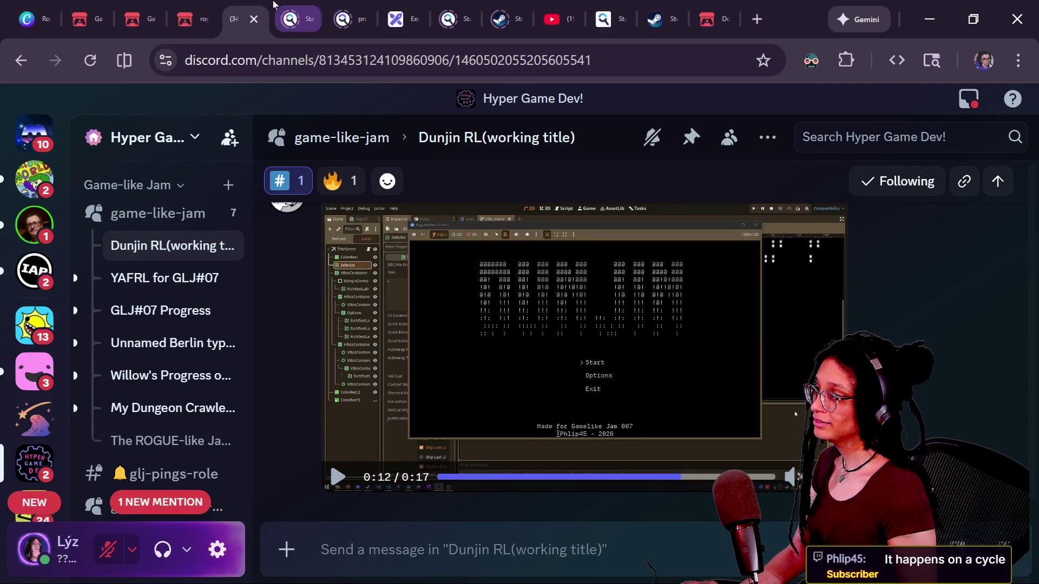
- Open The Orderly from the Game-like Jam 5 page in a new tab and look over its page
click(194, 6)
click(121, 5)
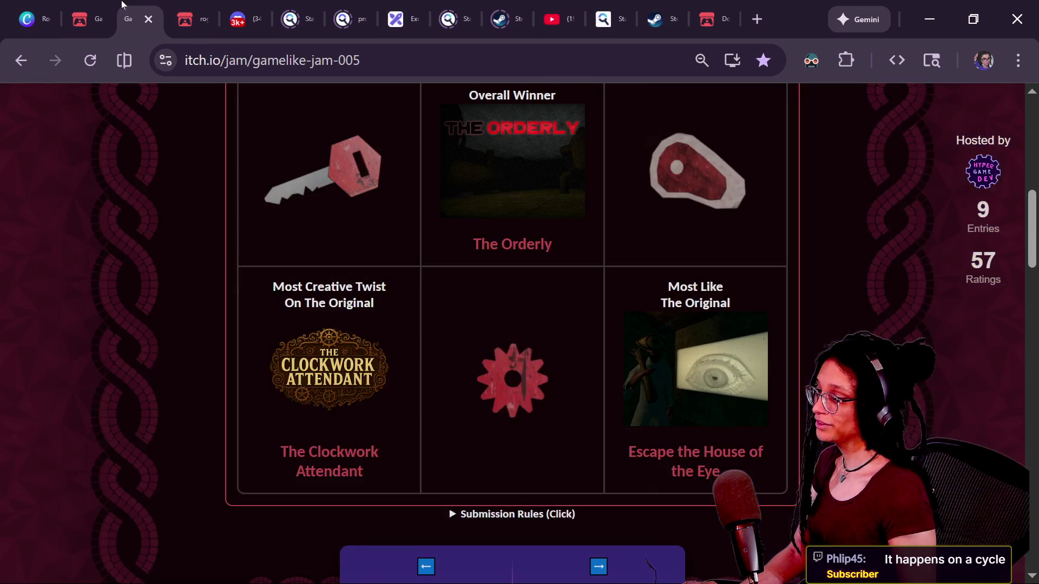
click(512, 244)
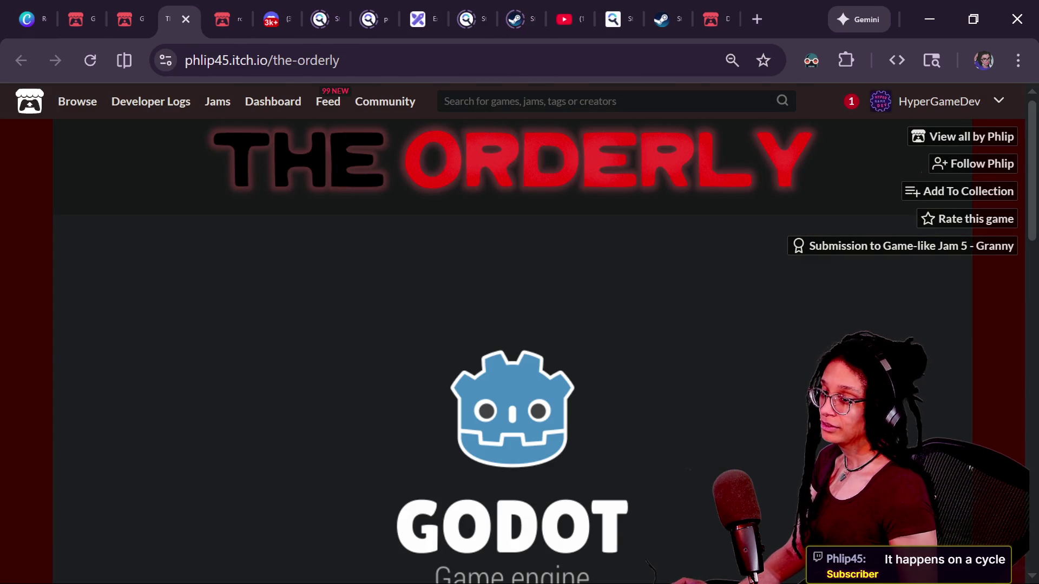
scroll(512, 324, down, 2)
scroll(512, 325, down, 1)
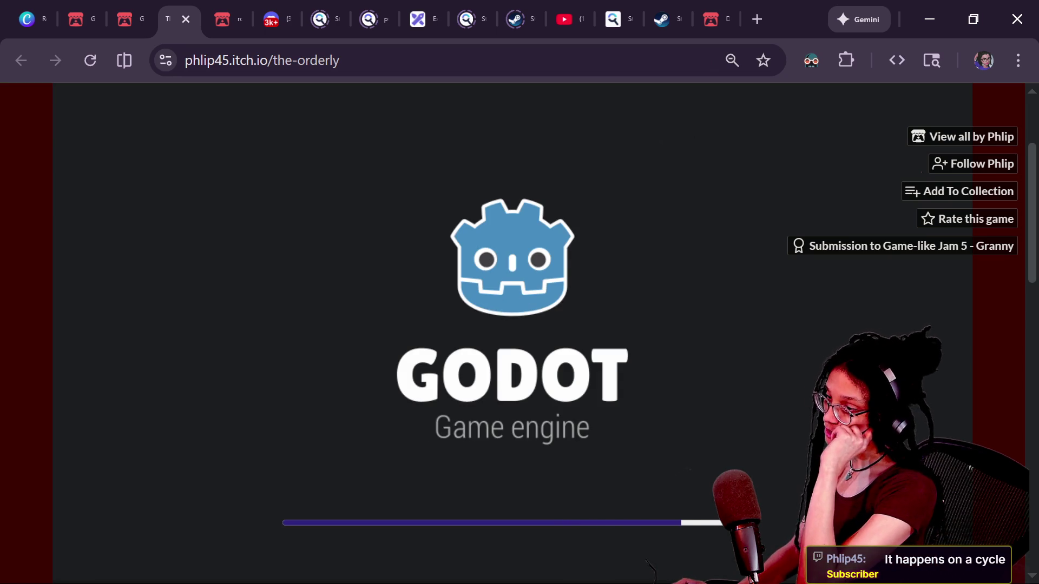
scroll(512, 324, up, 1)
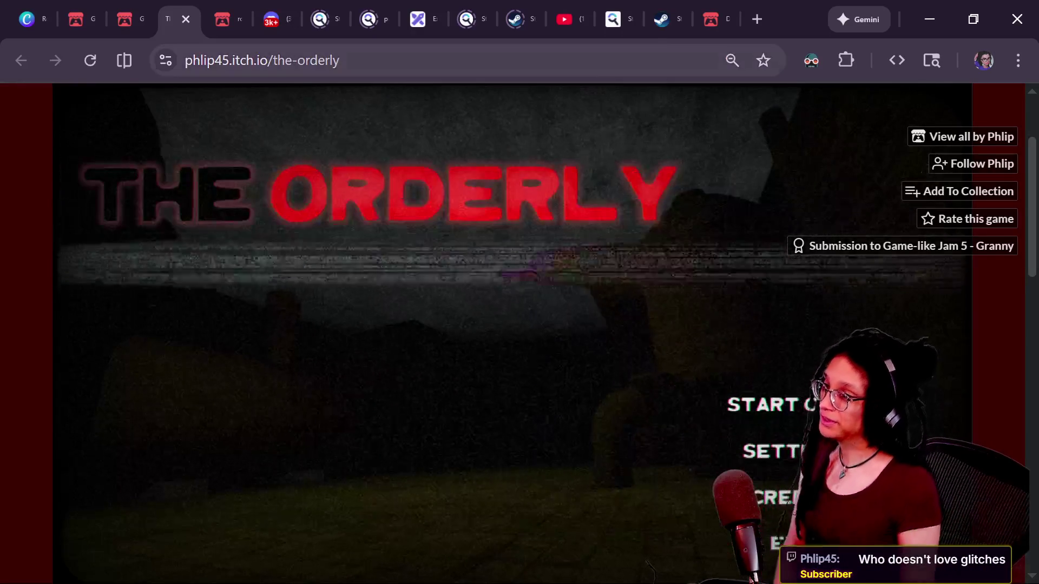
- Close the Steam, Doormouse profile, YouTube, search and The Orderly tabs
click(686, 22)
key(ctrl+w)
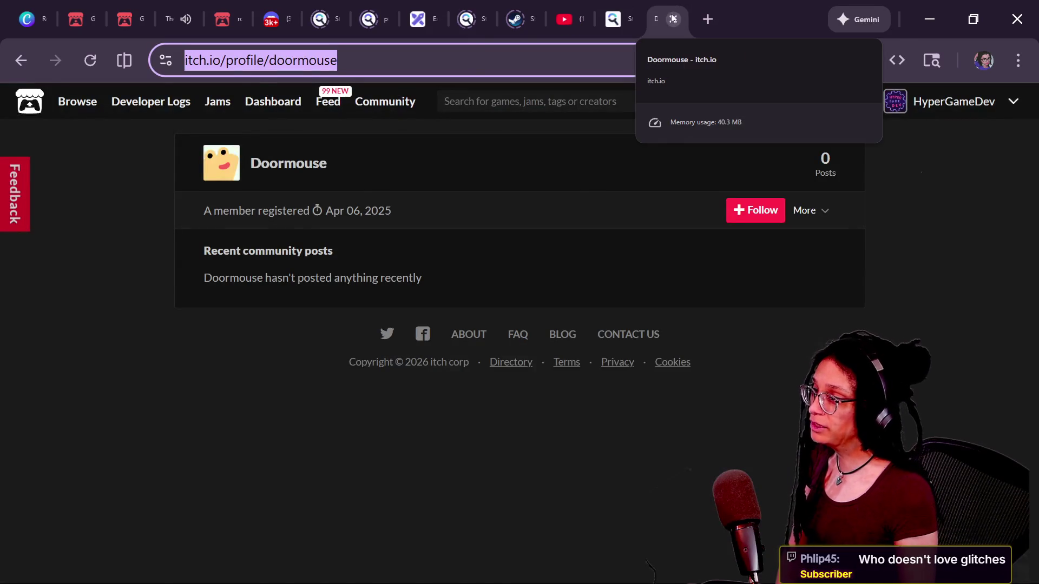
click(672, 19)
click(674, 19)
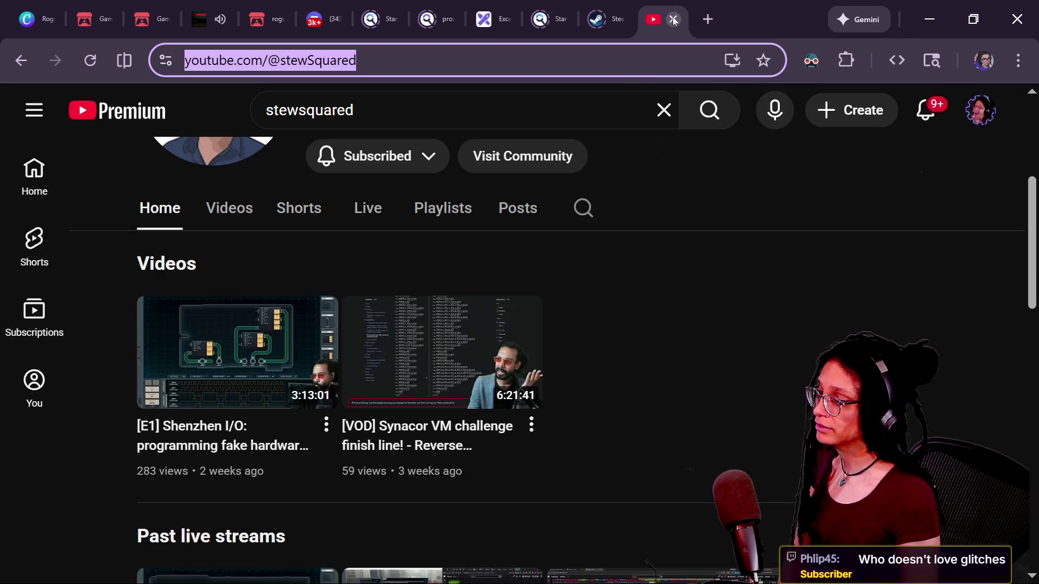
click(673, 20)
click(673, 20)
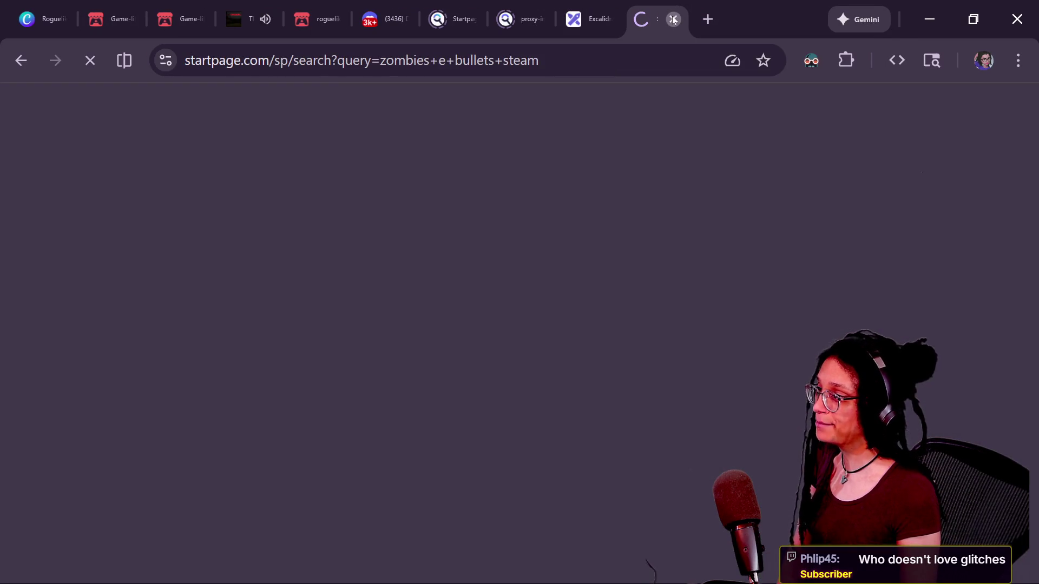
click(674, 19)
click(568, 19)
click(598, 19)
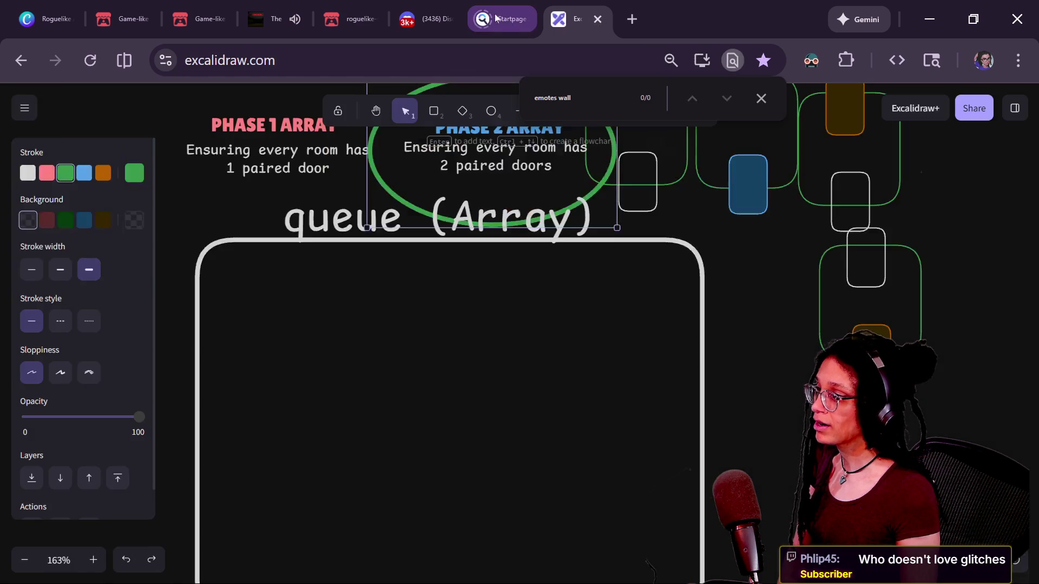
click(496, 18)
click(523, 19)
click(286, 18)
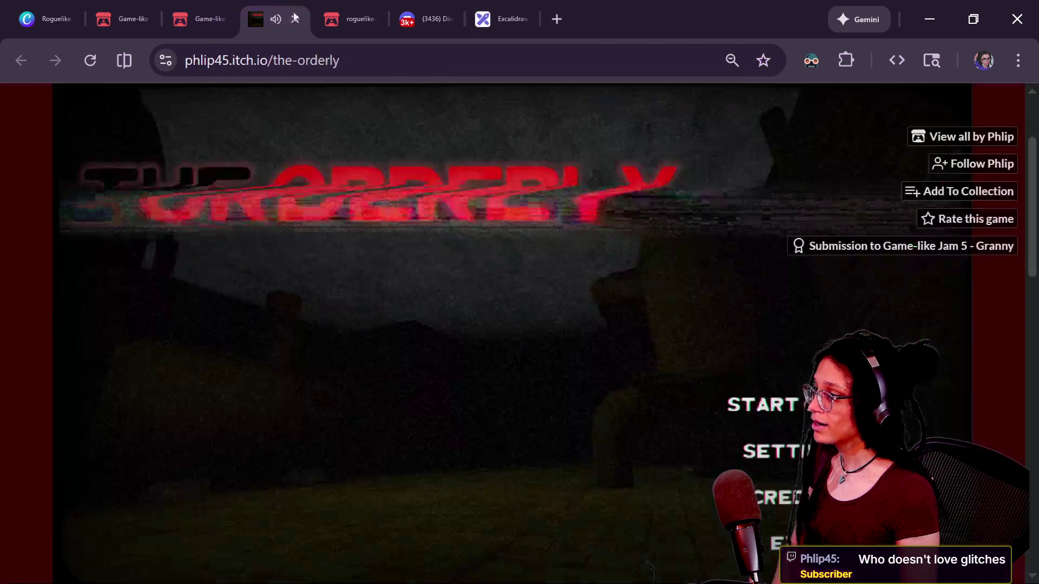
click(294, 18)
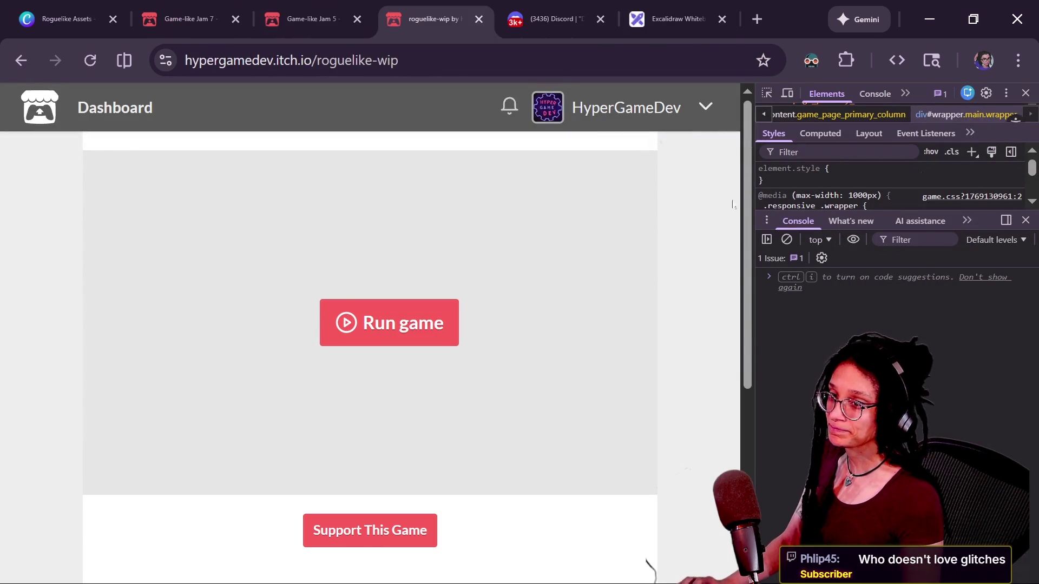
- Copy the Game-like Jam 5 page address and send it in Twitch chat
key(alt+Tab)
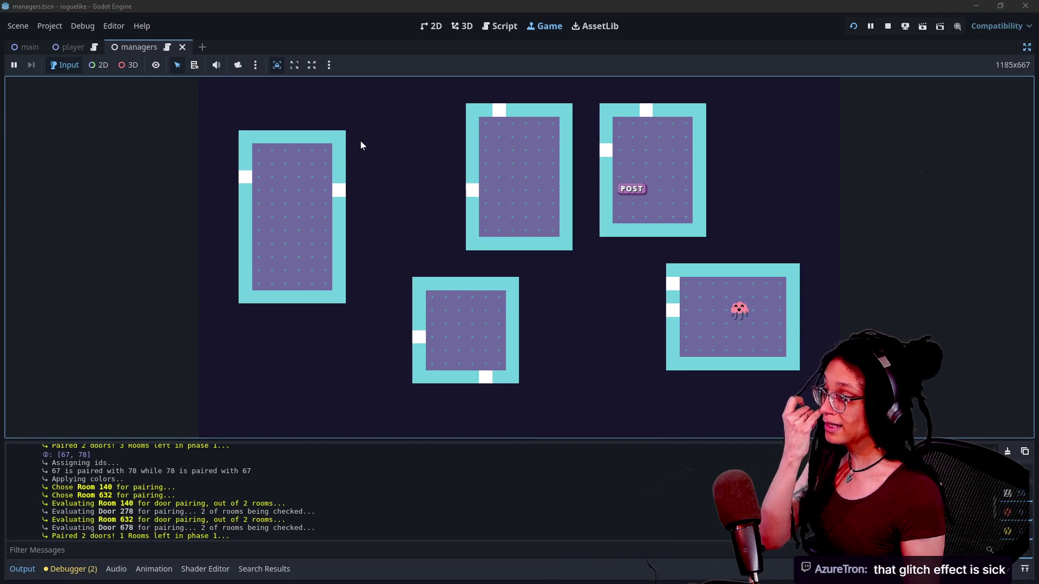
key(alt+Tab)
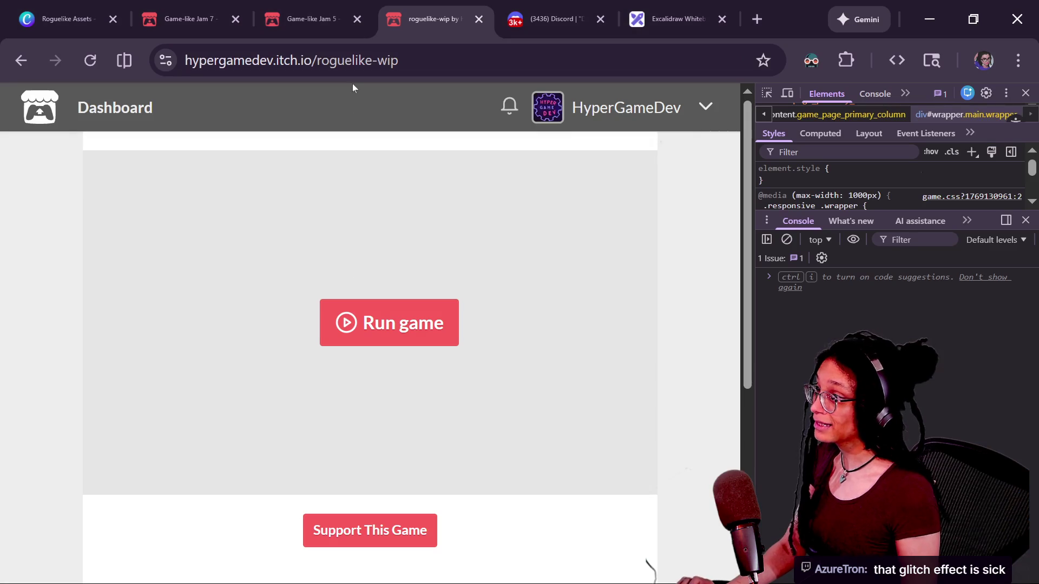
click(308, 19)
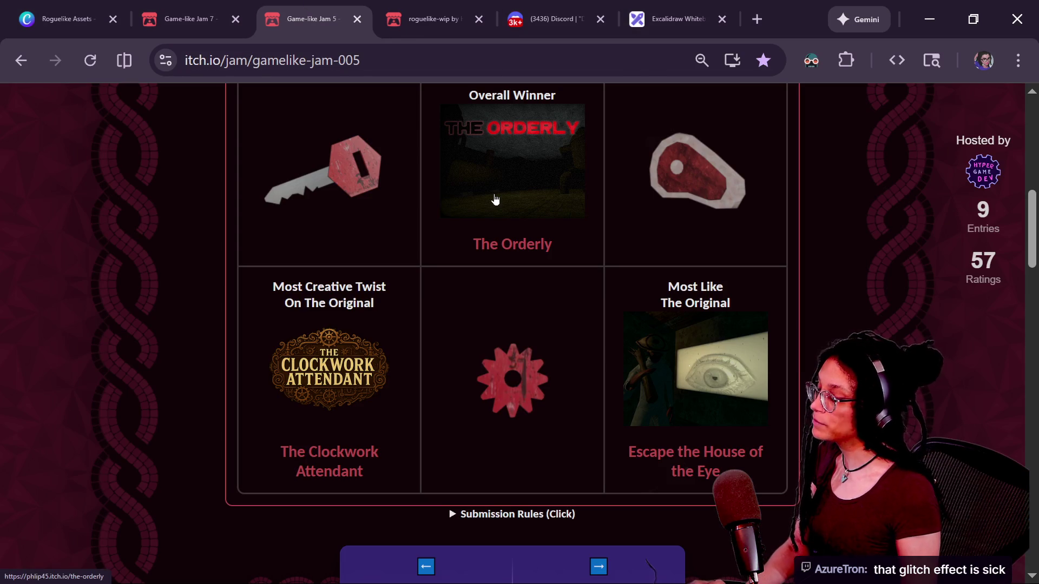
key(ctrl+l)
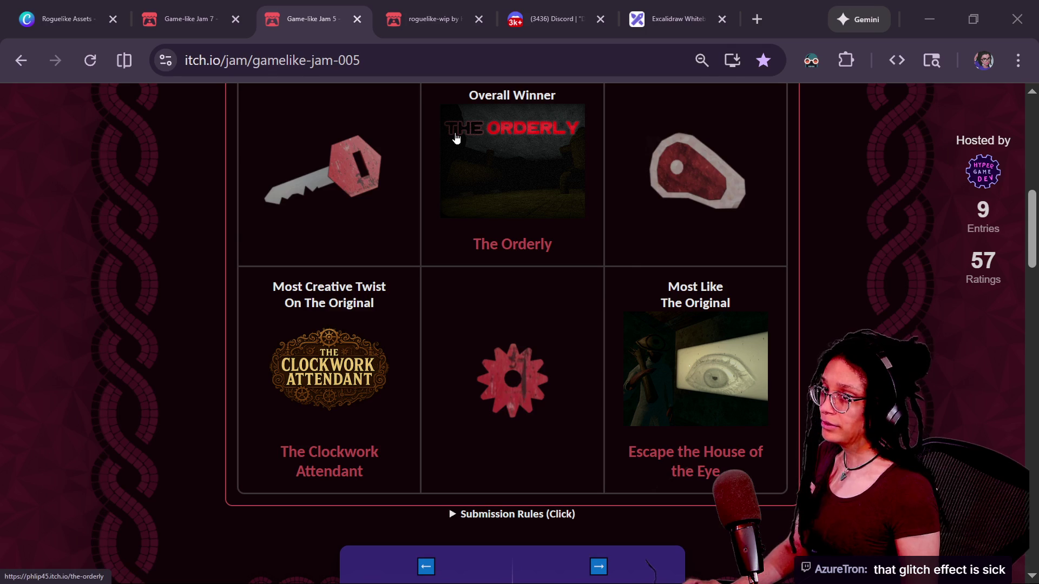
key(alt+Tab)
text(https://itch.io/jam/gamelike-jam-005)
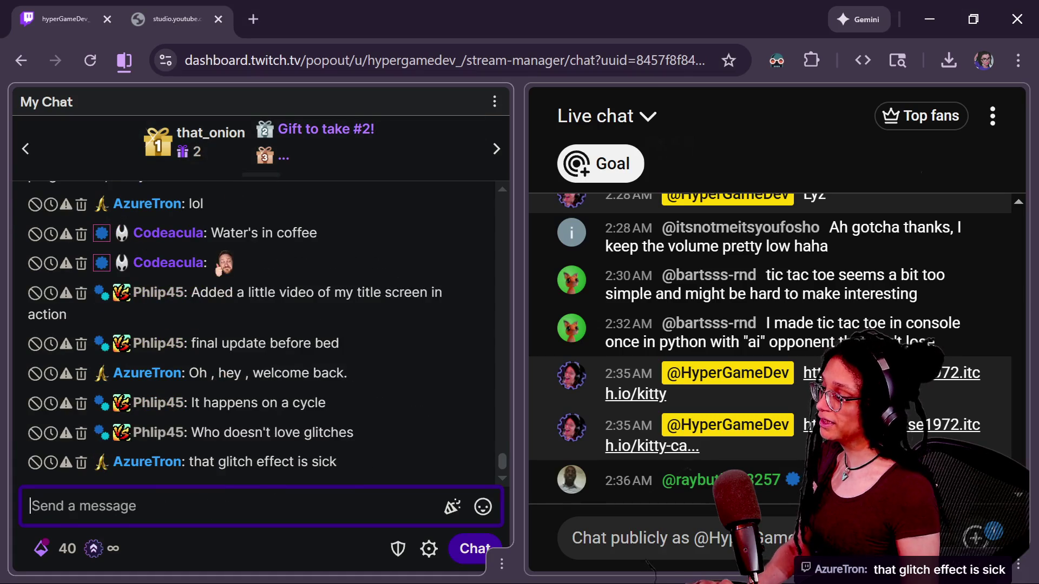
key(Return)
- Post the link in YouTube live chat, then go back via the jam page and Discord thread
click(702, 486)
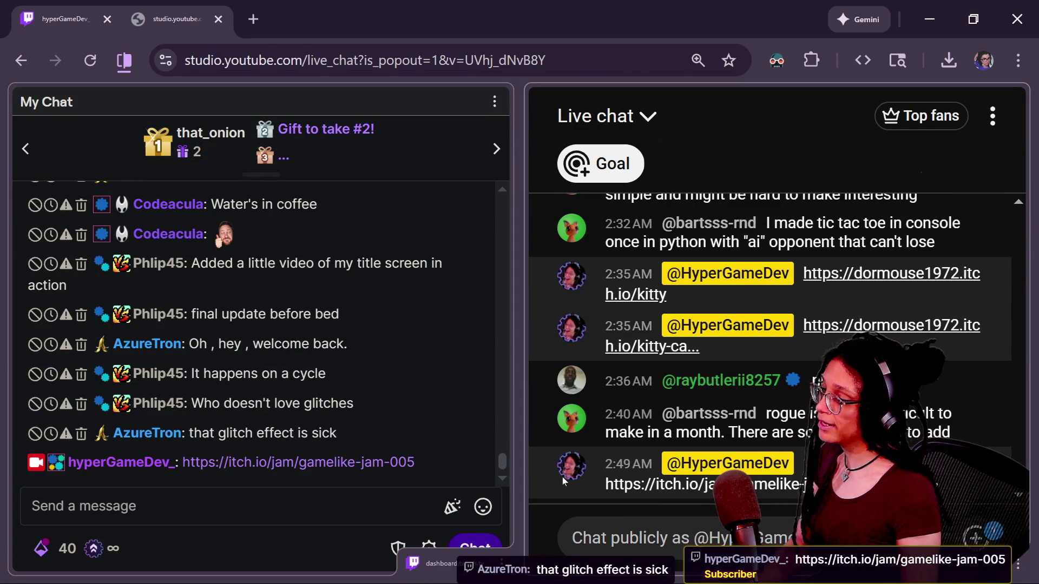
key(alt+Tab)
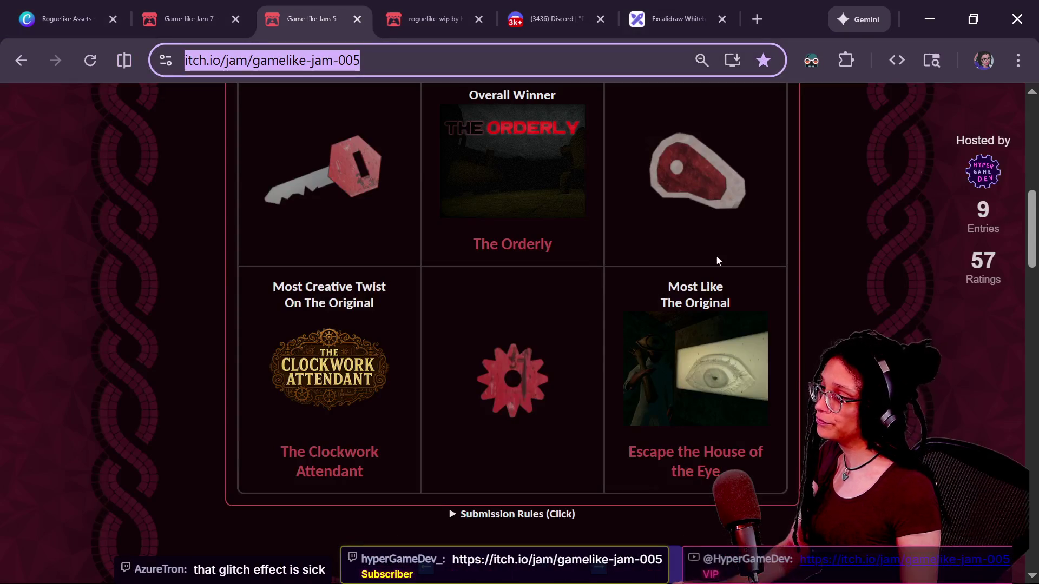
click(830, 230)
scroll(830, 230, up, 1)
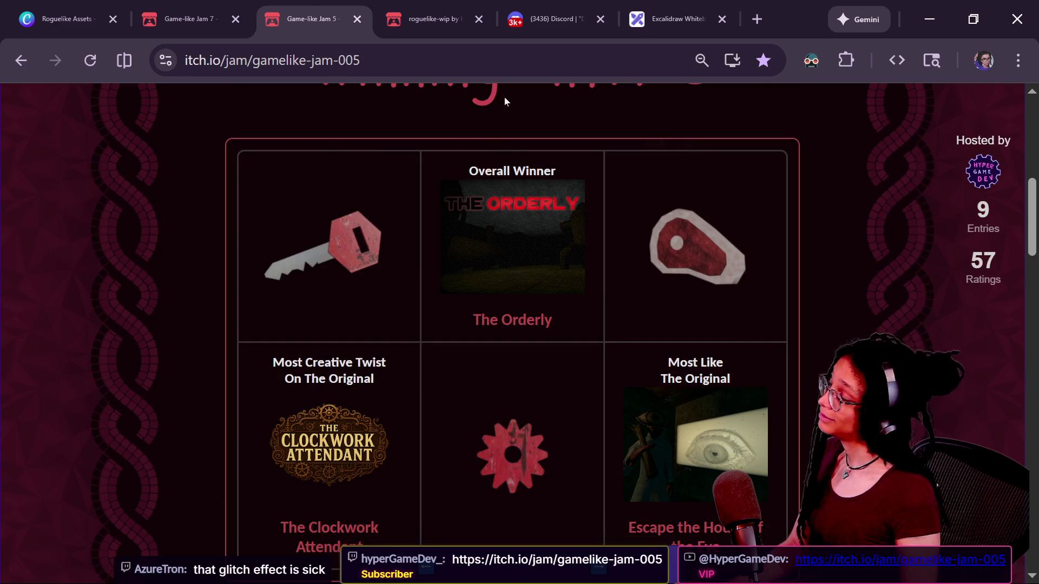
click(500, 5)
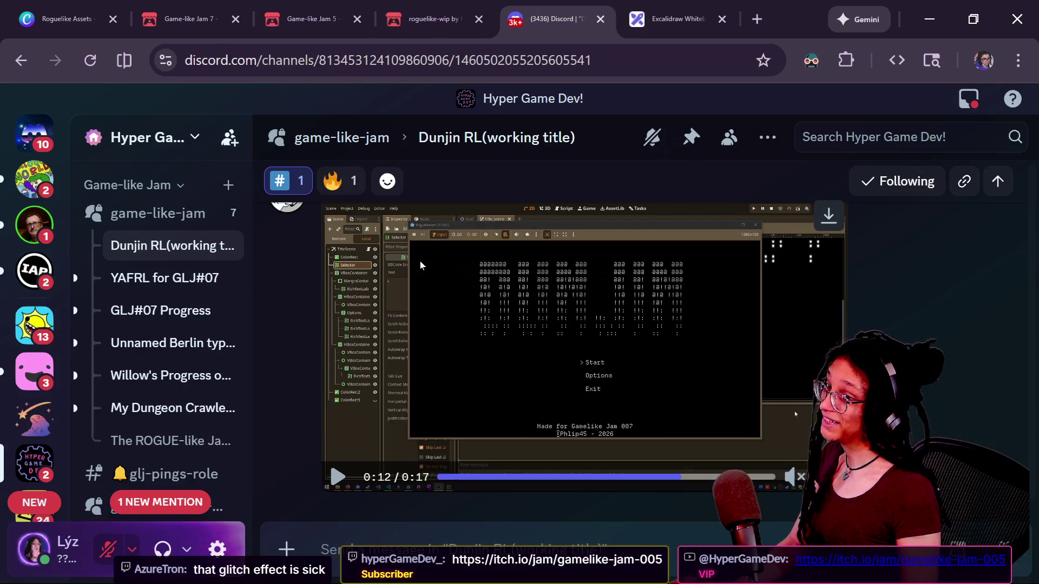
key(alt+Tab)
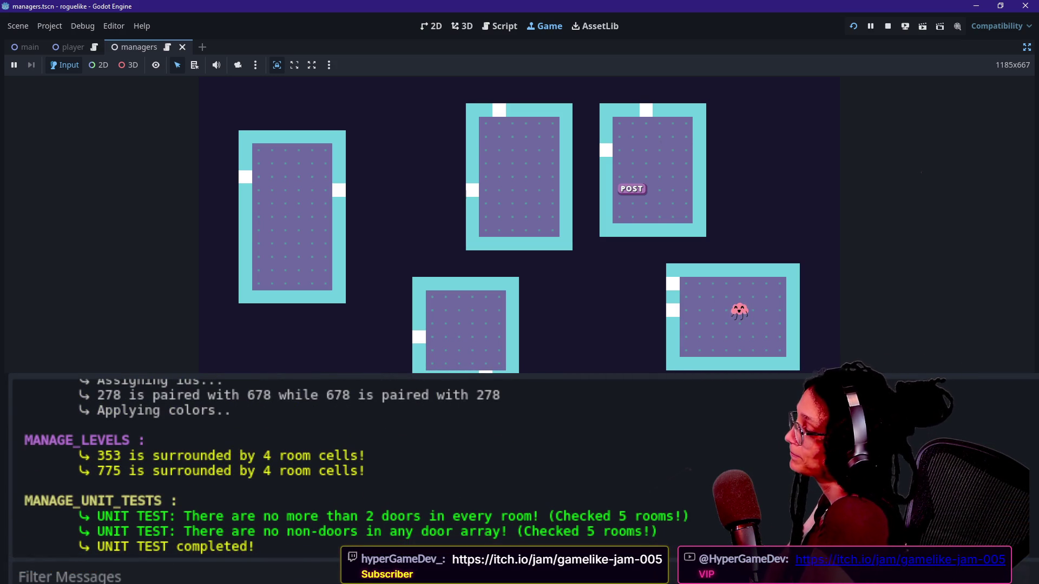
- Scroll through the door-pairing messages in the Output log, then return to the script code
scroll(377, 430, up, 4)
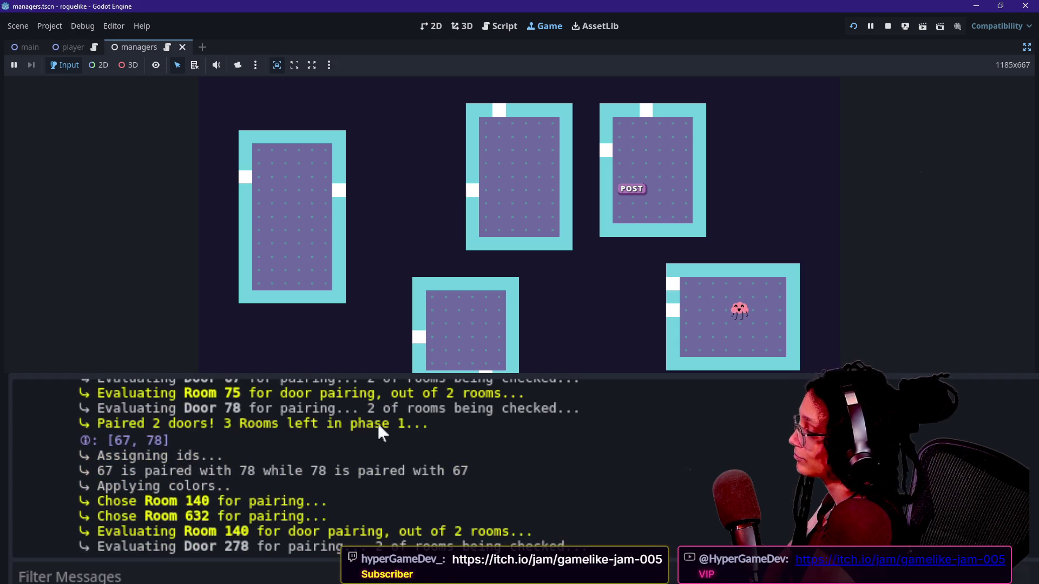
scroll(424, 449, up, 3)
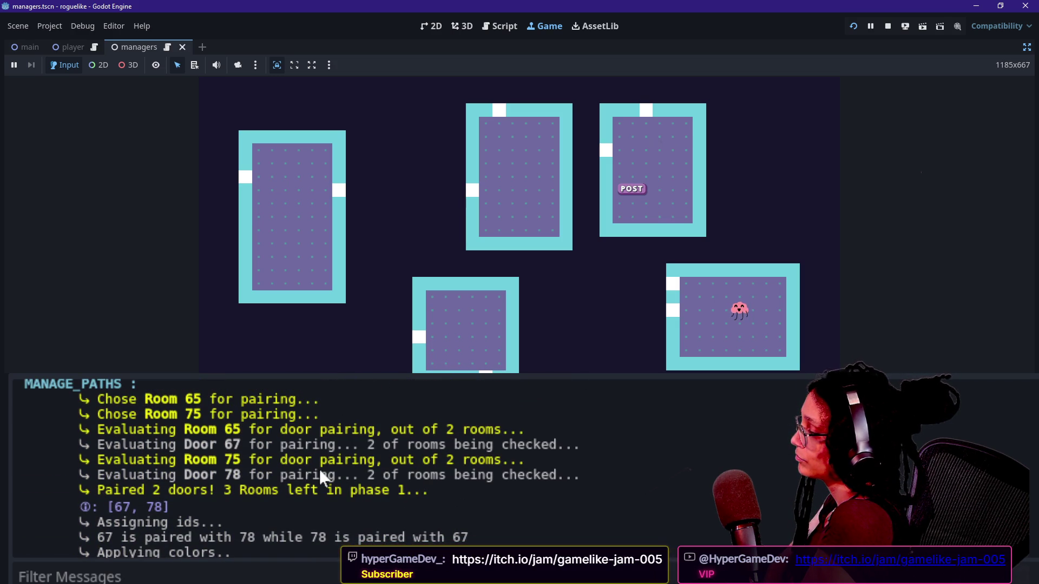
scroll(319, 469, down, 2)
scroll(319, 468, down, 3)
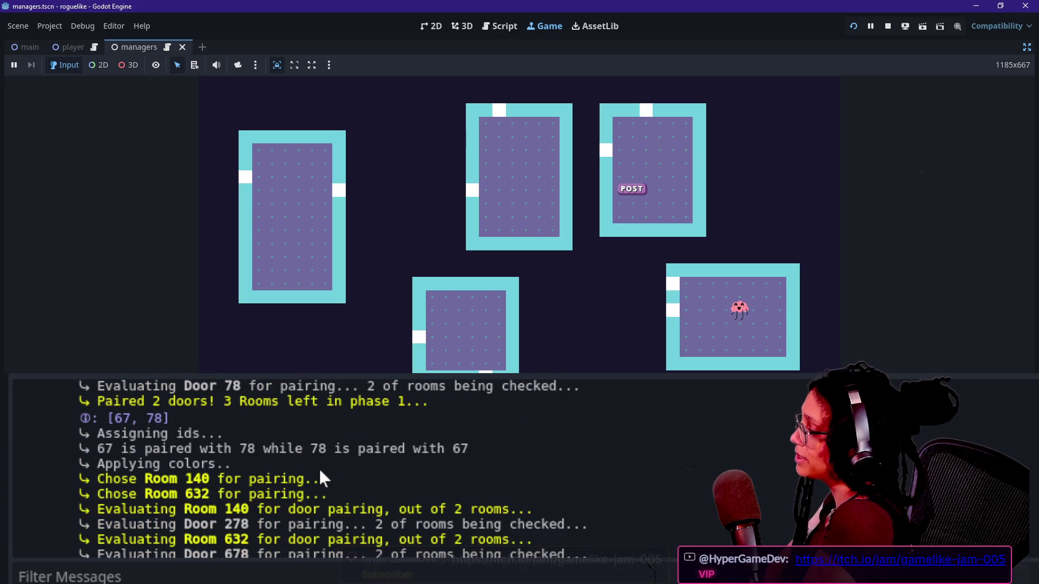
click(499, 26)
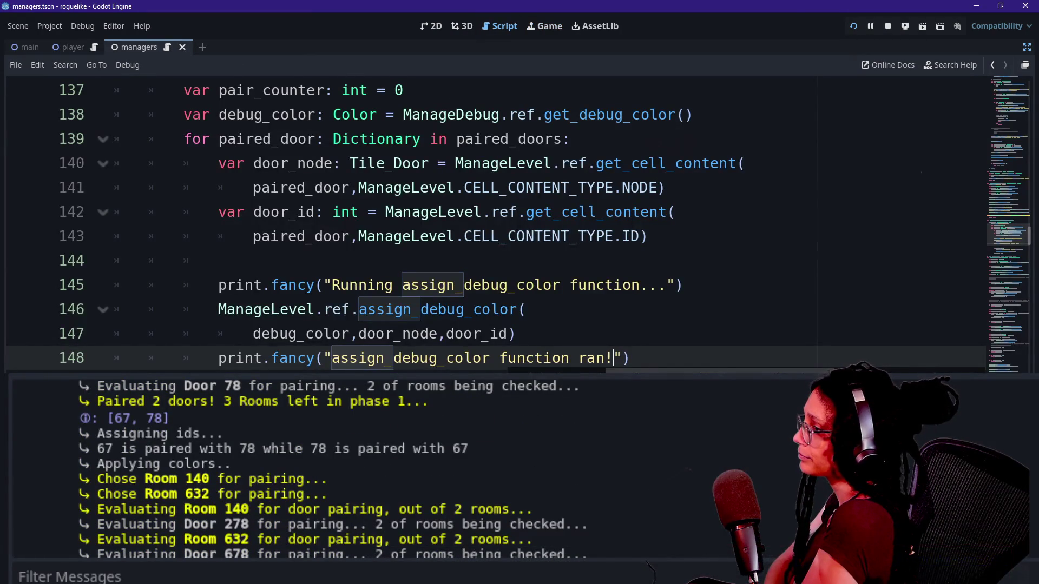
- Compare the 'Applying colors..' print statement with its message in the Output log
scroll(433, 303, up, 2)
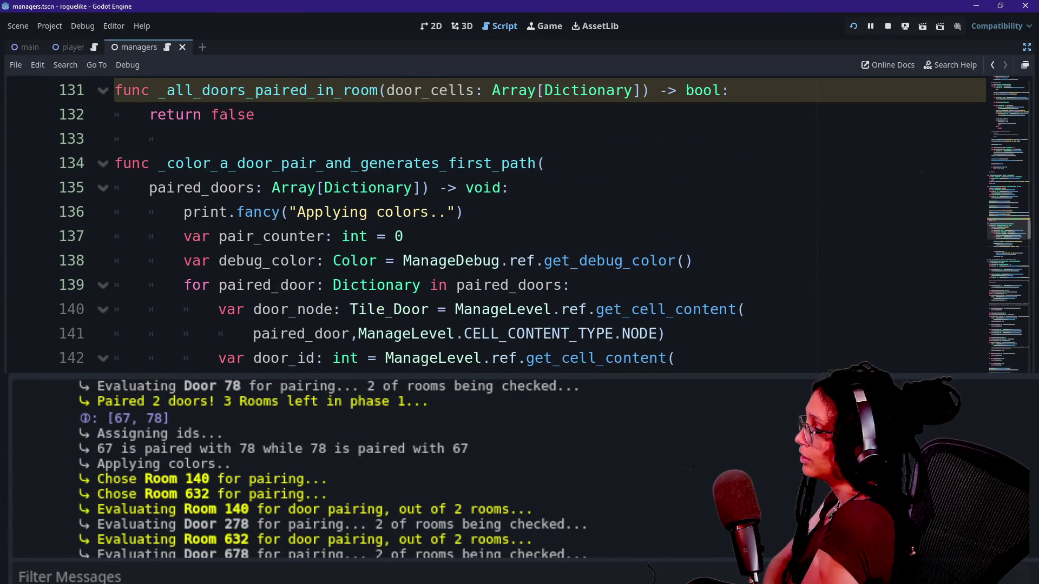
drag(183, 212, 403, 211)
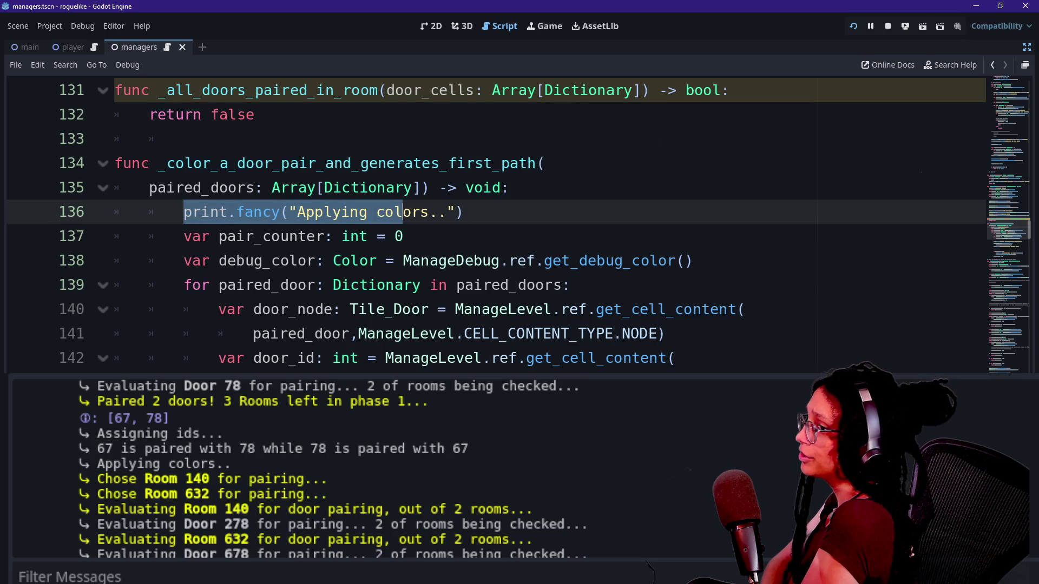
mouse_move(77, 466)
mouse_down()
mouse_move(182, 448)
mouse_move(231, 464)
mouse_up()
mouse_move(184, 237)
mouse_down()
mouse_move(211, 236)
mouse_move(281, 285)
mouse_up()
scroll(281, 285, down, 2)
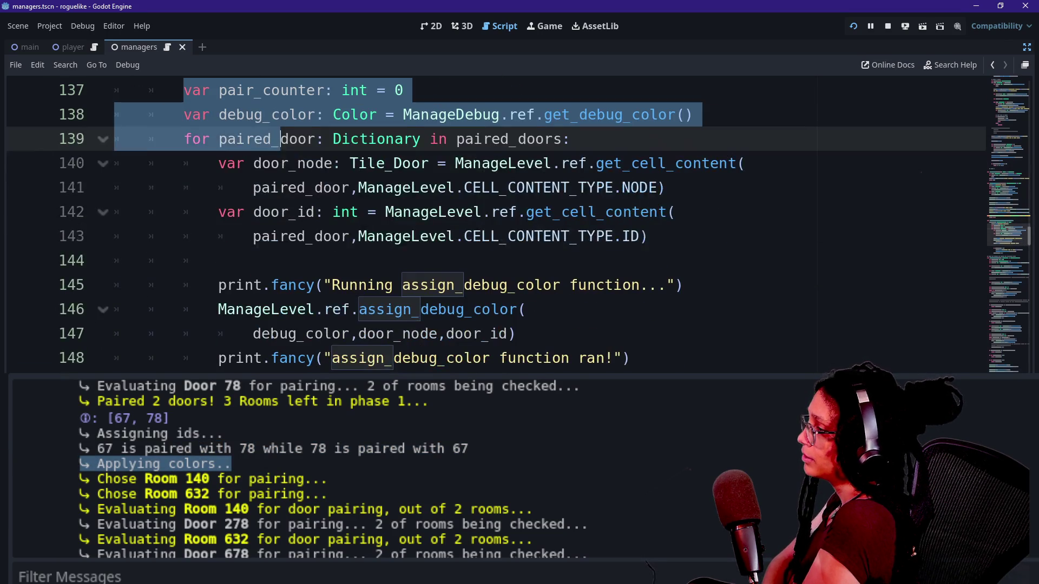
click(252, 188)
key(shift+Right)
key(shift+Right)
key(shift+Right)
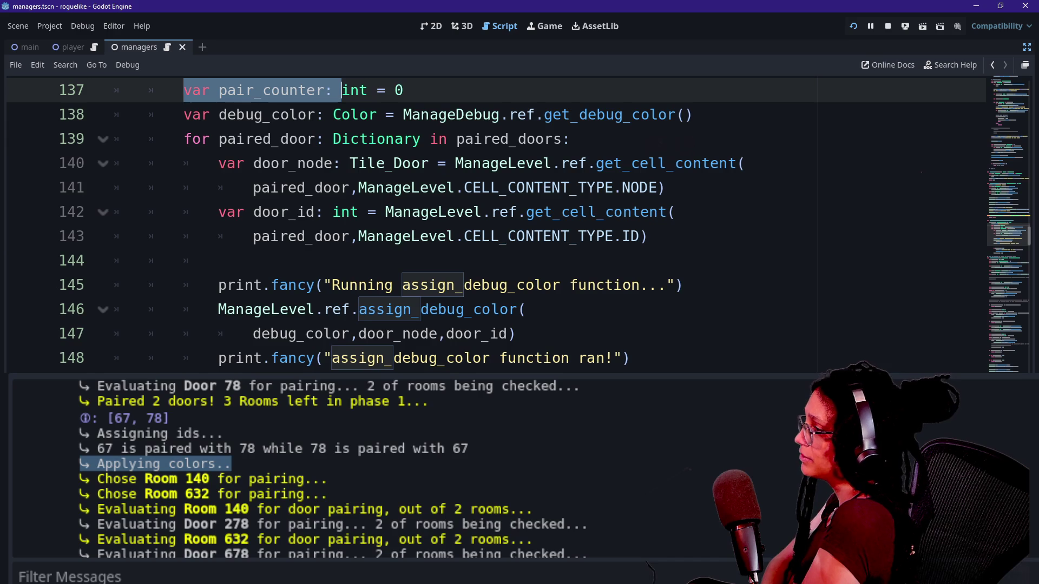
- Review the pair_counter, debug_color and for-loop lines, then run the game to hit the breakpoint
click(183, 115)
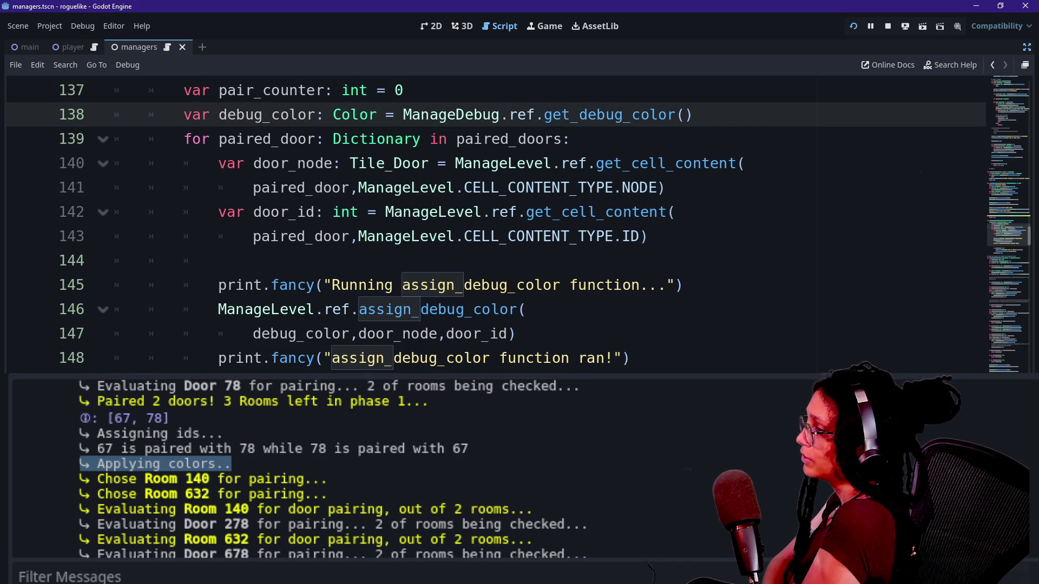
drag(201, 90, 377, 90)
key(Right)
key(ctrl+Left)
key(ctrl+Left)
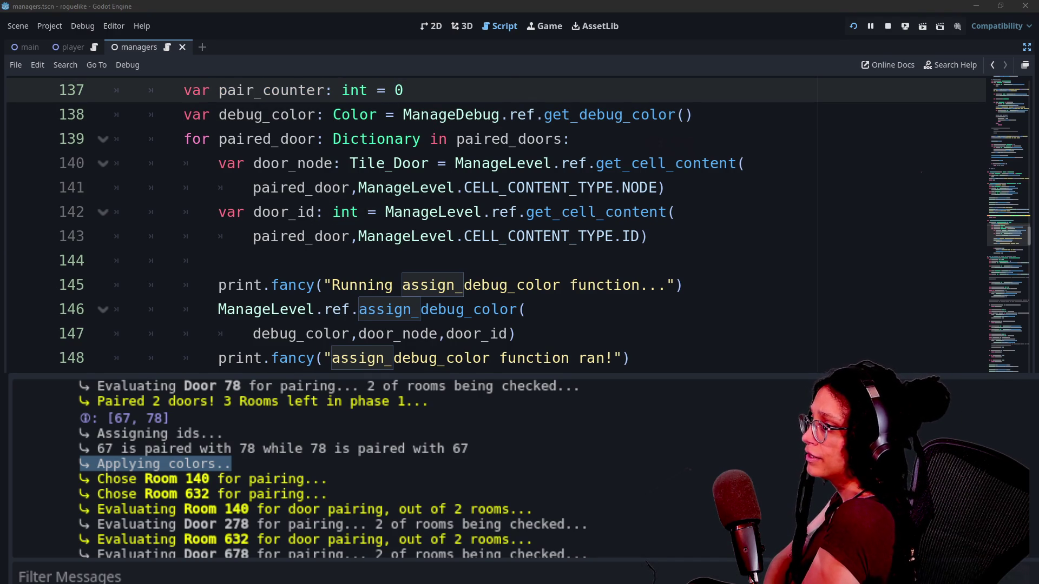
drag(216, 114, 563, 115)
click(371, 114)
click(563, 114)
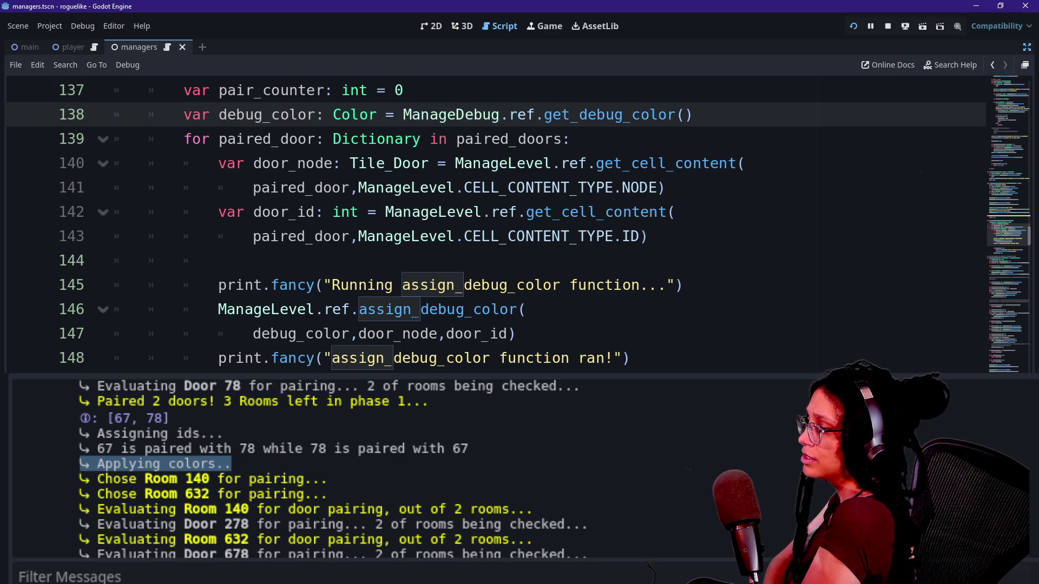
drag(192, 139, 228, 139)
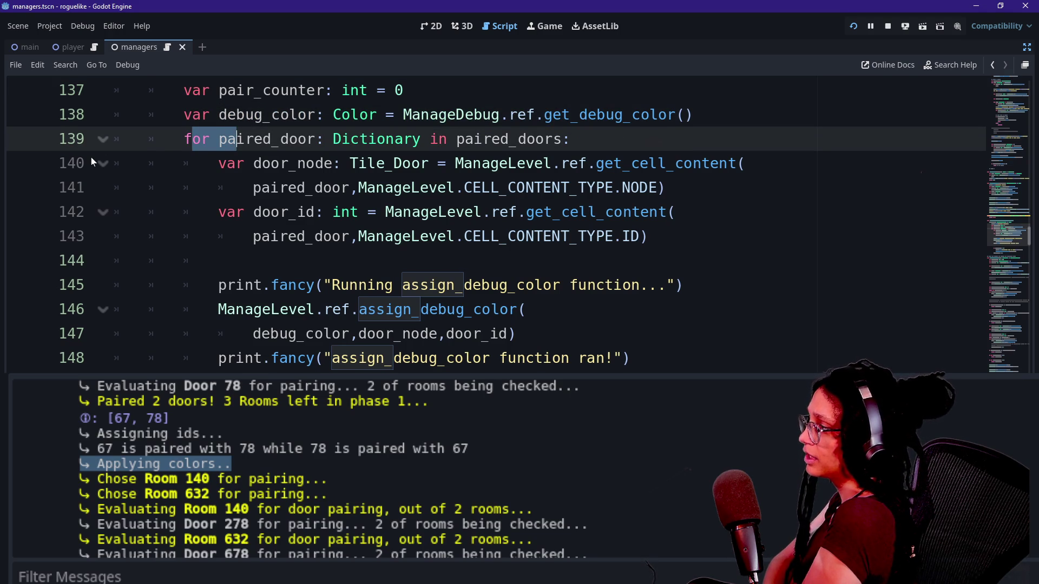
scroll(91, 161, up, 1)
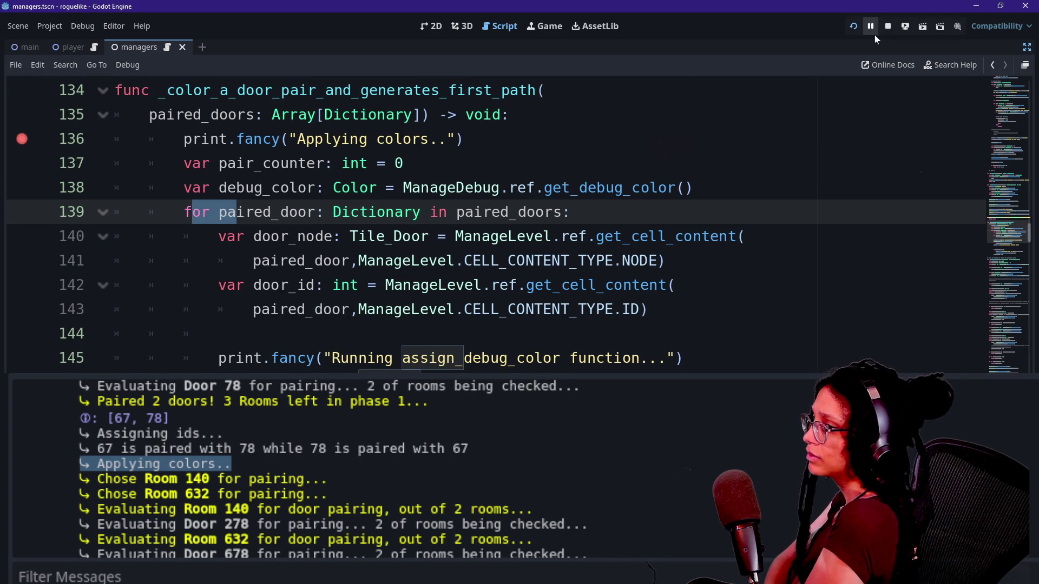
click(857, 29)
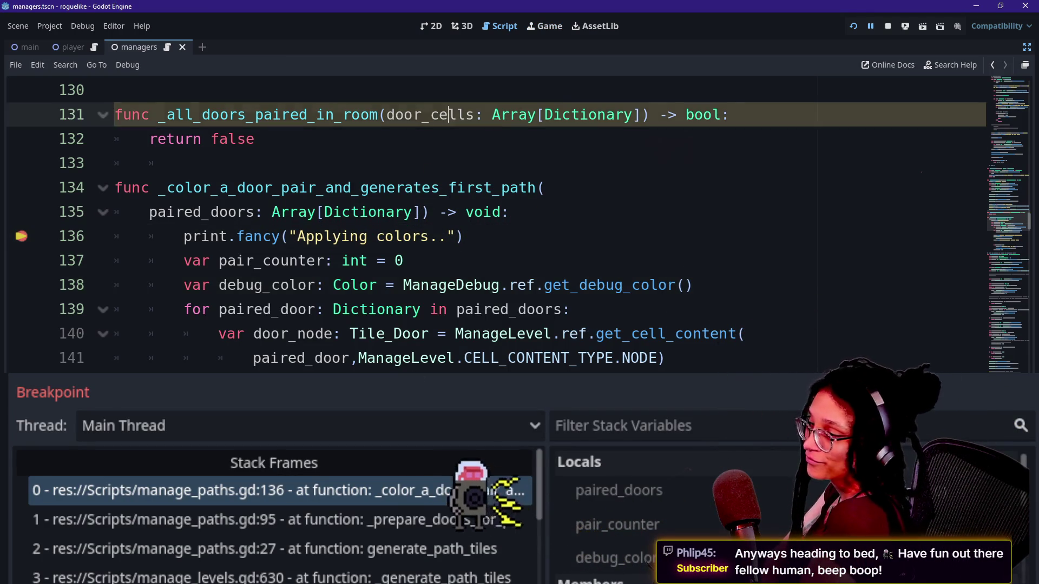
- Review lines 131–137 of the colouring function at the pause, then step over to line 137
drag(448, 114, 404, 261)
click(403, 260)
drag(395, 114, 404, 260)
mouse_move(453, 334)
mouse_down()
mouse_move(476, 358)
mouse_move(547, 188)
mouse_up()
click(184, 163)
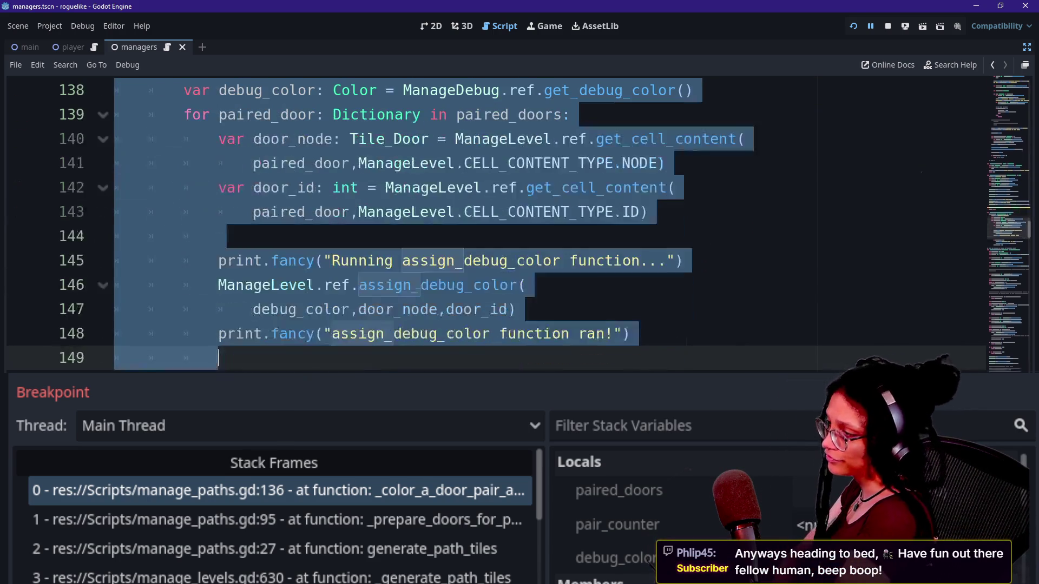
click(219, 357)
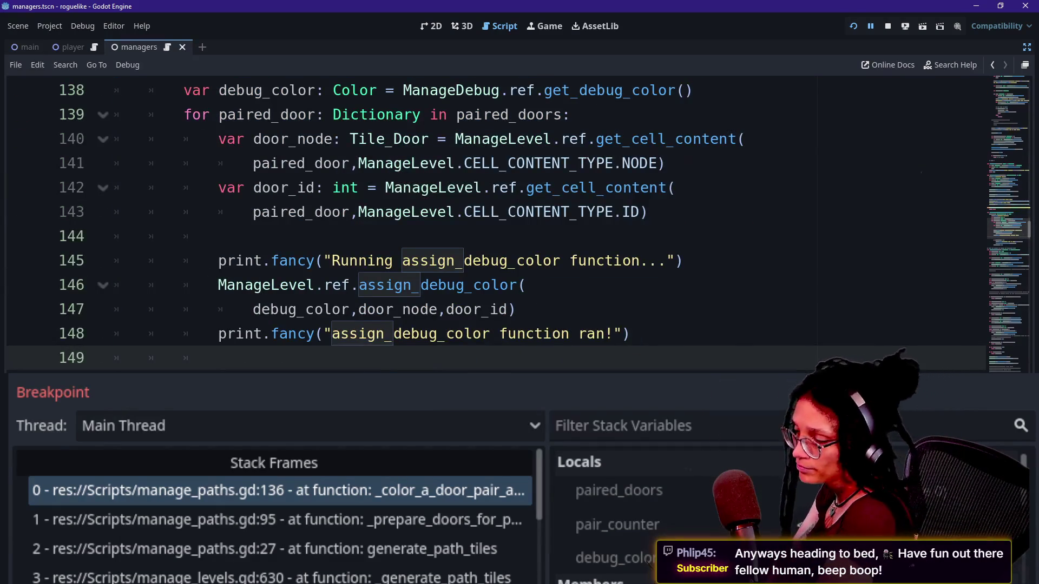
key(Up)
key(Up)
key(Up)
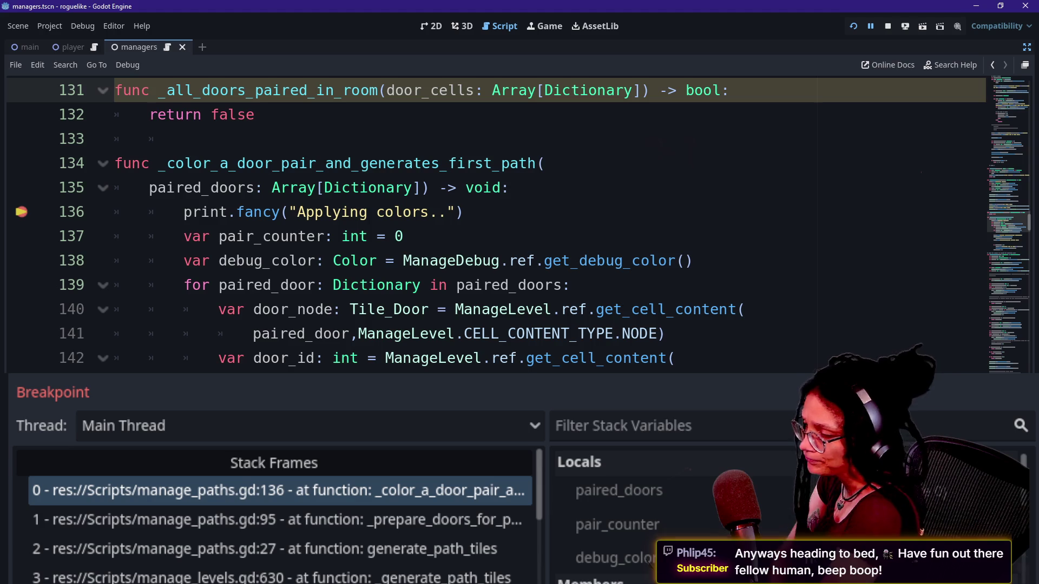
key(Up)
key(Up)
key(Down)
key(Down)
key(Down)
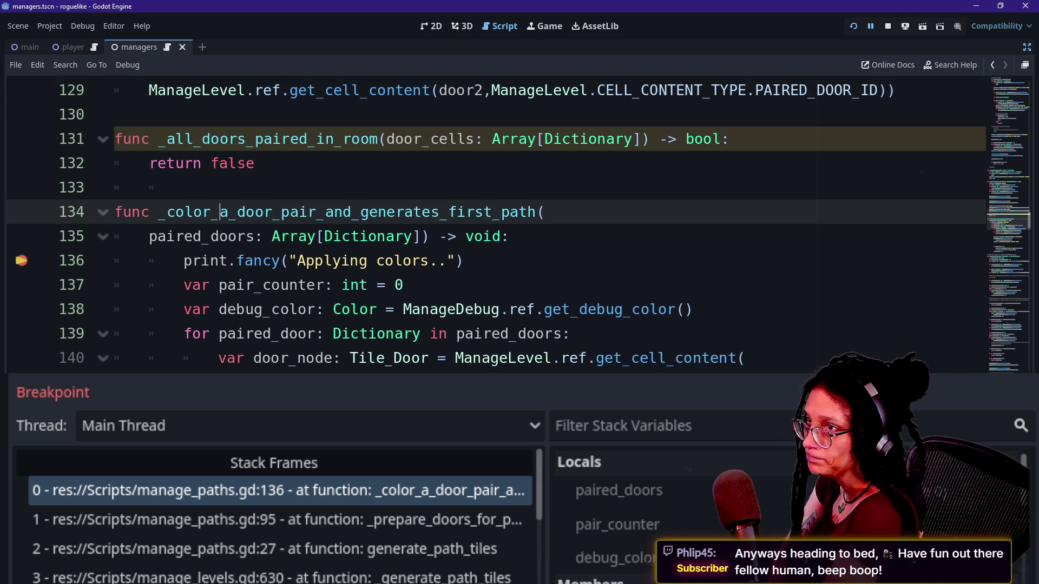
key(Down)
key(Down)
key(Down)
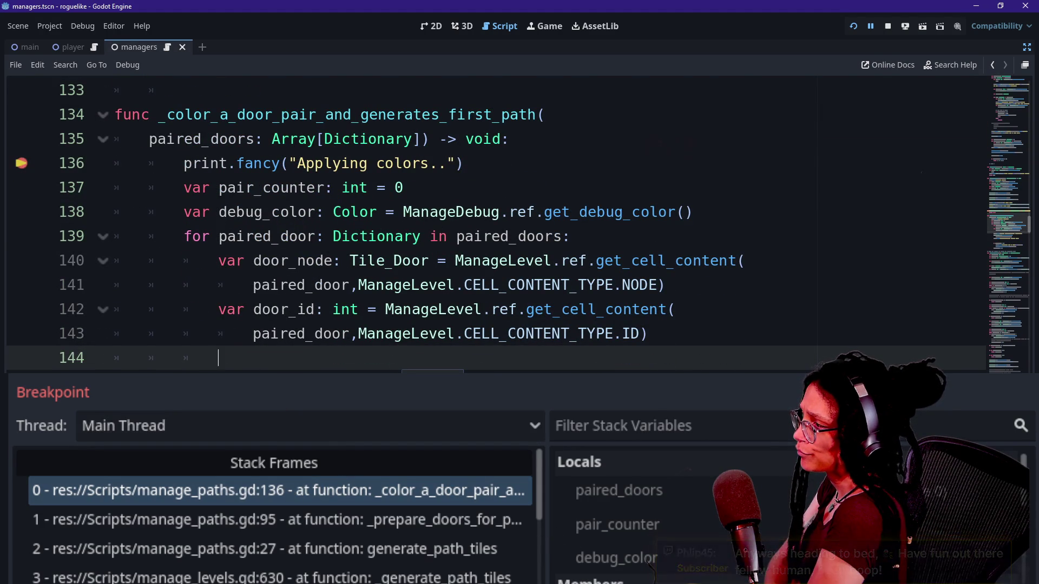
key(F10)
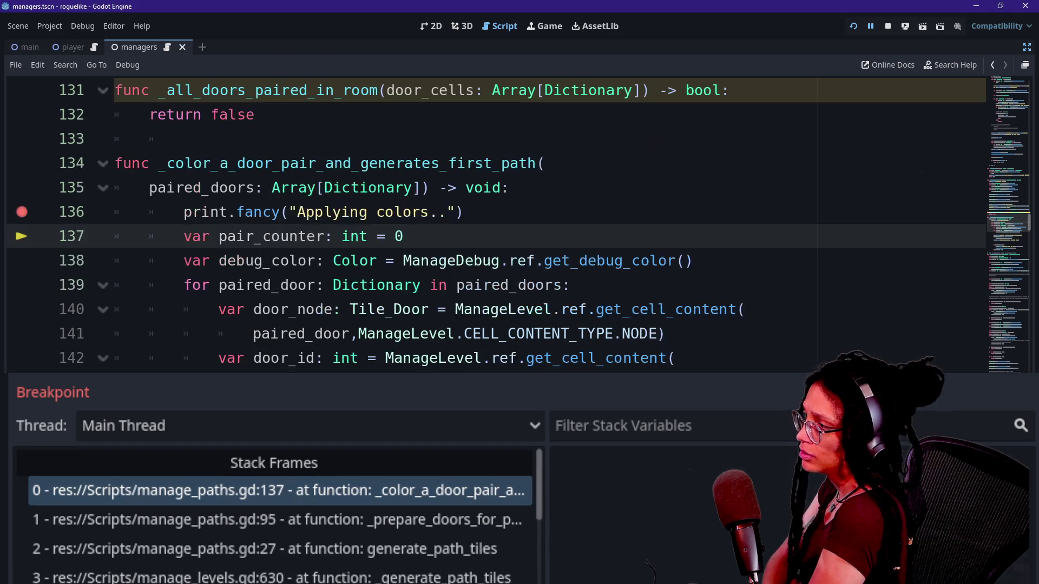
drag(201, 236, 368, 236)
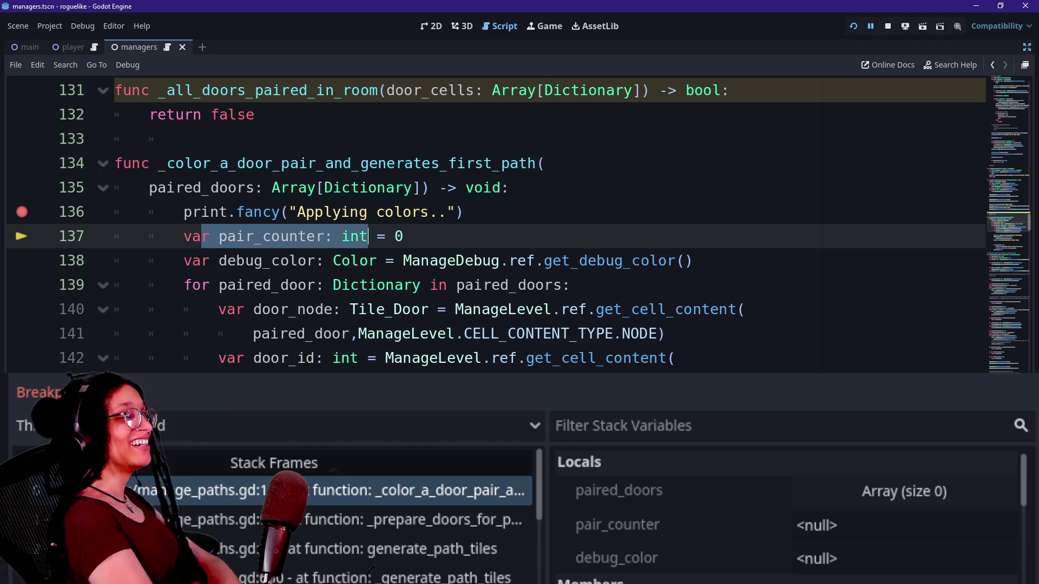
click(246, 309)
mouse_move(219, 286)
mouse_down()
mouse_move(568, 285)
mouse_move(693, 309)
mouse_up()
click(693, 309)
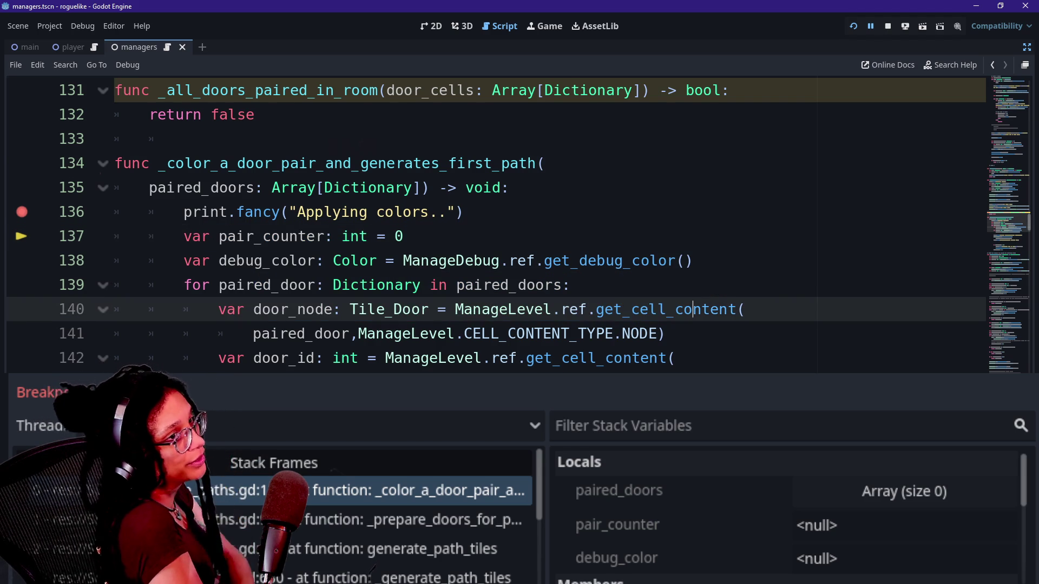
drag(315, 285, 386, 285)
drag(570, 285, 332, 285)
click(332, 285)
mouse_move(625, 308)
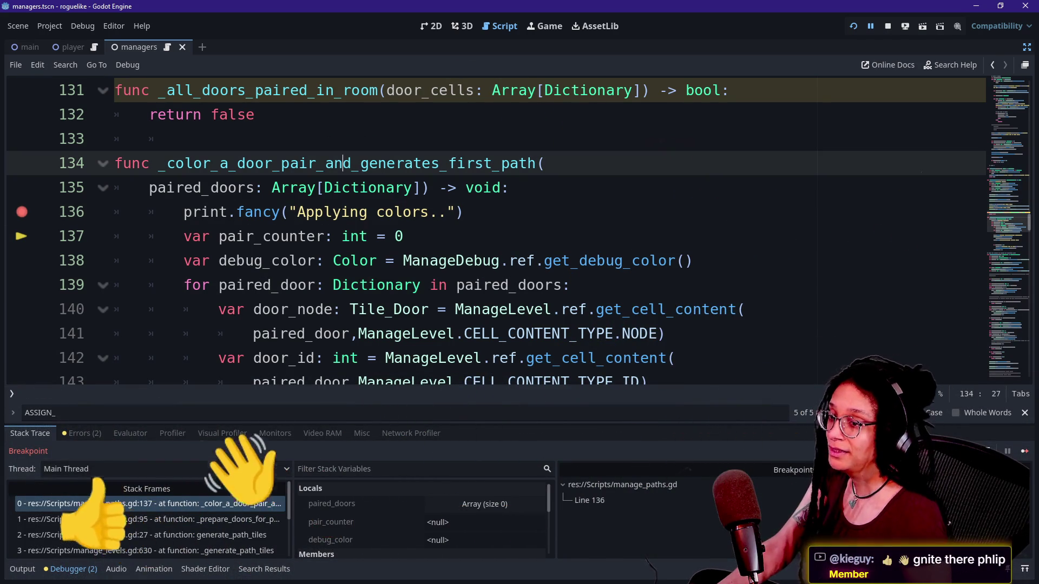
click(329, 188)
- Remove the stray indentation from blank line 133
scroll(487, 228, up, 1)
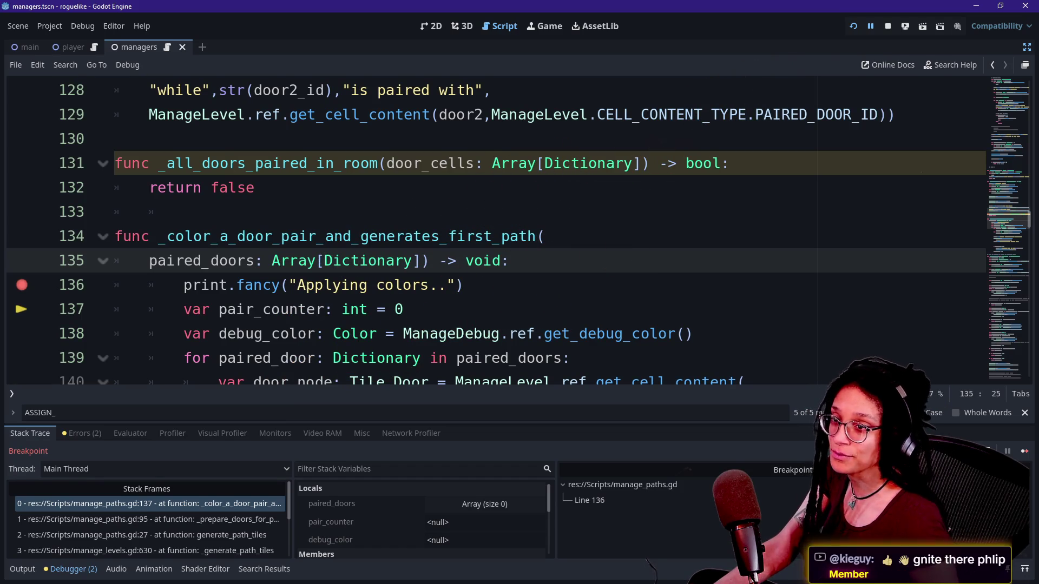
click(271, 89)
click(115, 138)
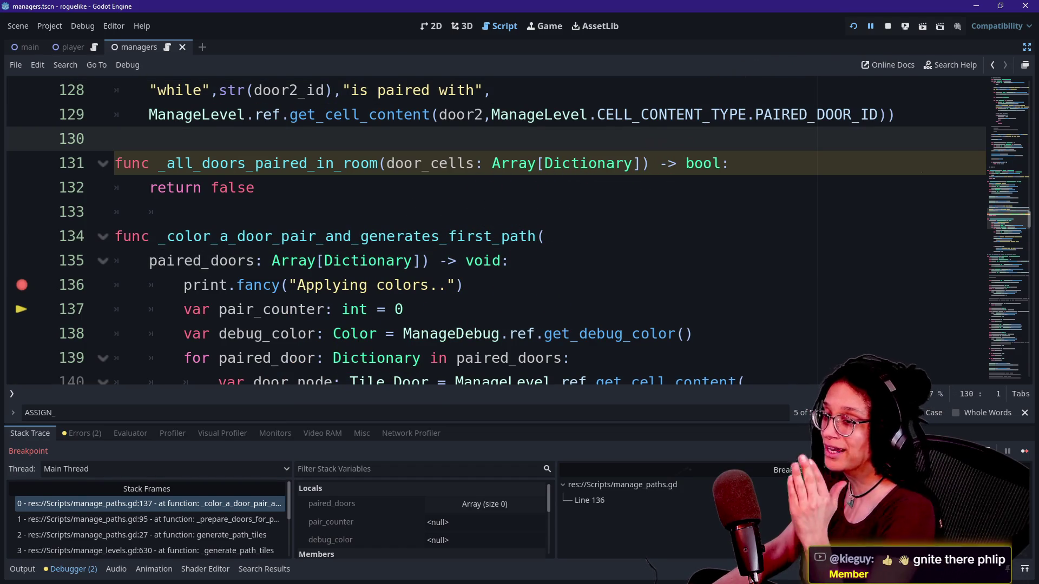
click(254, 188)
key(Up)
key(Up)
key(Up)
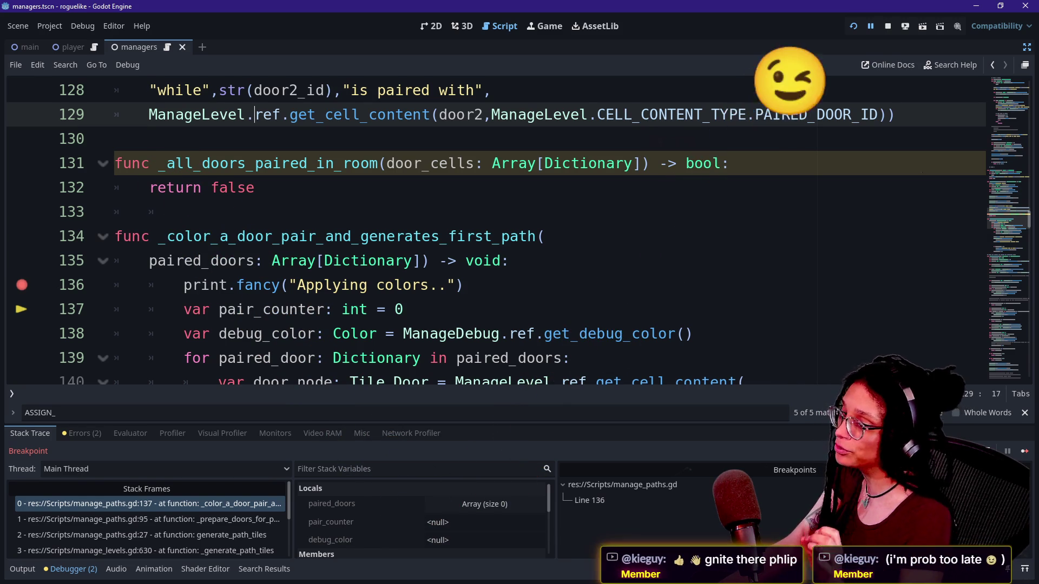
click(184, 212)
key(BackSpace)
key(BackSpace)
- Scroll up to the _prepare_doors_for_pairing caller code around line 97
key(Up)
key(Up)
key(Up)
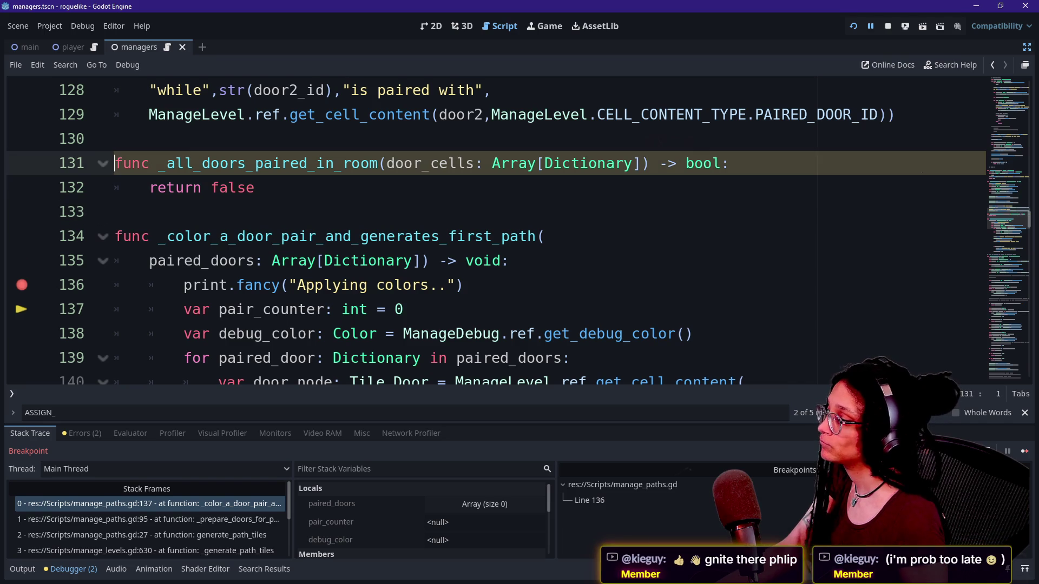
key(Up)
key(Up)
key(Up)
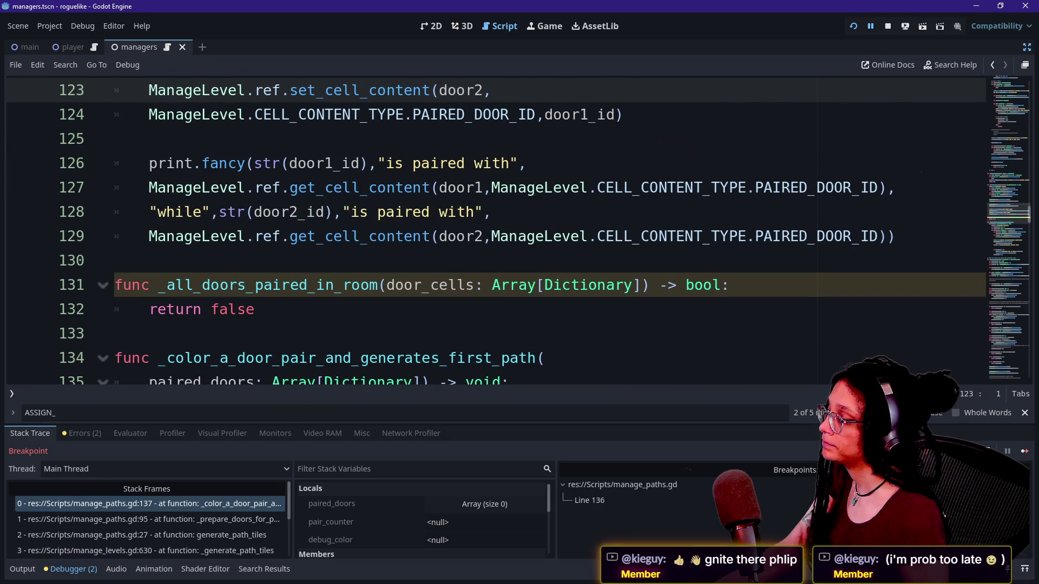
scroll(487, 227, up, 8)
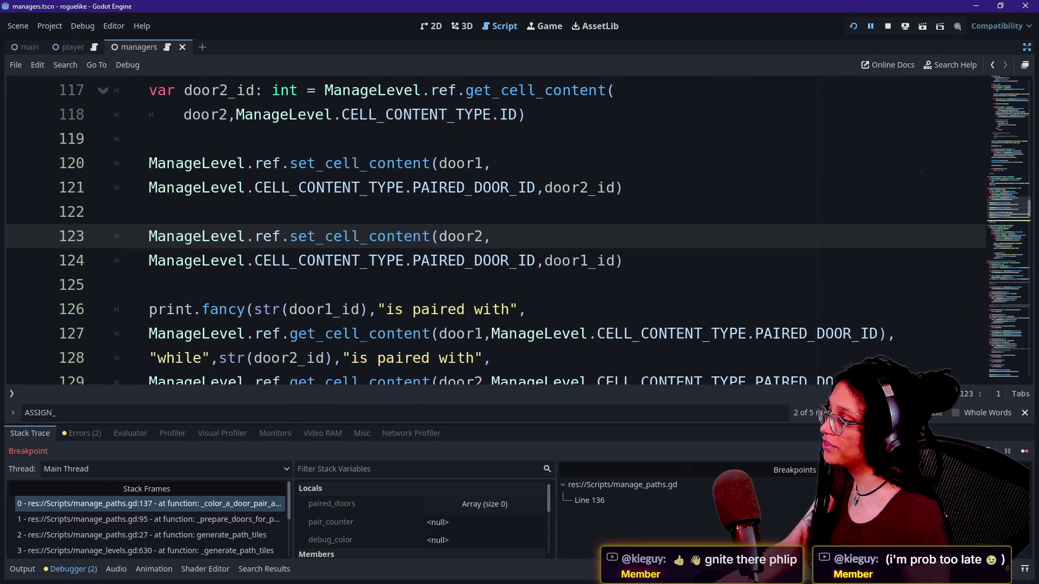
scroll(487, 227, up, 3)
click(184, 285)
key(Up)
- Insert an empty indented line after the doors_to_pair_in_array append on line 91
key(Down)
key(Down)
key(Down)
key(Up)
key(Up)
key(Up)
key(Up)
key(Up)
key(Up)
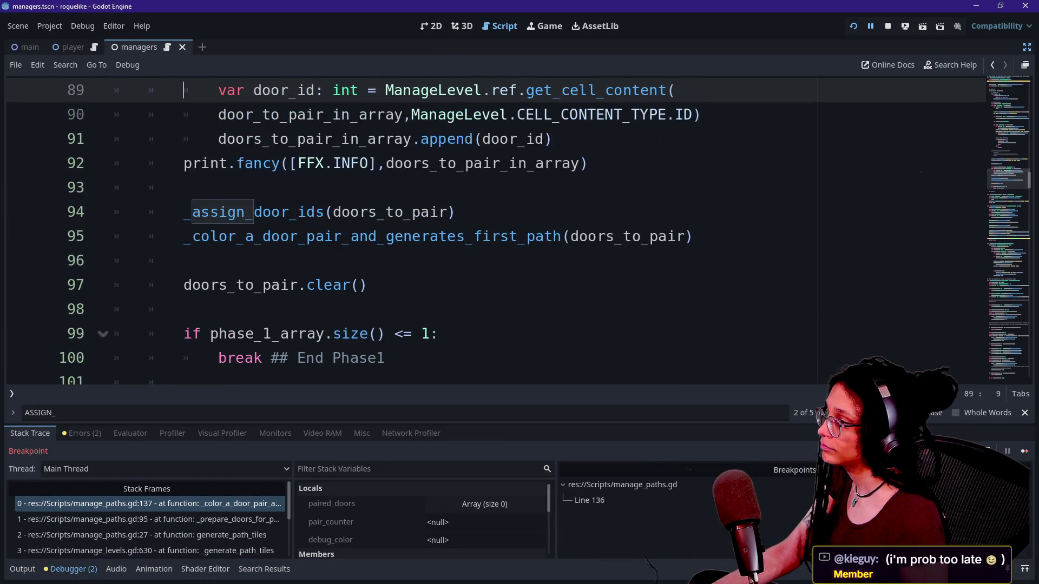
key(Down)
key(Down)
key(End)
key(Return)
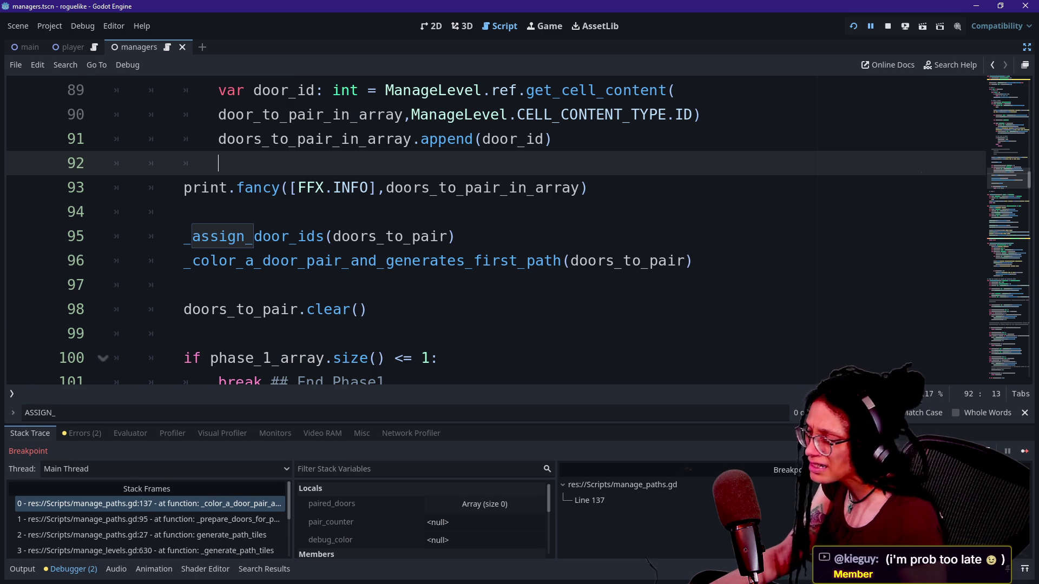
- Place the caret on the doors_to_pair.clear line 97, then open and dismiss the context menu
key(Down)
key(Down)
key(Down)
key(Up)
key(Down)
key(Up)
key(Left)
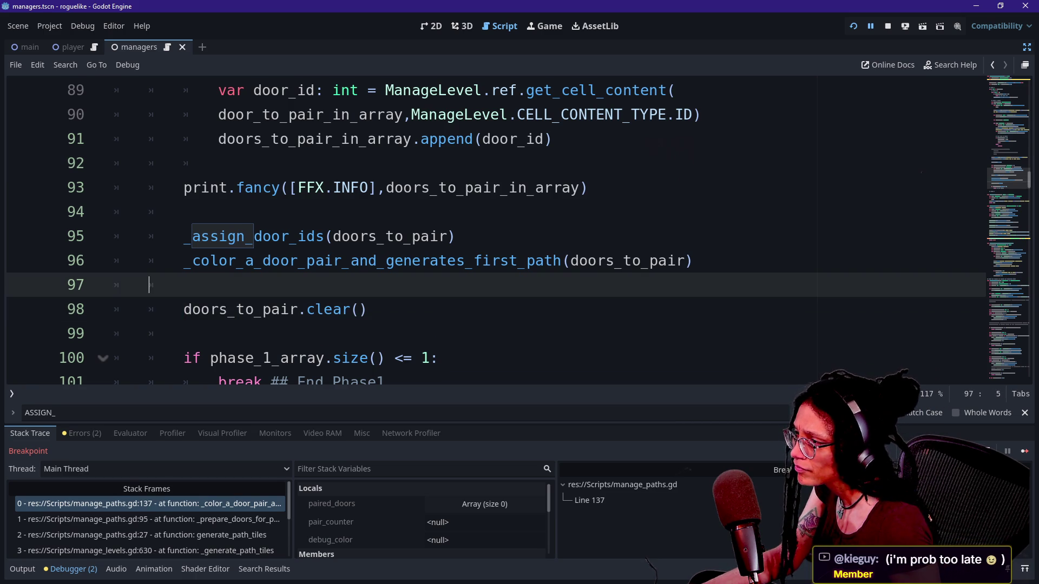
click(201, 309)
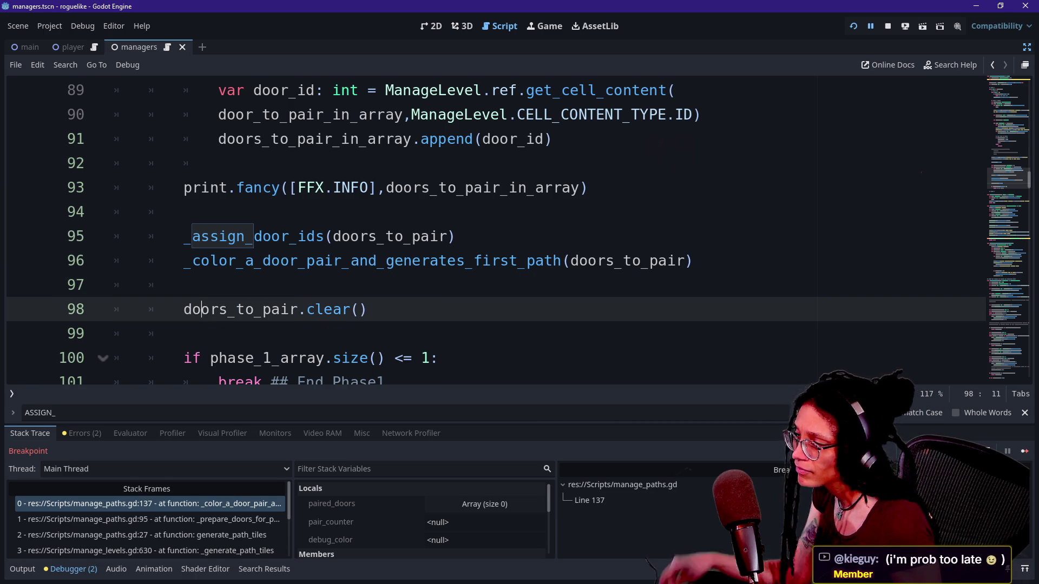
right_click(404, 289)
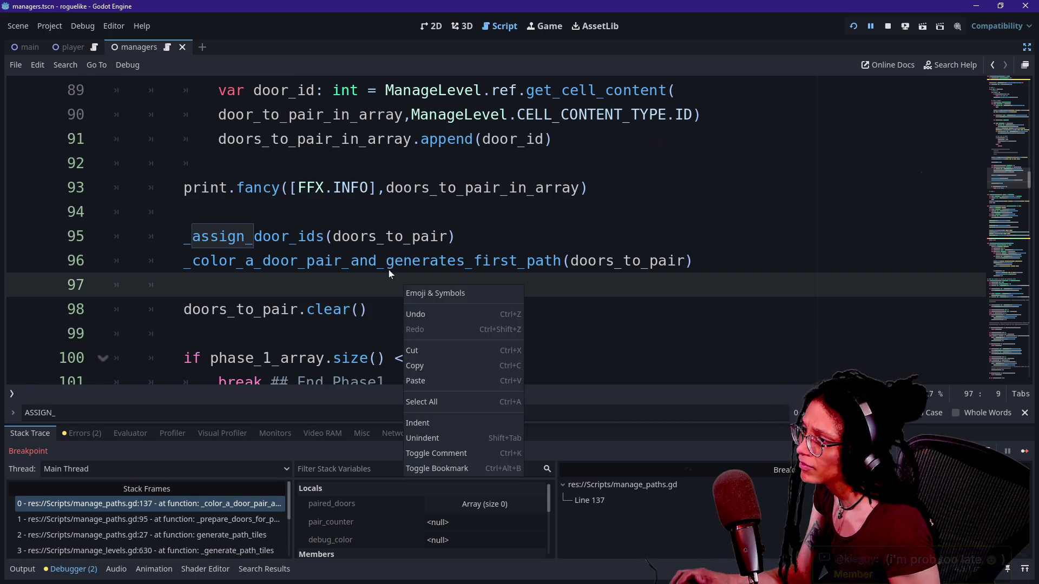
key(Escape)
scroll(404, 289, up, 1)
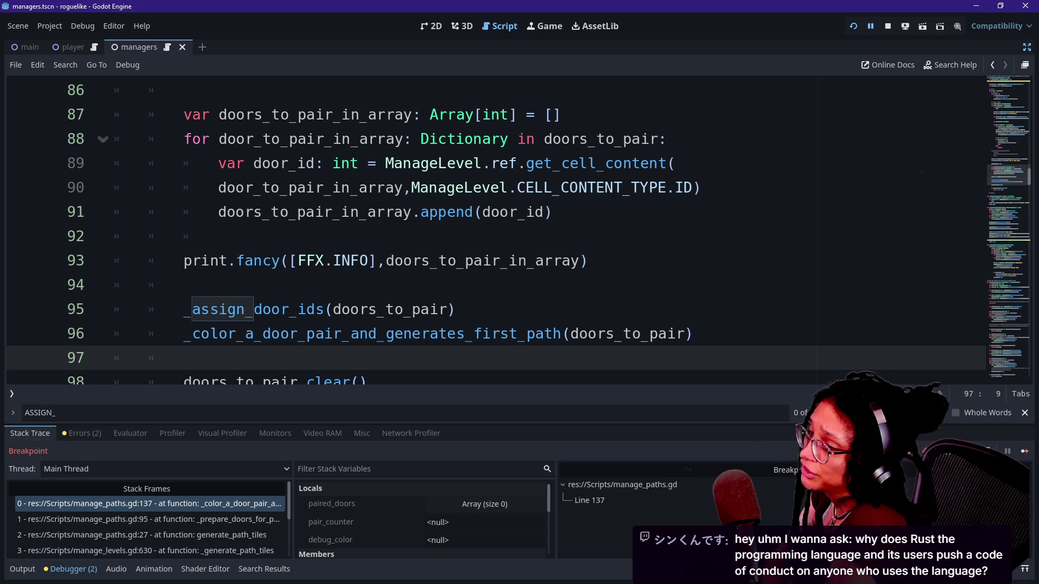
- Step through the door id lookup, print line 93 and blank line 92 of the loop
click(184, 284)
click(456, 309)
click(649, 187)
key(Down)
key(Down)
key(Down)
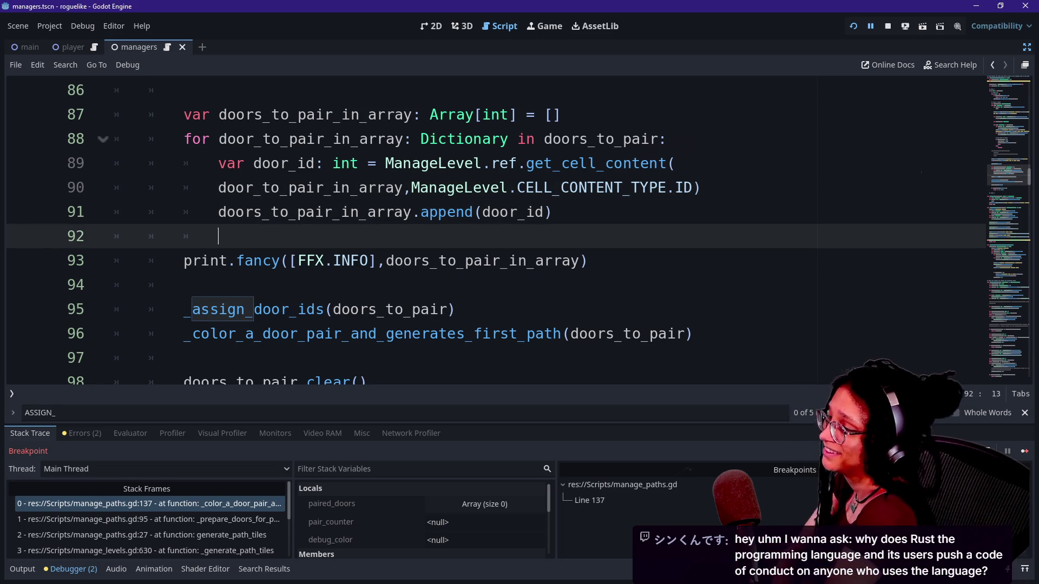
click(184, 284)
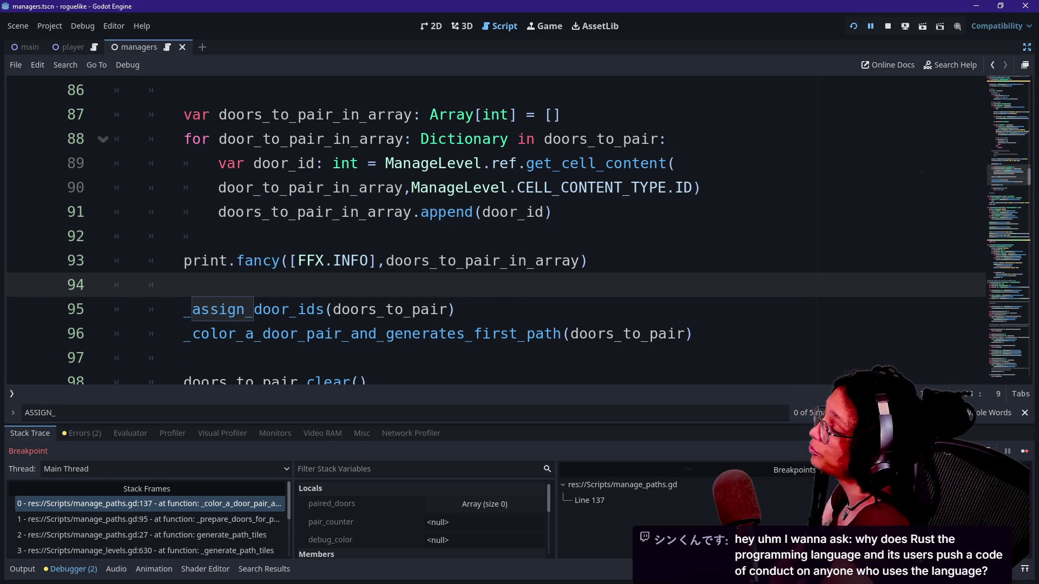
click(114, 284)
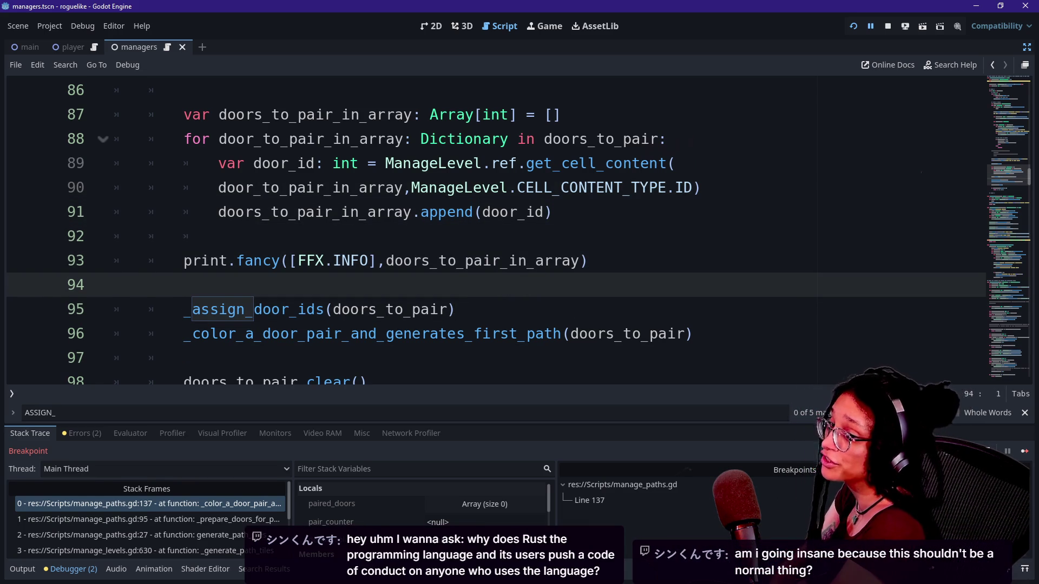
click(115, 260)
key(Up)
key(Down)
click(114, 236)
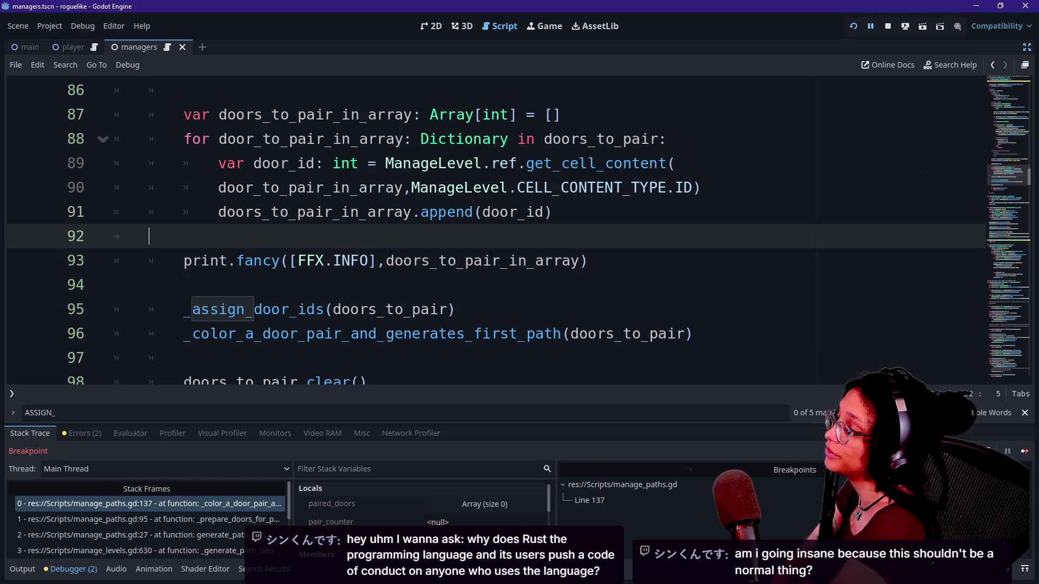
- Recheck the print and append lines, then enlarge the Output log showing door 54 paired to 61
key(Up)
key(Up)
key(Up)
key(Down)
key(Down)
key(Down)
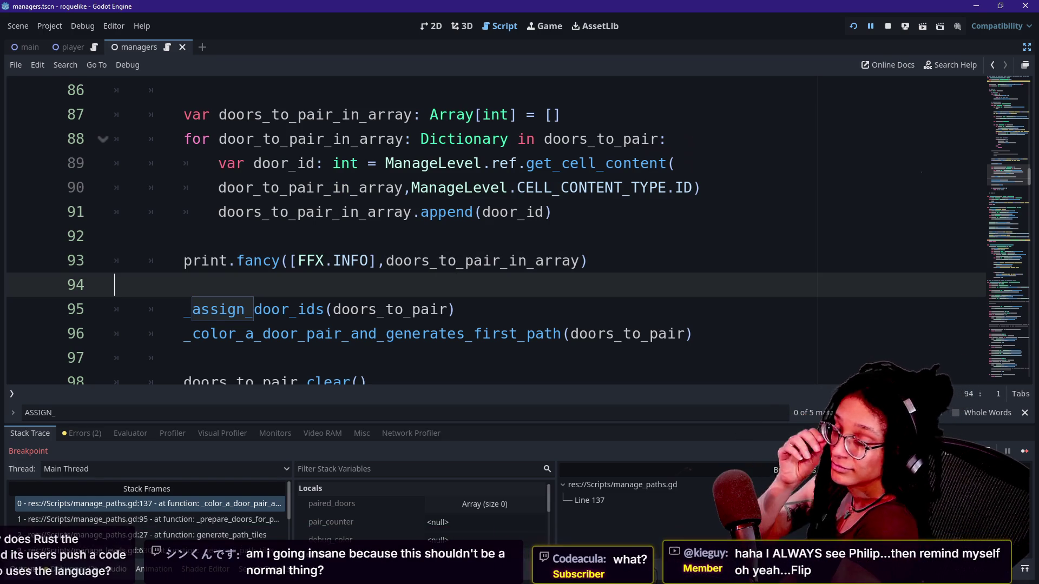
click(115, 261)
key(Down)
key(Up)
key(Up)
key(Up)
key(Up)
key(Up)
key(Up)
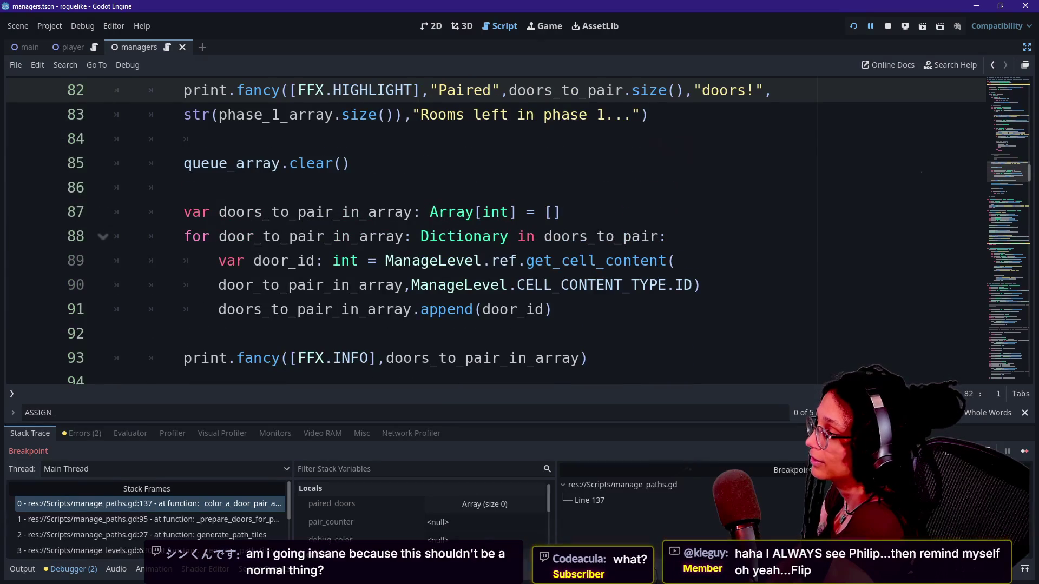
key(Up)
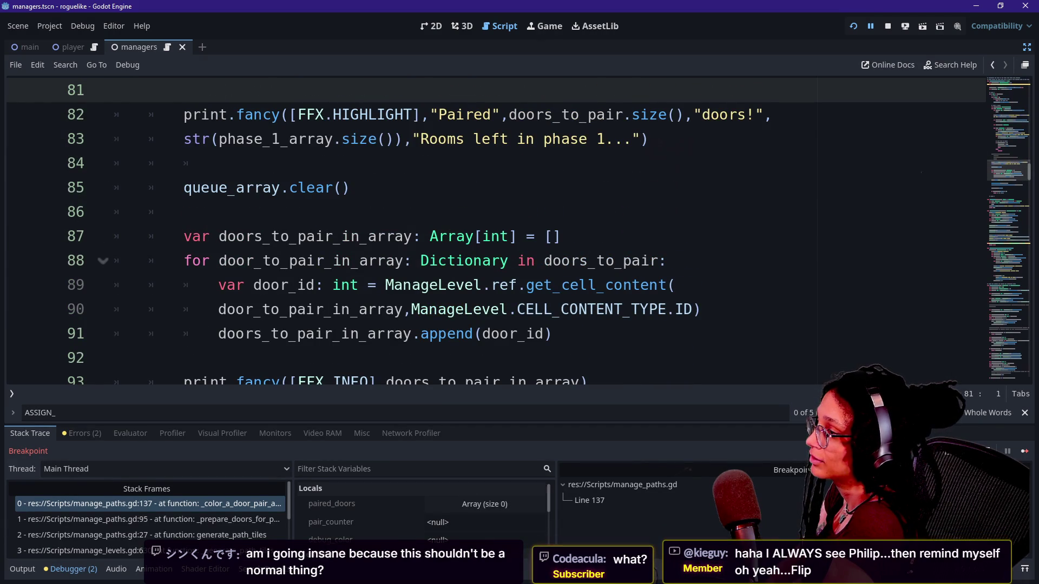
drag(595, 352, 595, 90)
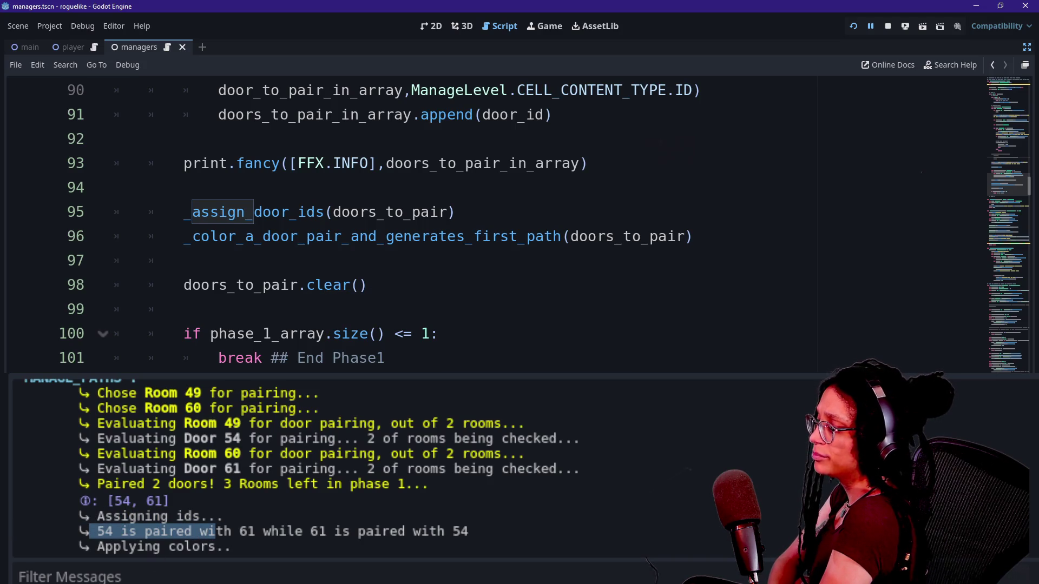
click(184, 309)
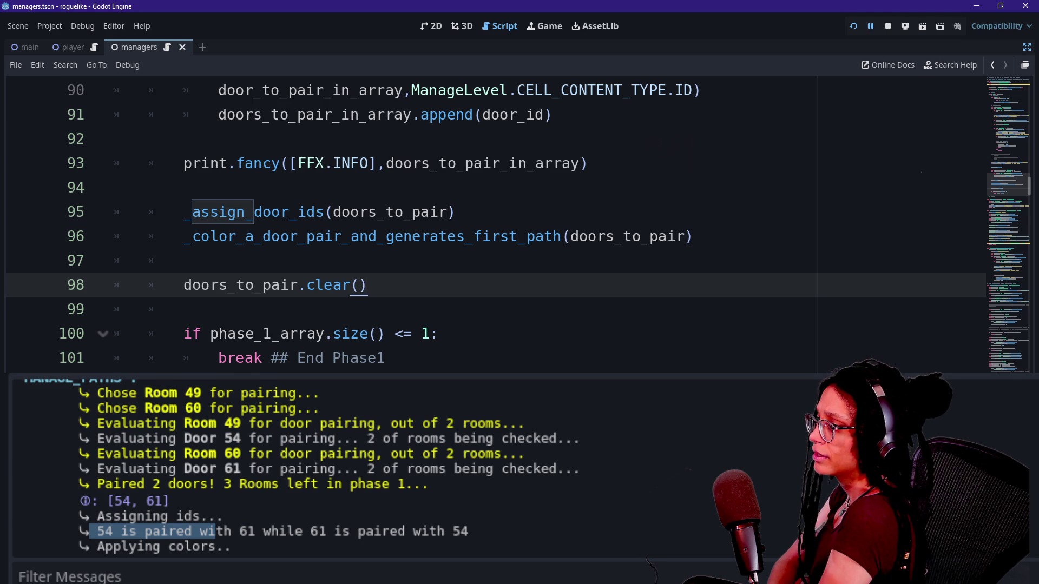
key(shift+Down)
scroll(487, 224, up, 2)
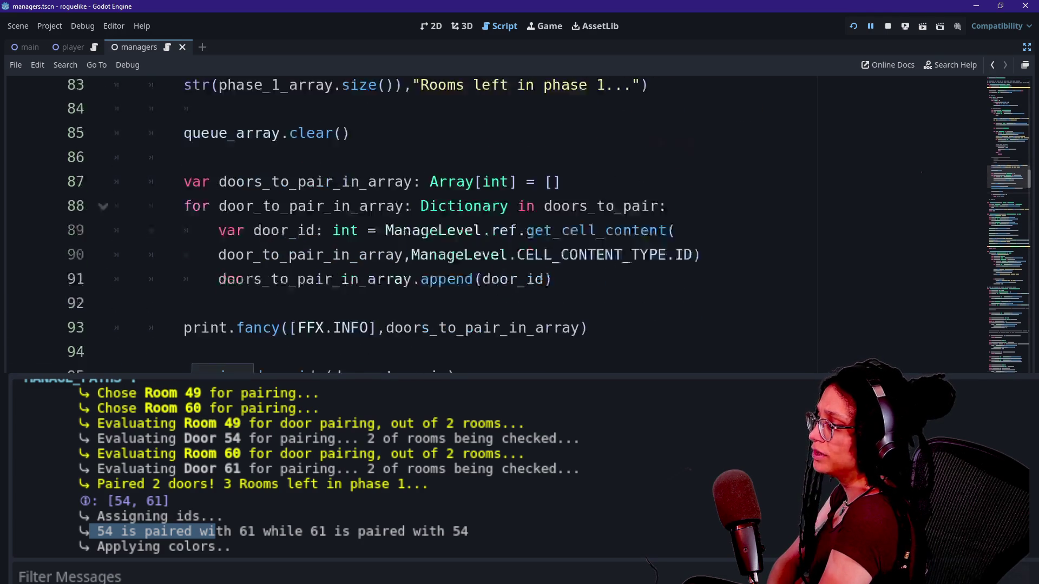
scroll(487, 225, up, 2)
scroll(487, 225, down, 3)
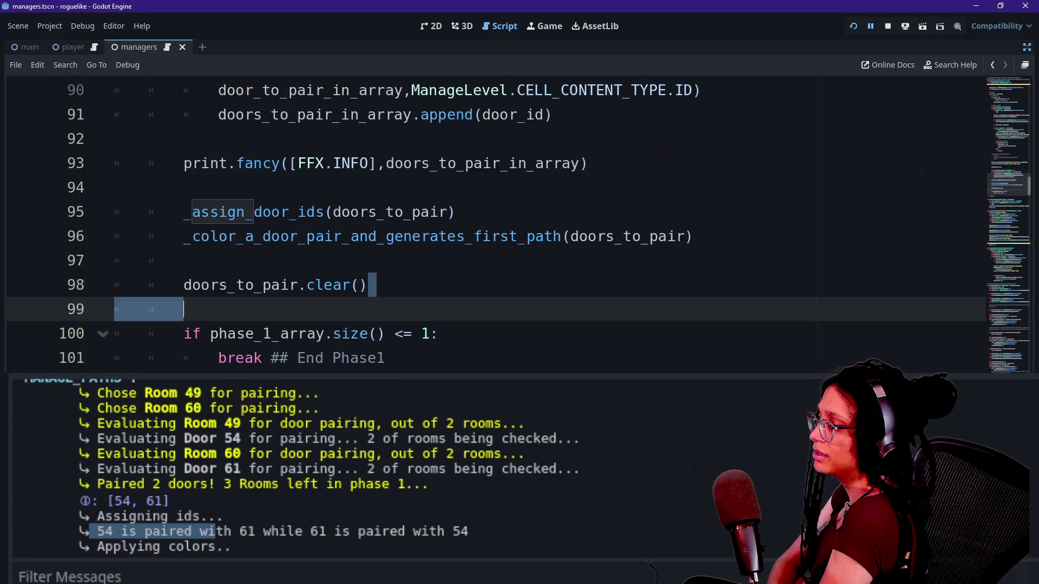
scroll(518, 225, up, 2)
scroll(518, 226, down, 2)
click(368, 285)
scroll(518, 225, up, 5)
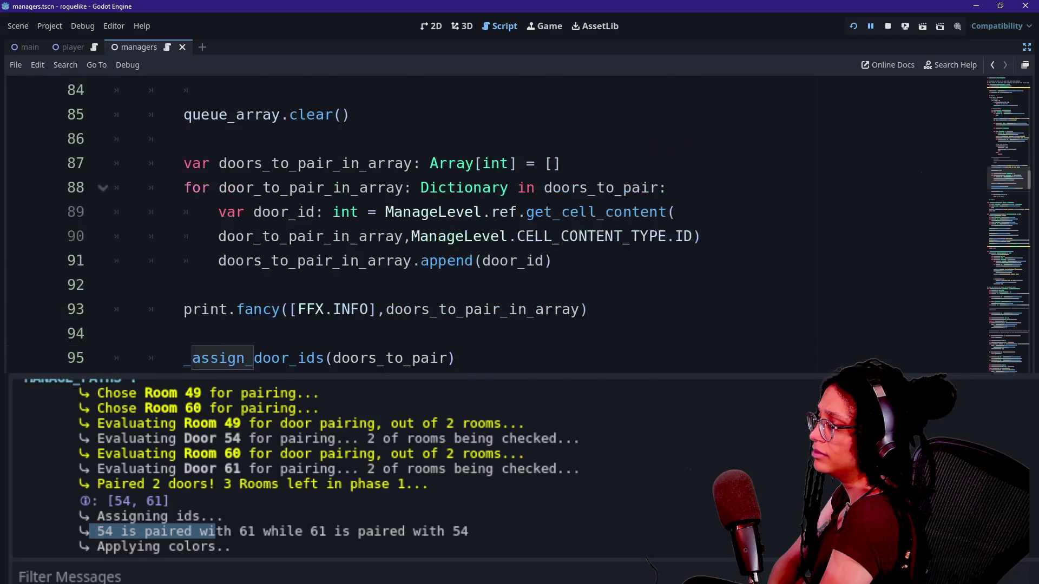
scroll(518, 226, down, 1)
scroll(487, 225, down, 1)
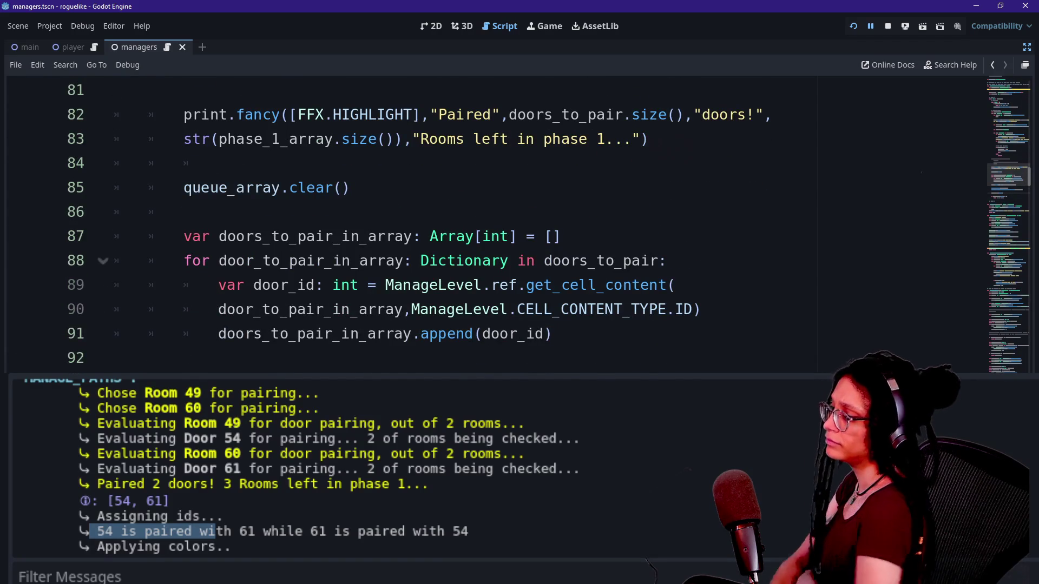
click(324, 309)
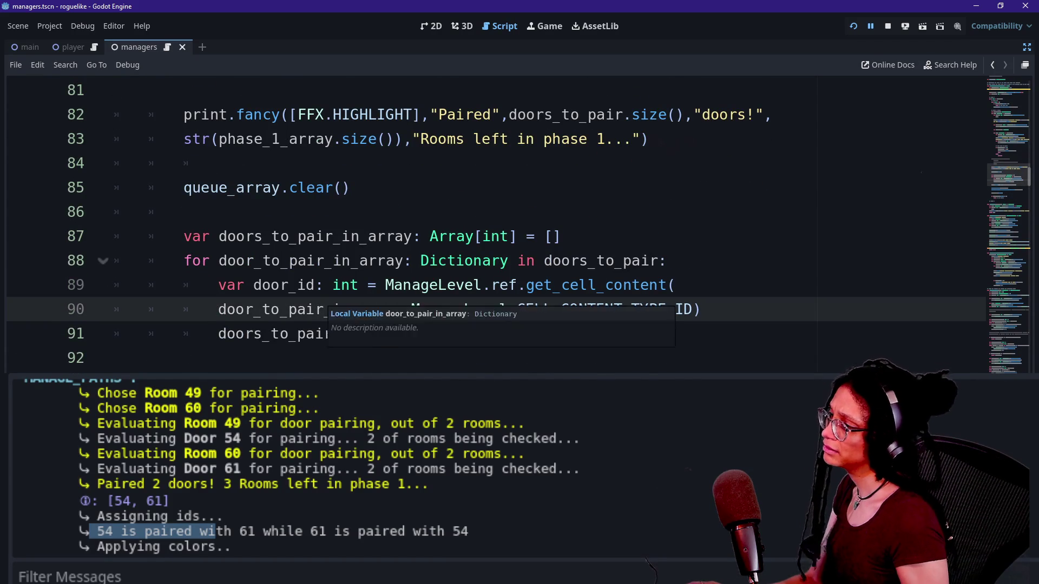
scroll(324, 312, up, 13)
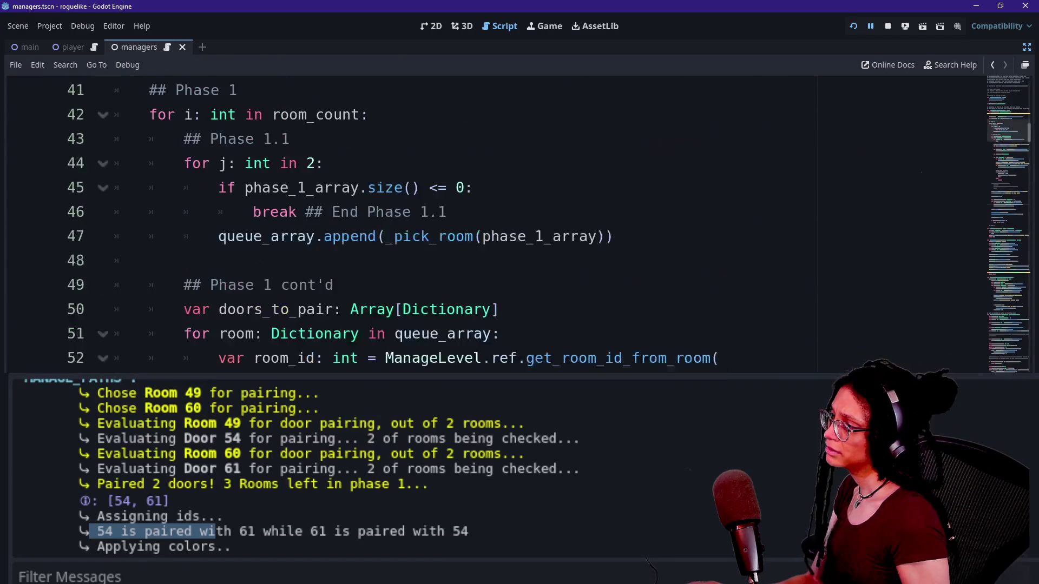
drag(228, 309, 245, 309)
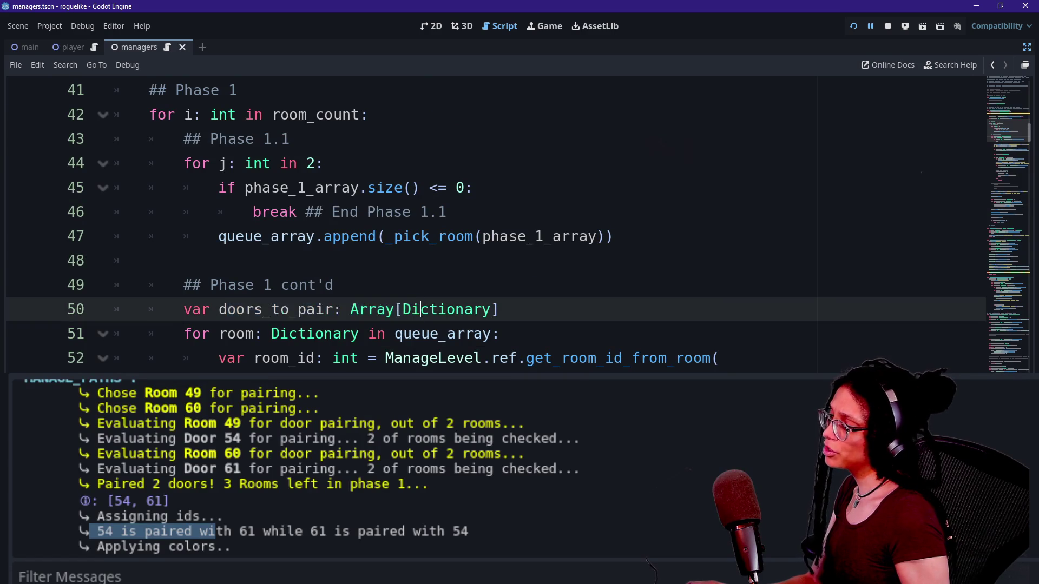
scroll(420, 309, down, 7)
scroll(420, 308, down, 4)
scroll(421, 309, up, 2)
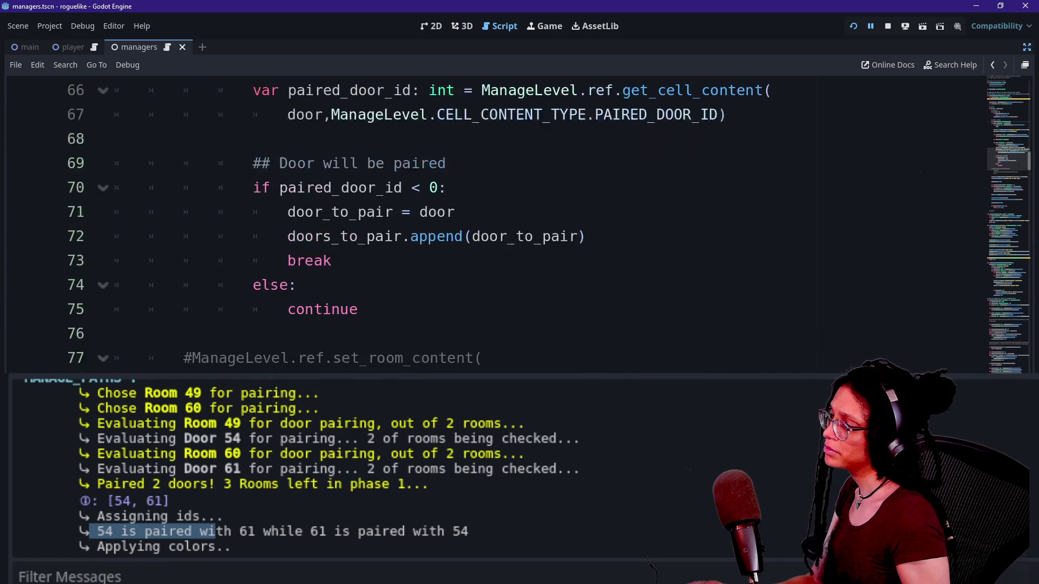
scroll(421, 309, down, 6)
scroll(420, 309, up, 9)
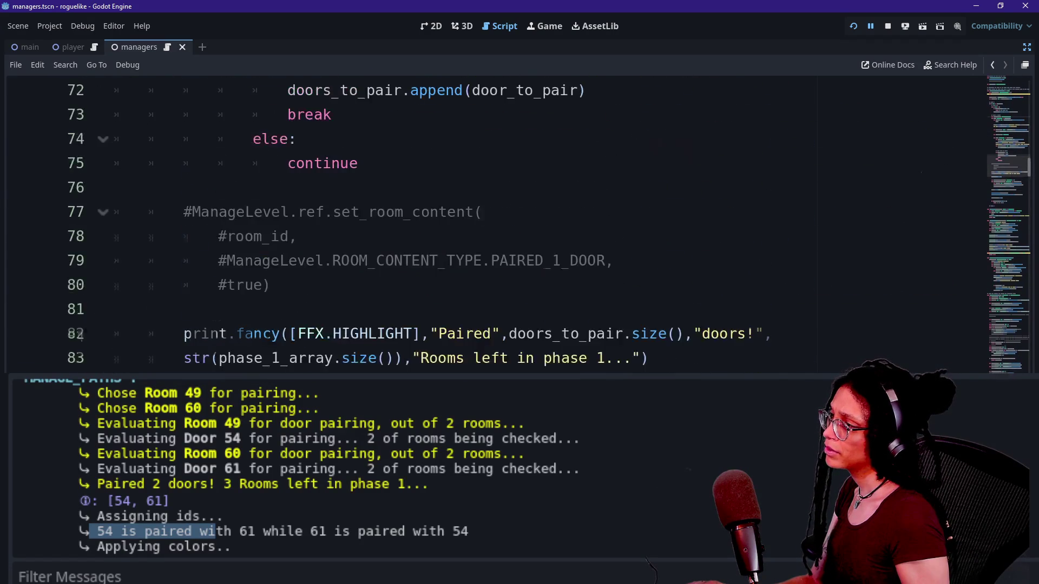
scroll(420, 309, down, 8)
scroll(421, 309, down, 3)
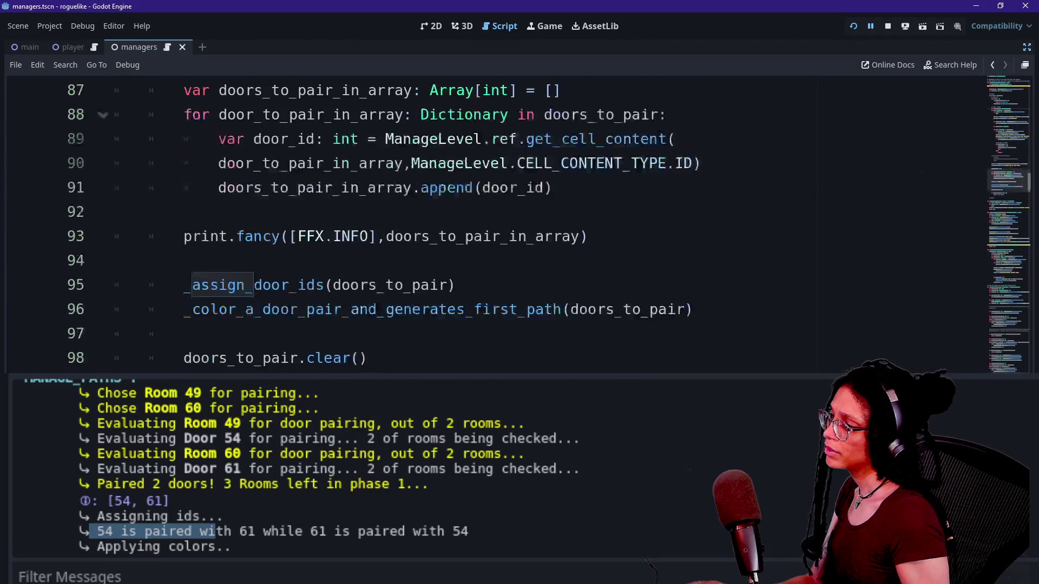
click(218, 211)
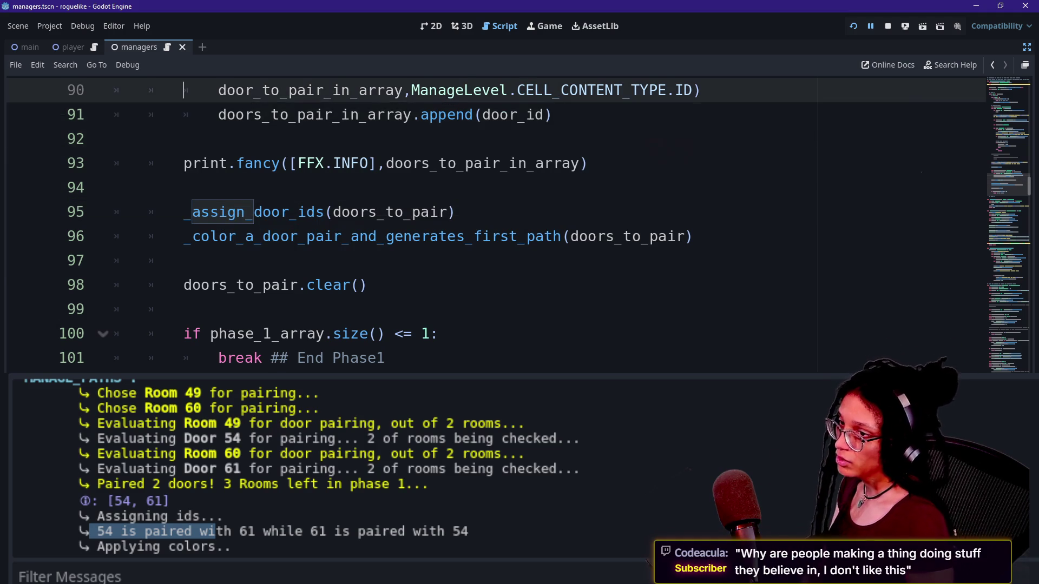
click(114, 138)
- Move through lines 84–97, from the door id argument and print lines down to the Phase 1 end check
key(Down)
key(Up)
key(Up)
key(Up)
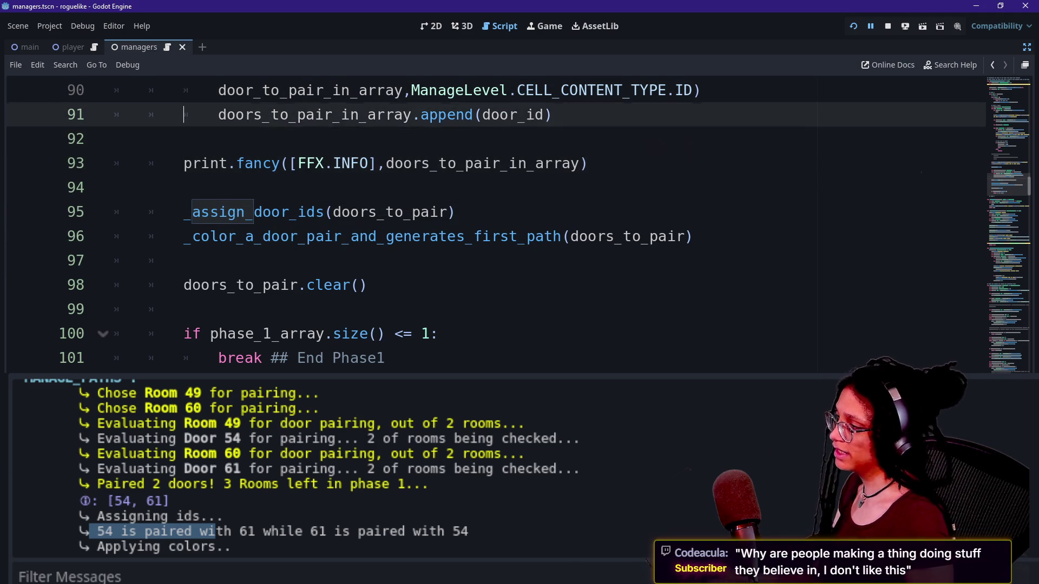
key(Up)
key(Up)
key(Up)
key(Down)
key(Down)
key(Down)
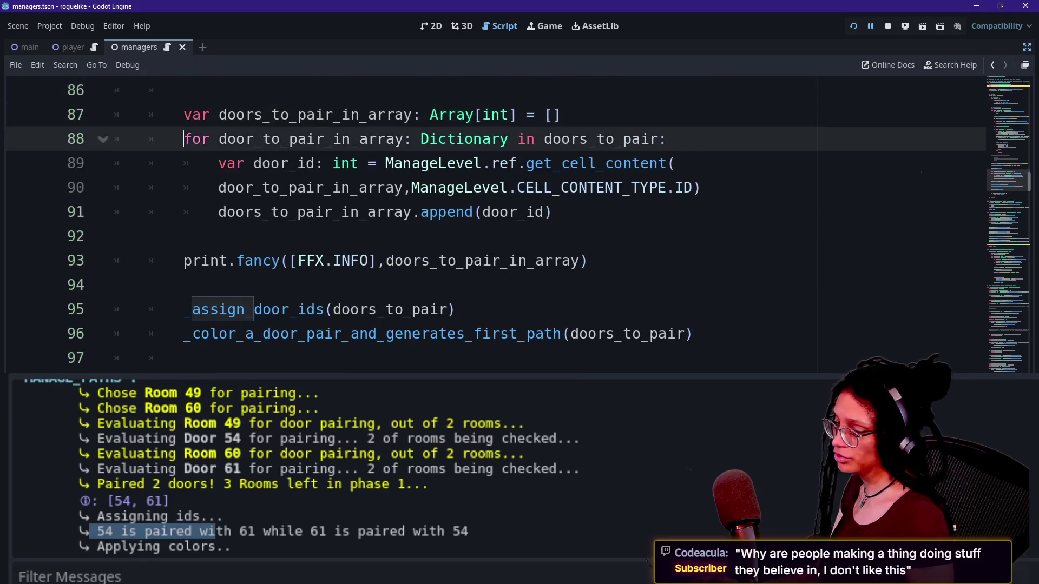
key(Up)
key(Up)
key(Up)
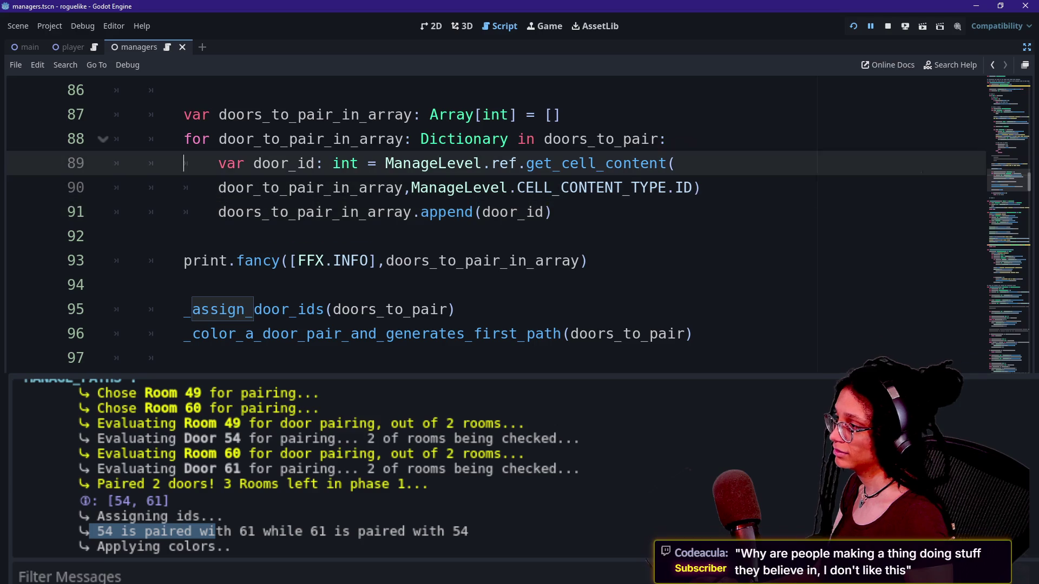
key(Up)
key(Up)
key(Up)
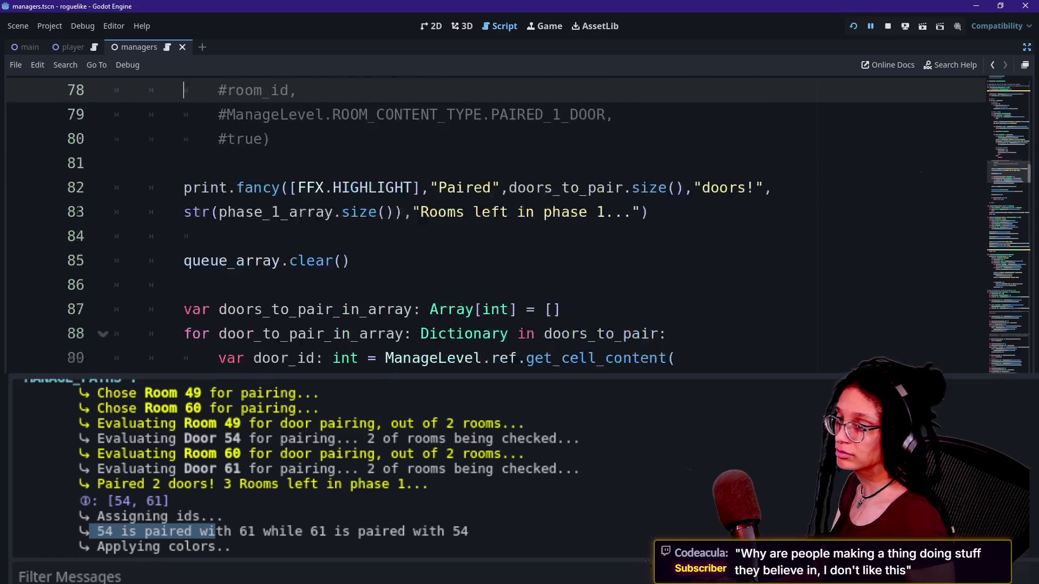
key(Down)
key(Down)
key(Down)
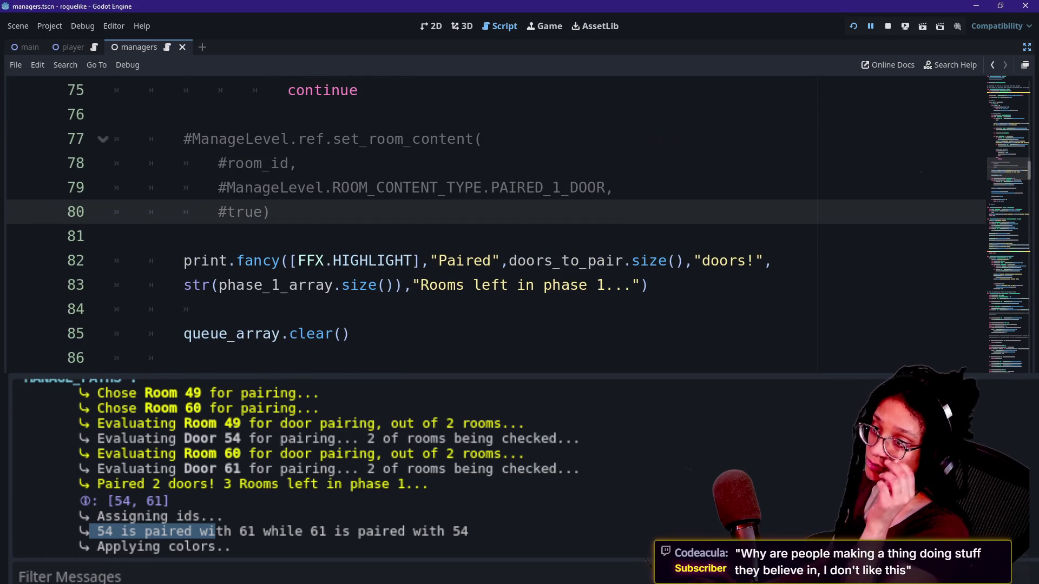
key(Down)
key(Down)
key(Down)
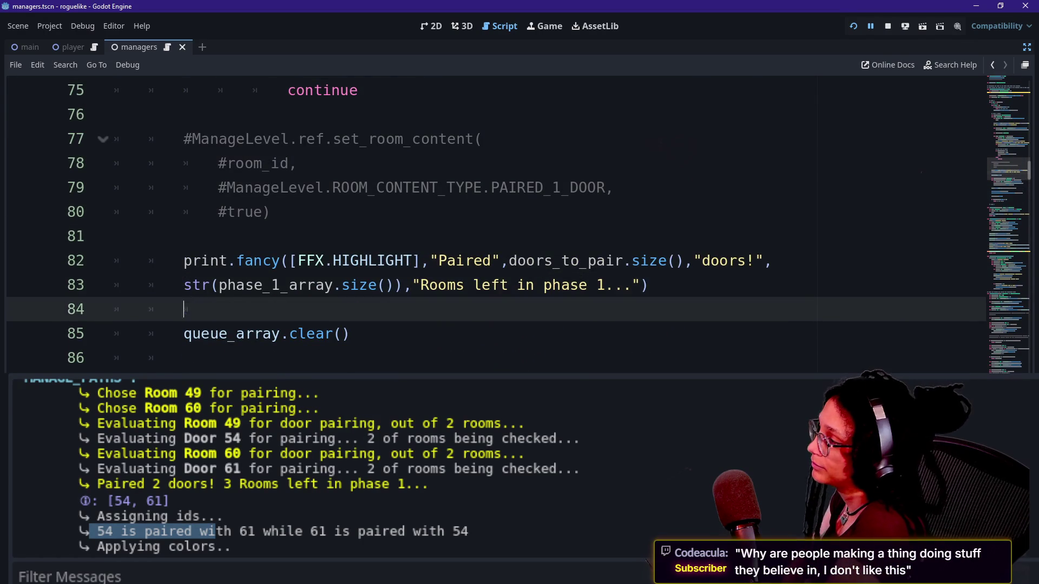
key(Down)
key(Down)
key(Down)
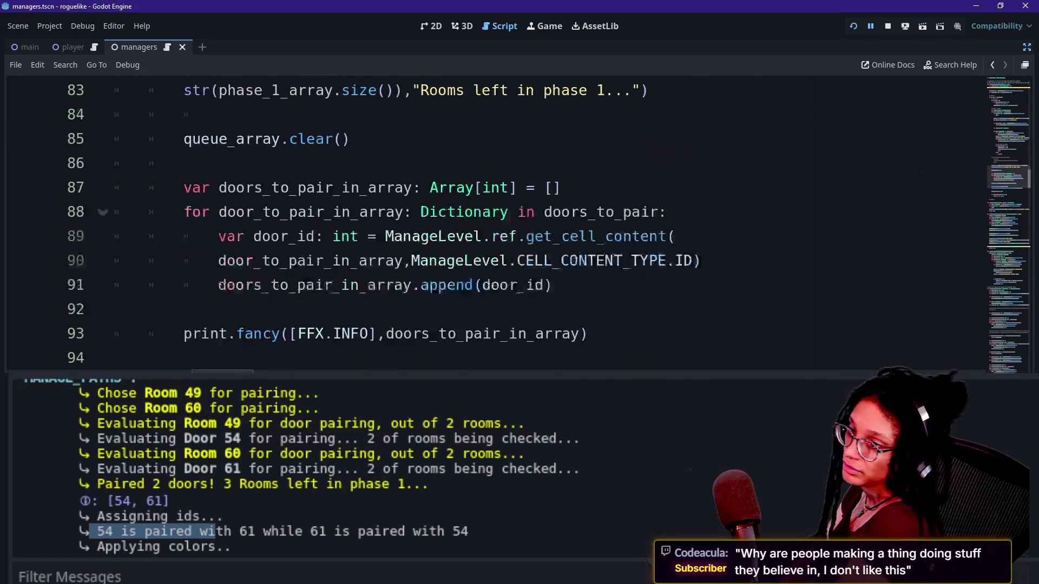
key(Down)
key(Down)
key(Down)
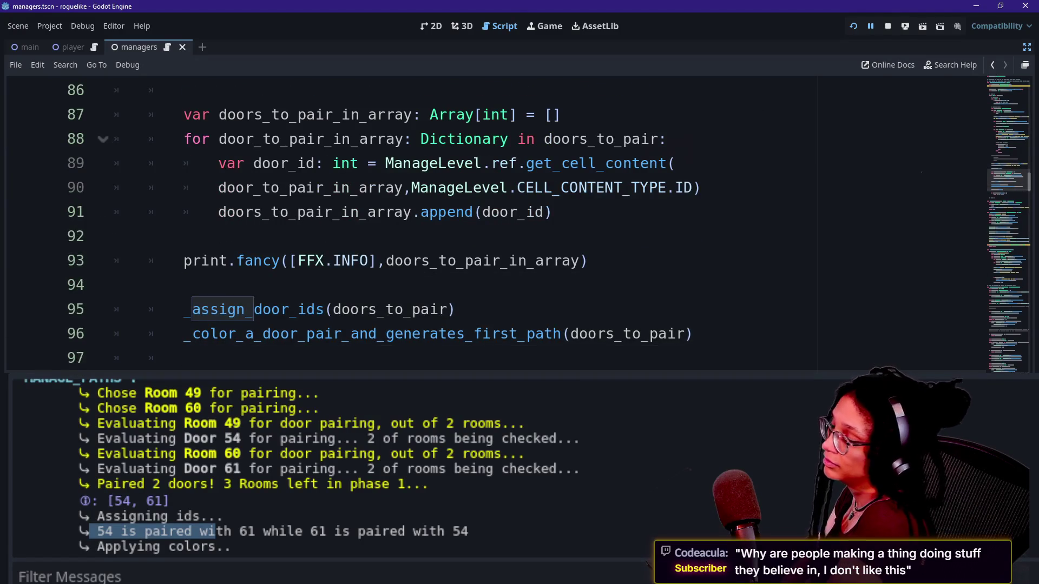
- Read around doors_to_pair.clear, then climb past lines 57 and 51 to the Phase 1 setup
key(Up)
key(Up)
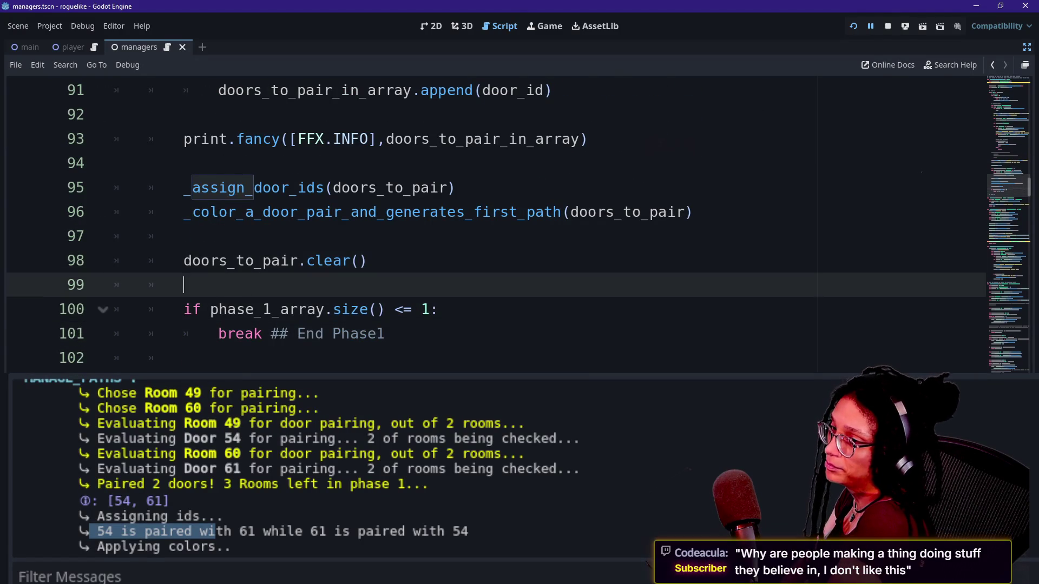
key(Down)
key(Down)
key(Down)
key(Down)
key(Up)
key(Up)
key(Up)
key(Up)
key(Up)
key(Up)
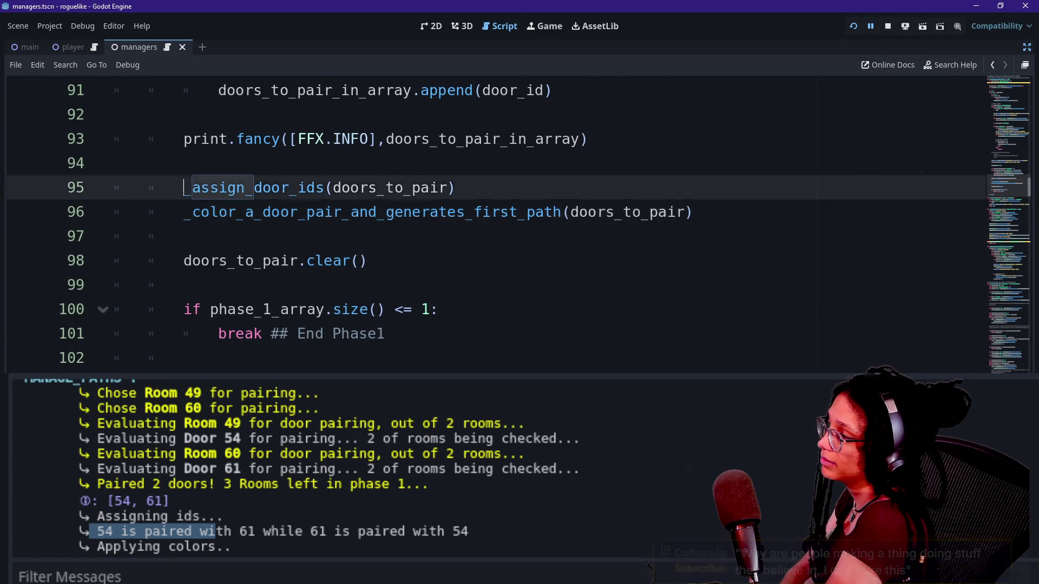
key(Up)
key(Up)
key(Up)
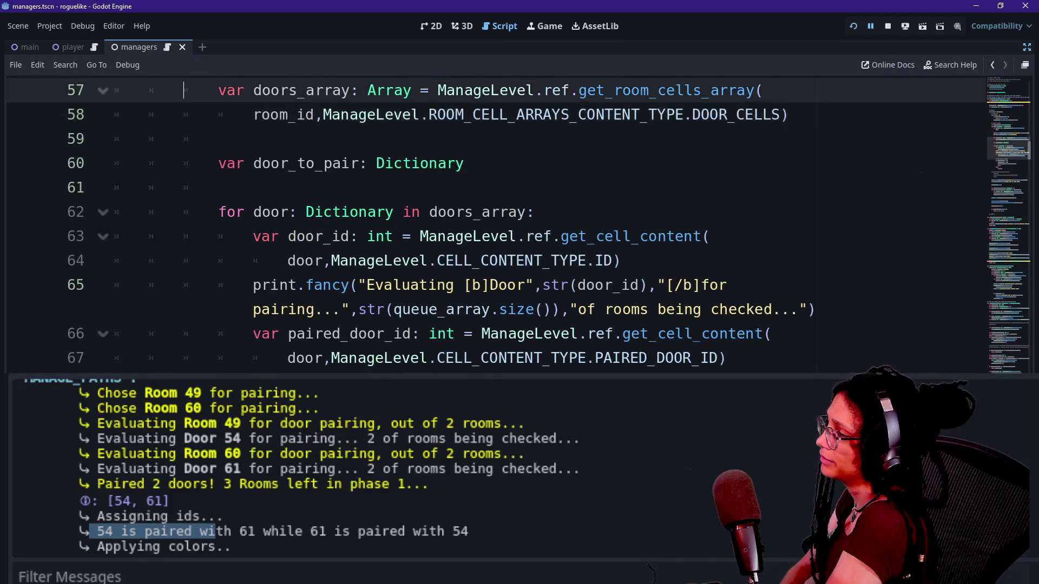
key(Up)
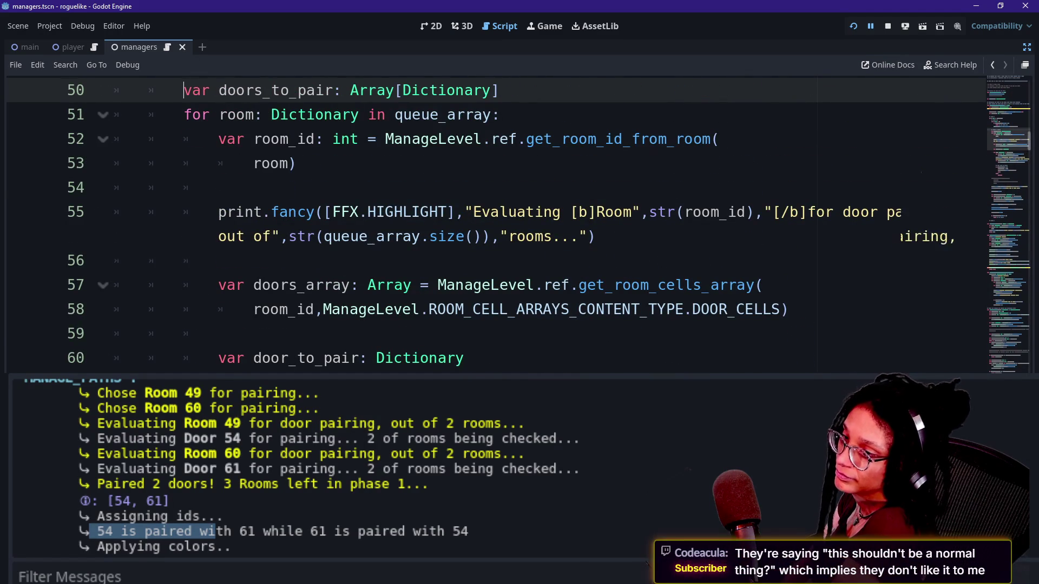
key(Up)
key(Up)
key(Up)
key(Up)
key(Up)
key(Up)
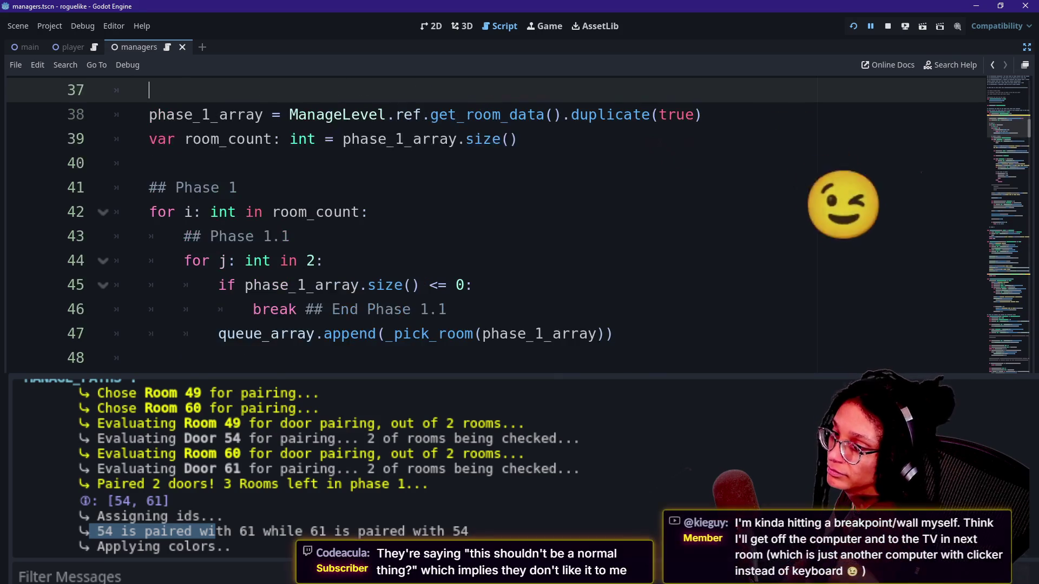
key(Down)
key(Down)
key(Down)
key(Up)
key(Up)
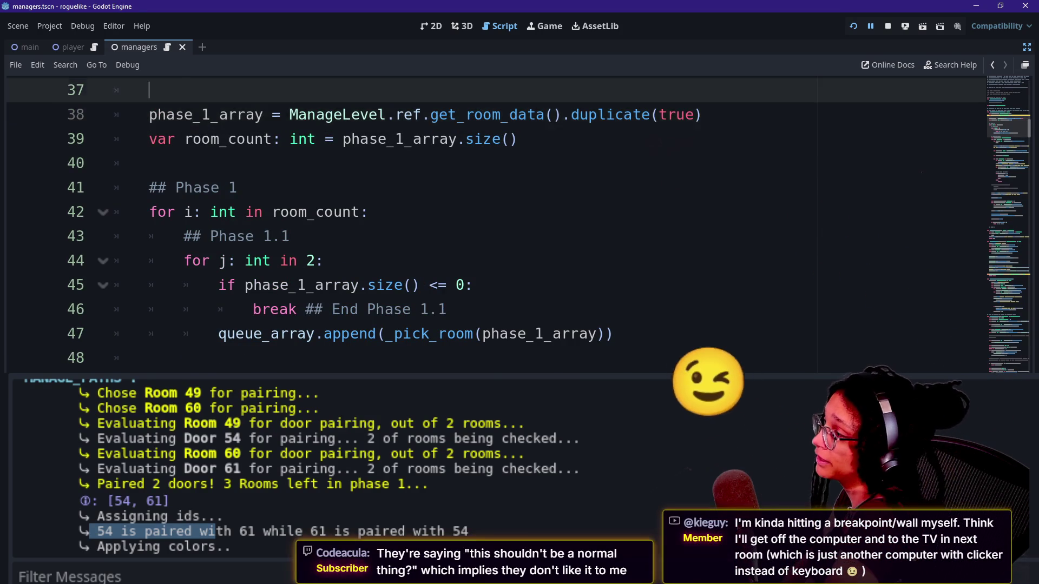
key(Up)
key(Up)
key(Down)
key(Down)
key(Down)
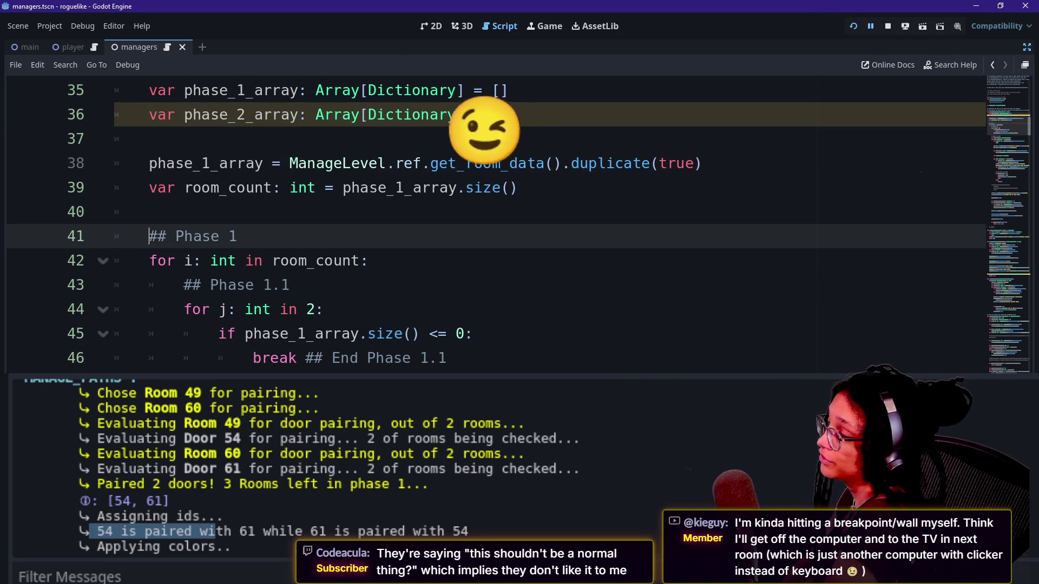
key(Down)
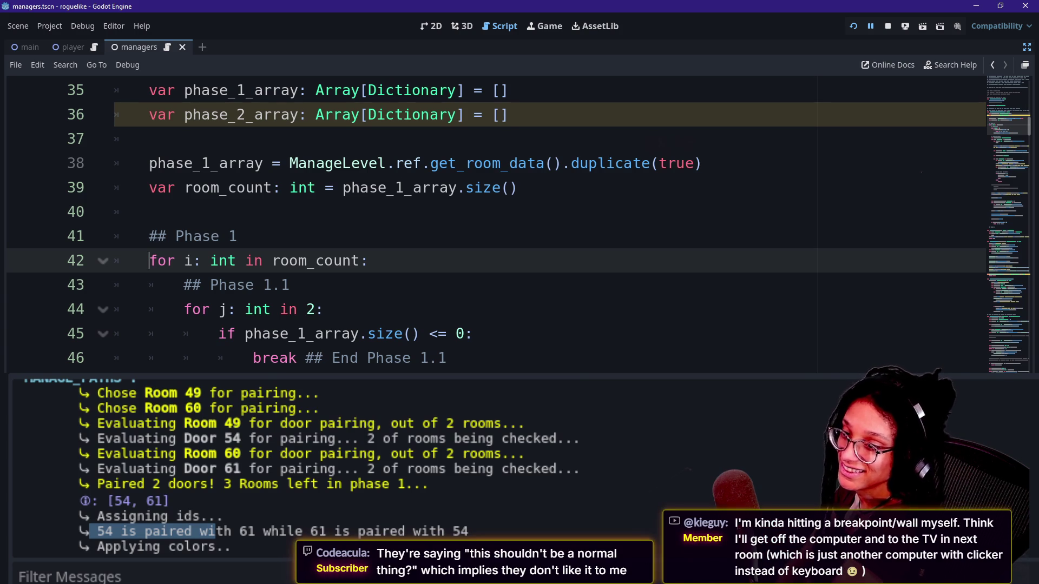
key(Down)
key(Down)
key(Down)
key(Up)
key(Up)
key(Up)
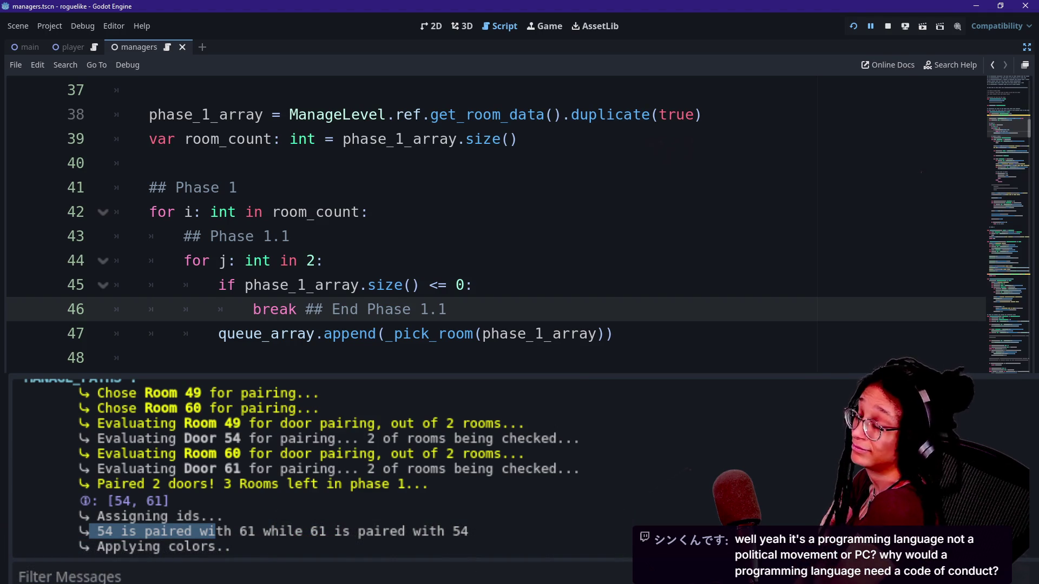
key(Up)
key(Up)
key(Up)
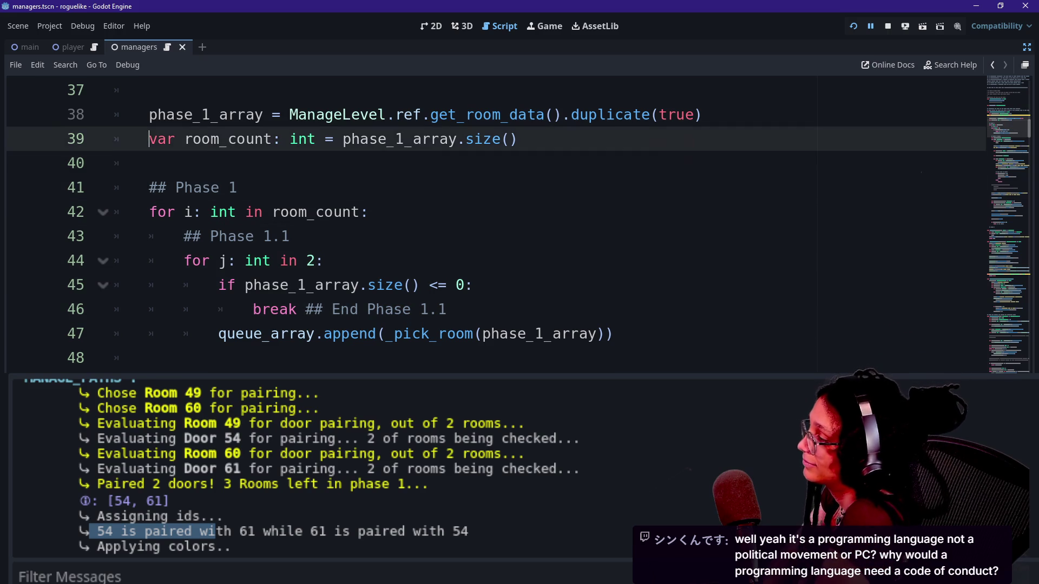
key(Up)
key(Up)
key(Up)
key(Down)
key(Down)
key(Down)
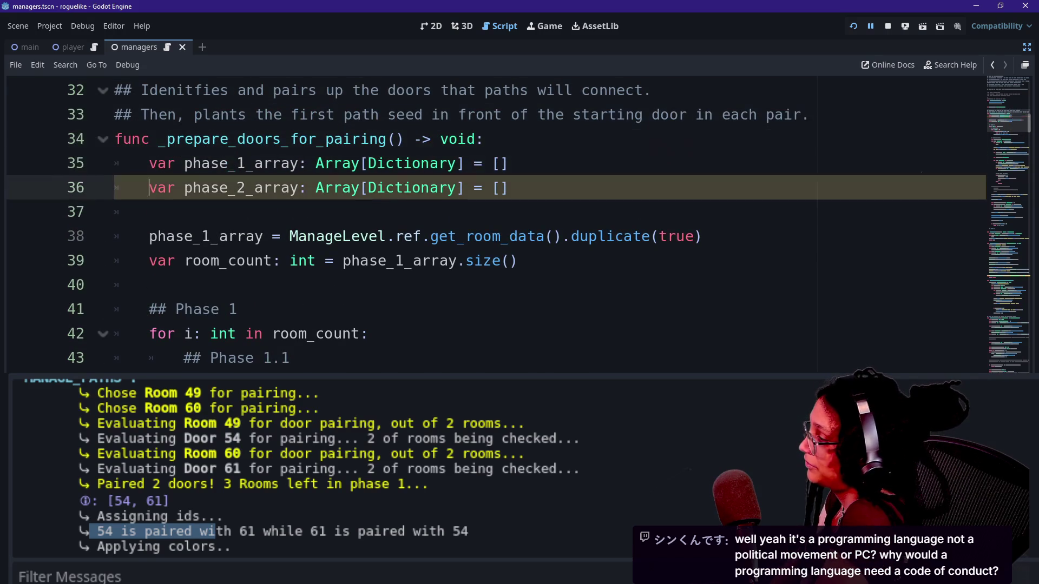
scroll(519, 222, down, 4)
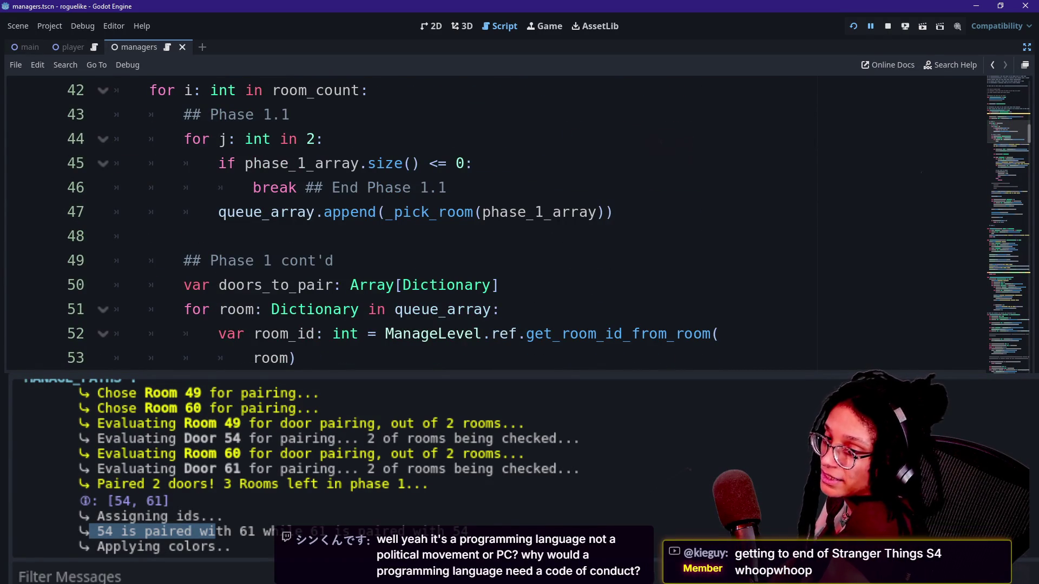
- Review the Phase 1 setup: the doors_to_pair declaration, the line 41 comment and the phase_1_array size check
key(Up)
key(Up)
key(Up)
key(Up)
key(Up)
key(Up)
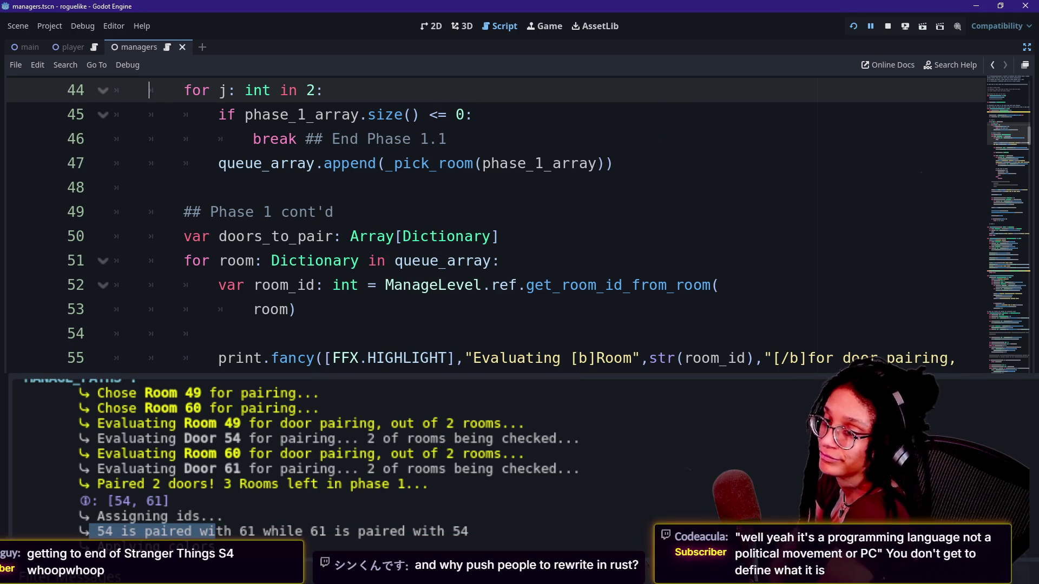
key(Down)
key(Down)
key(Up)
key(Up)
key(Up)
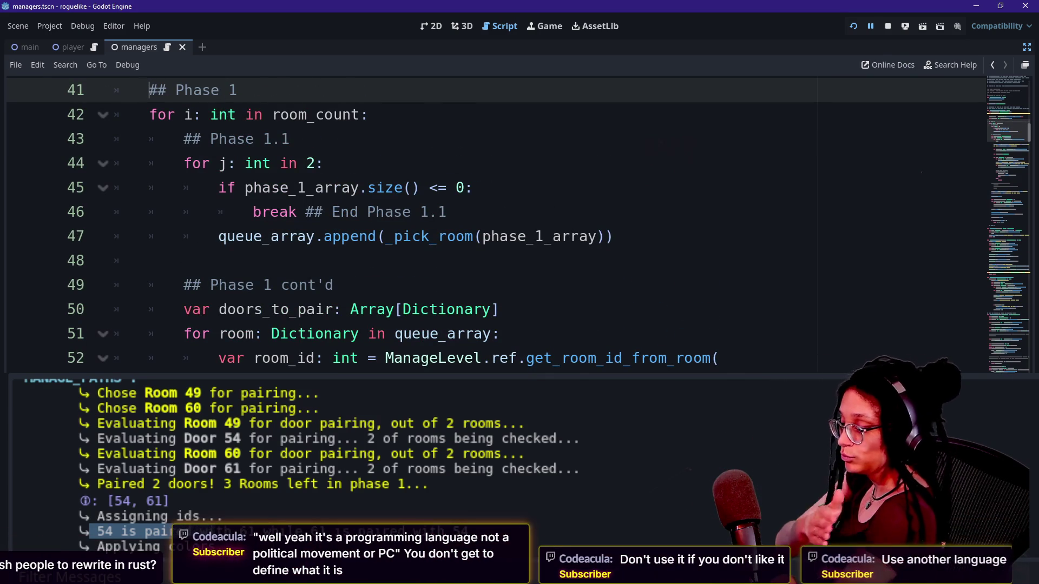
click(219, 188)
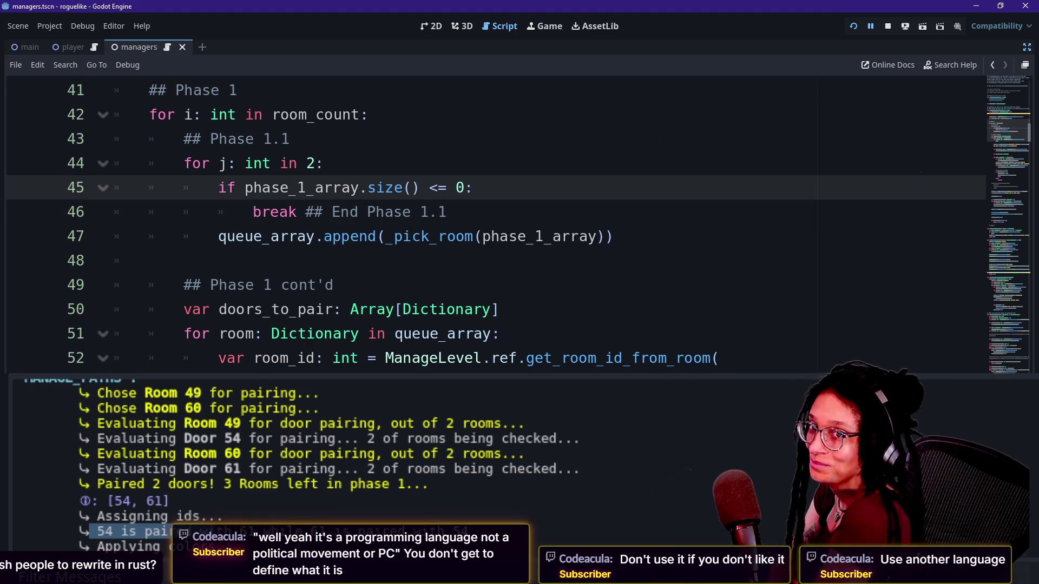
key(Up)
key(Up)
key(Up)
key(Up)
key(Up)
key(Up)
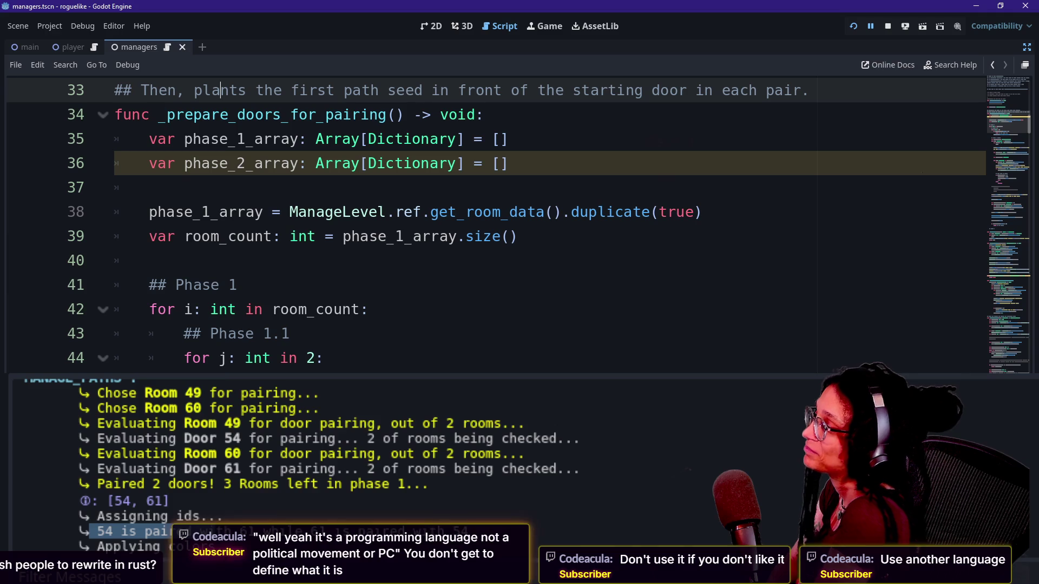
scroll(495, 222, down, 1)
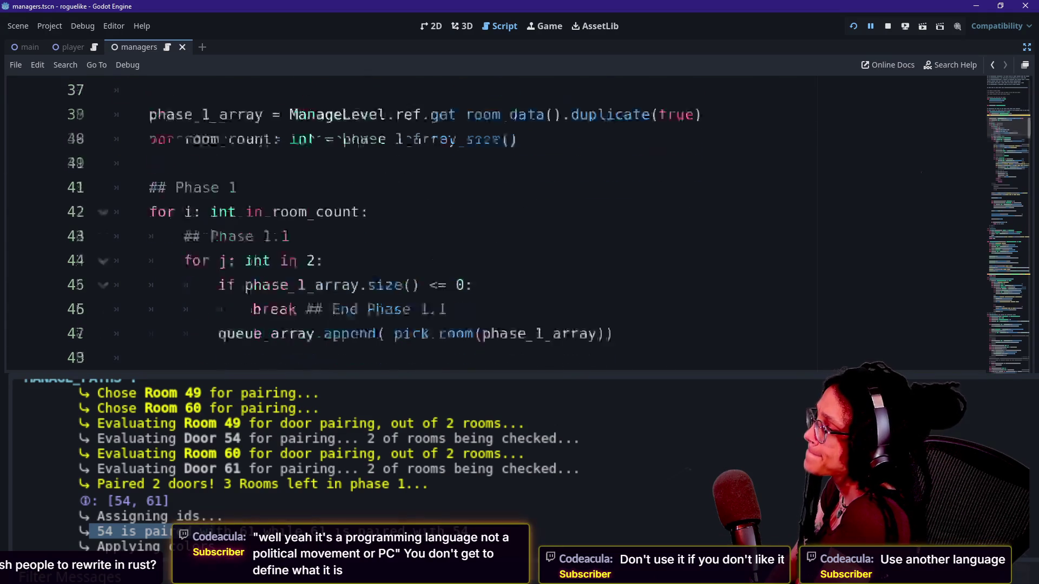
scroll(495, 223, down, 4)
click(541, 358)
key(Up)
key(Up)
key(Up)
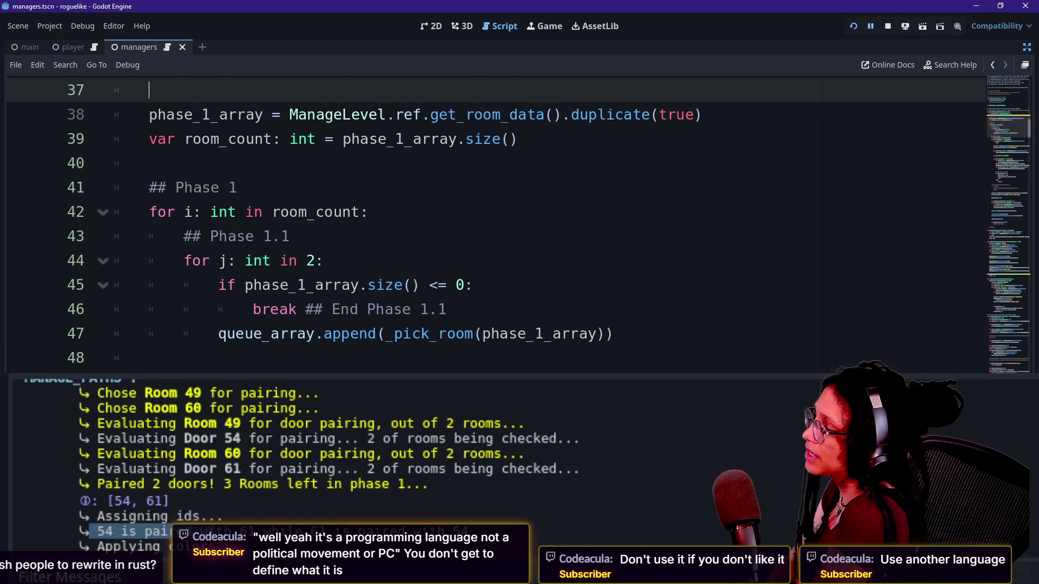
key(Up)
key(Up)
key(Up)
- Move down to the _assign_door_ids call on line 95, the colour-pairing call and the Phase 1 end check
key(Down)
key(Down)
key(Down)
key(Down)
key(Down)
key(Down)
key(Down)
key(Down)
key(Down)
key(Up)
key(Up)
key(Up)
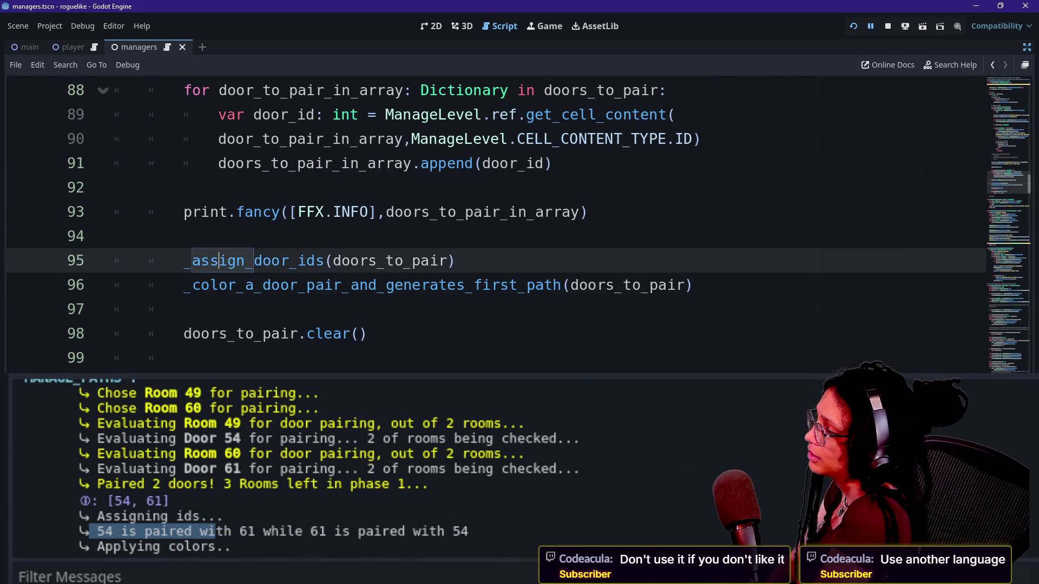
key(Up)
key(Down)
key(Down)
click(115, 333)
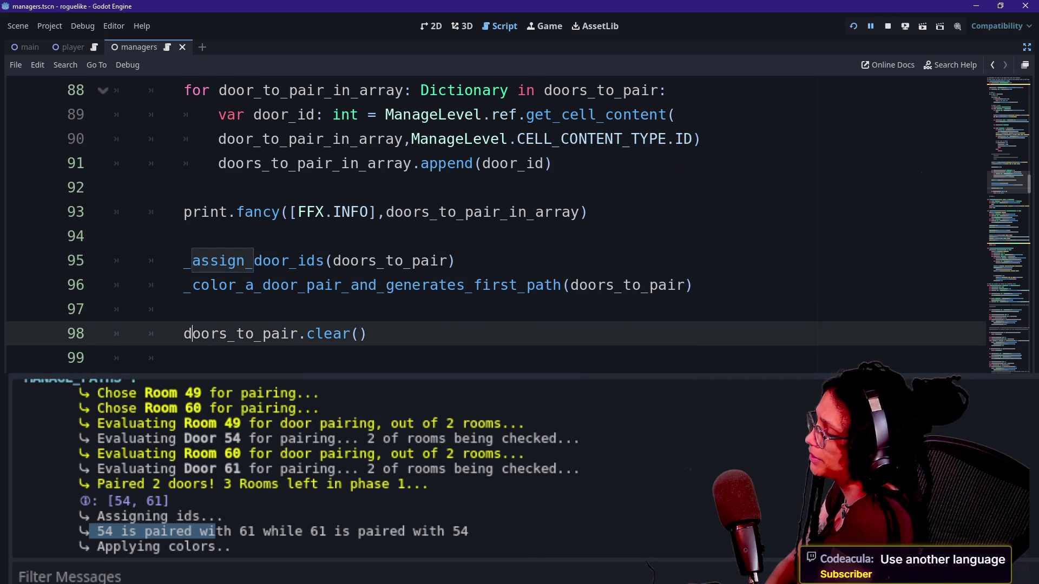
key(Up)
key(Up)
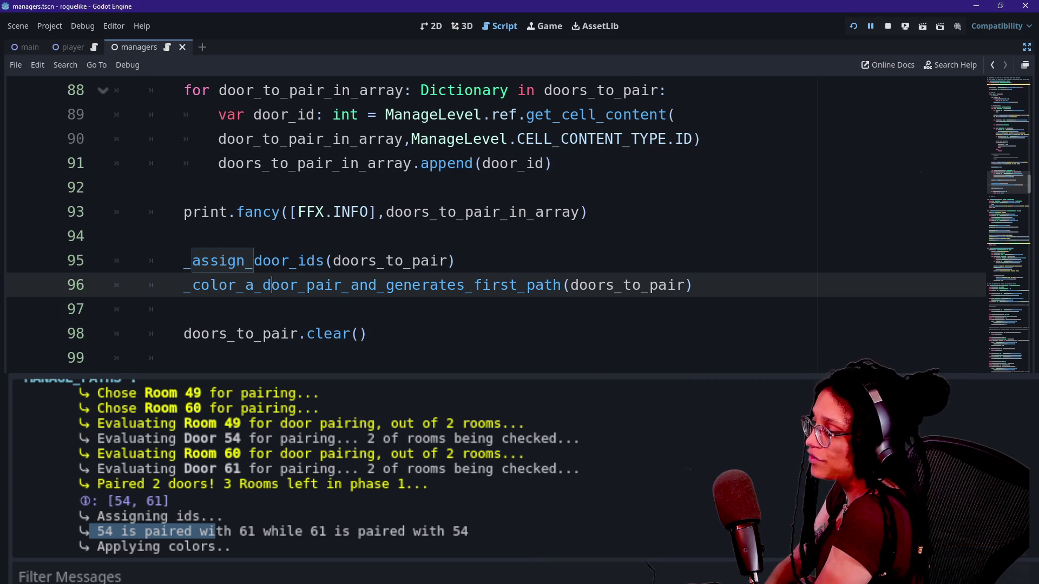
key(Down)
key(Down)
key(Down)
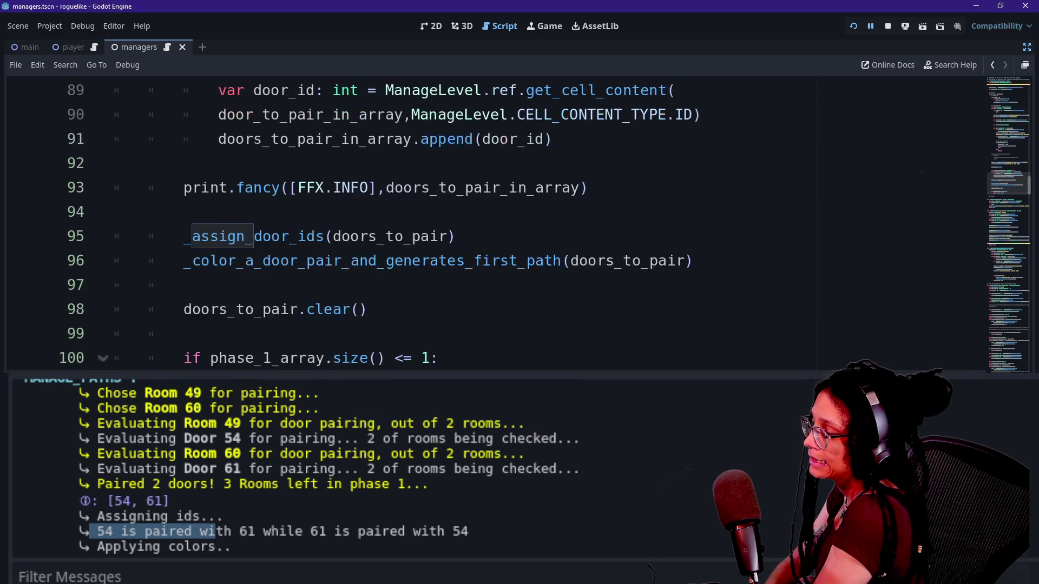
- Recheck the lines around the doors_to_pair clear and set a breakpoint on line 93
key(Up)
key(Up)
key(Up)
key(Down)
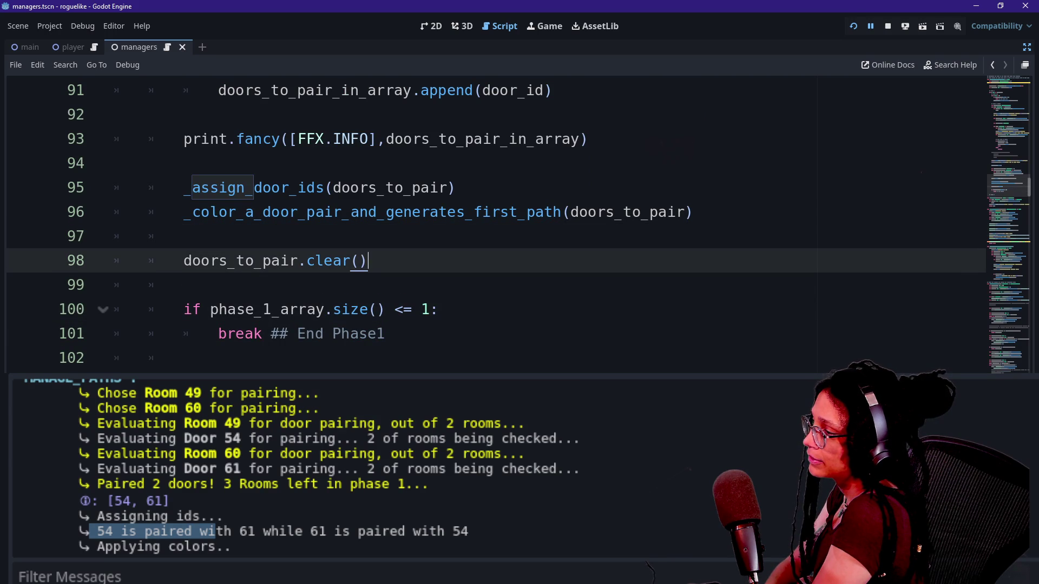
key(Up)
key(Down)
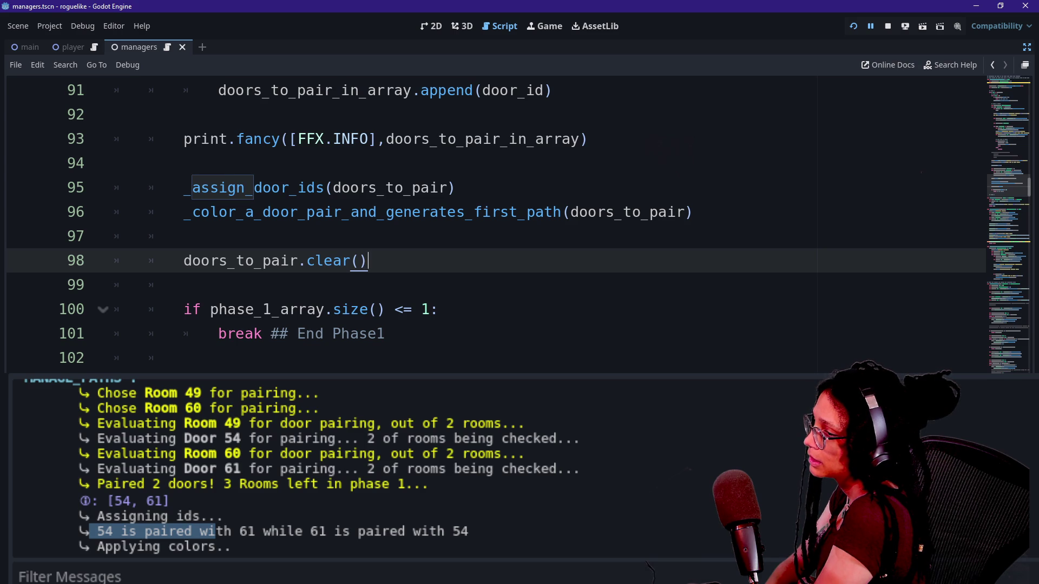
click(184, 236)
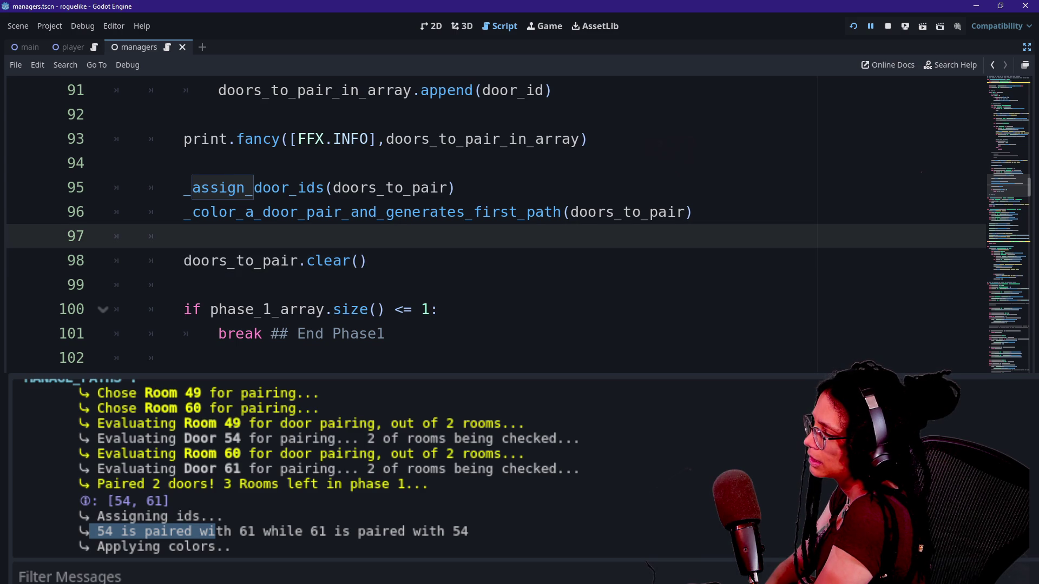
key(Down)
key(Down)
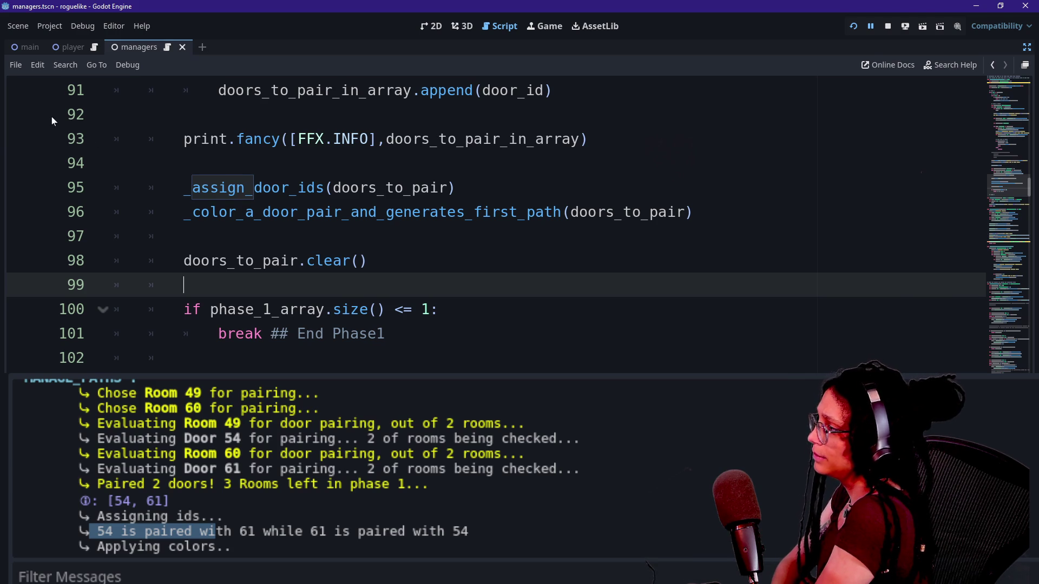
click(20, 142)
- Remove the breakpoint on line 137 and restart the game so it stops at line 93
scroll(21, 145, down, 5)
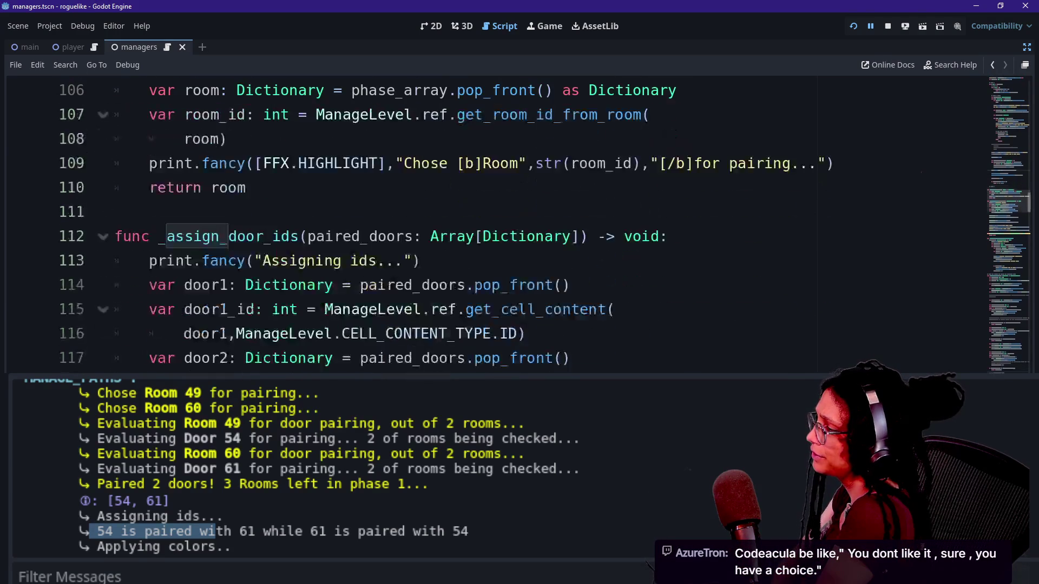
mouse_move(190, 262)
scroll(190, 262, down, 2)
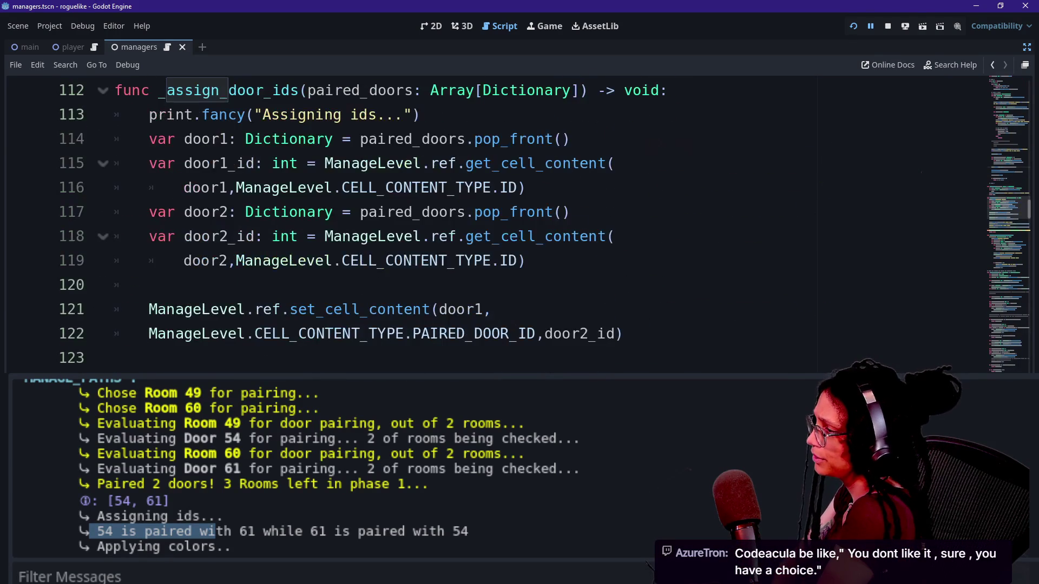
click(179, 284)
scroll(519, 222, down, 6)
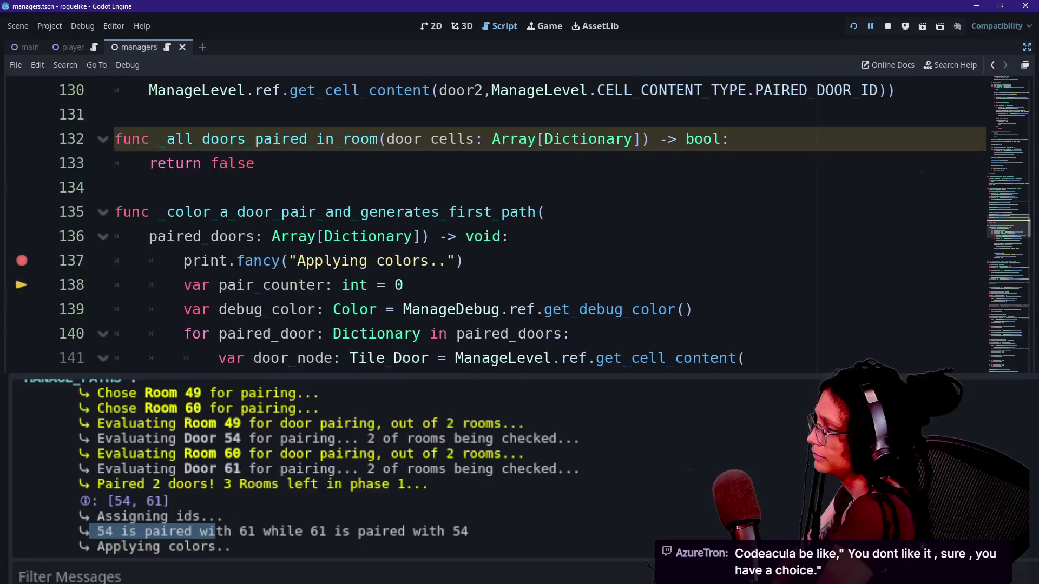
shift+click(29, 264)
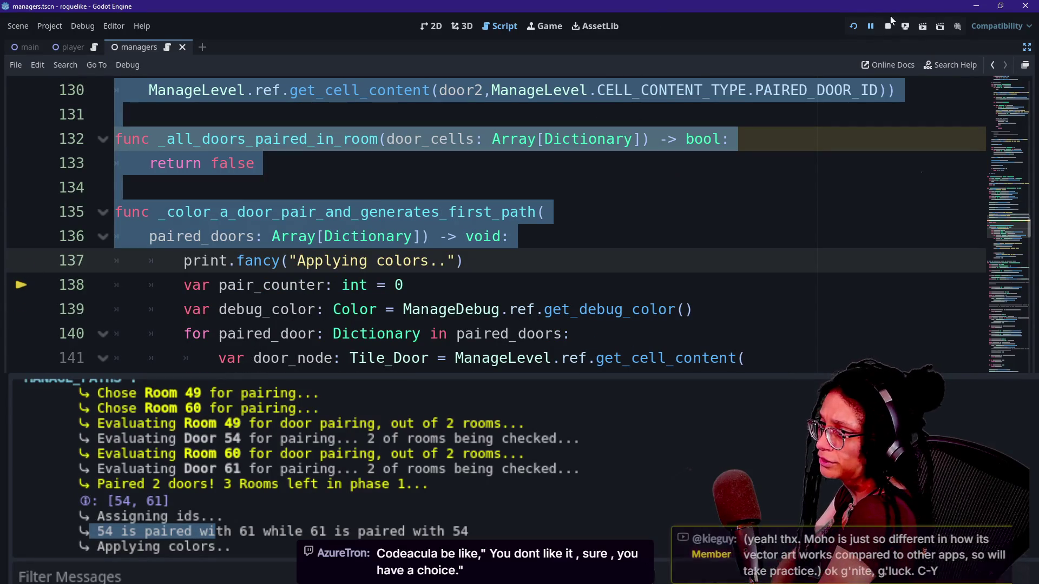
click(853, 25)
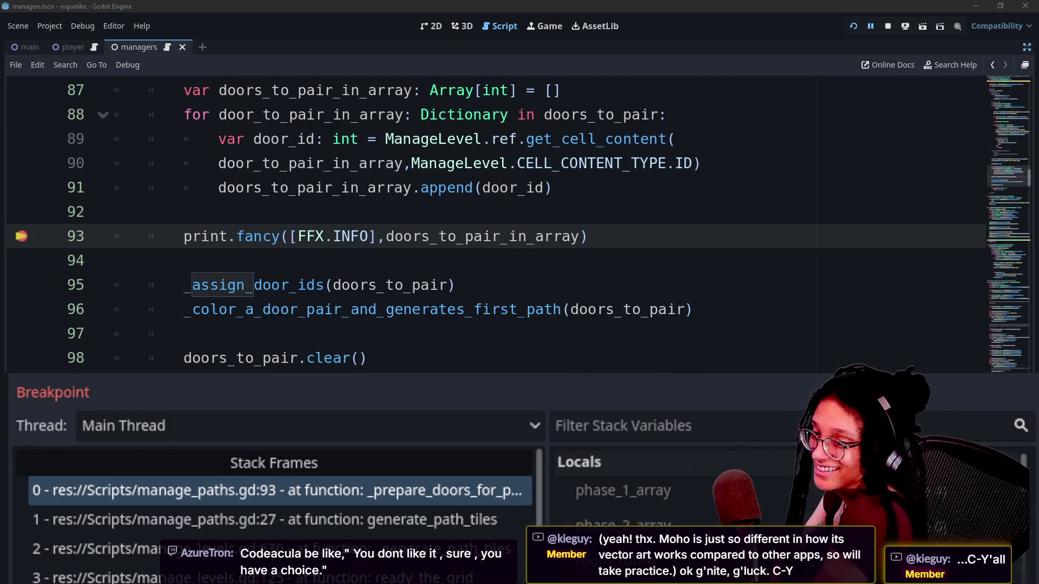
click(184, 260)
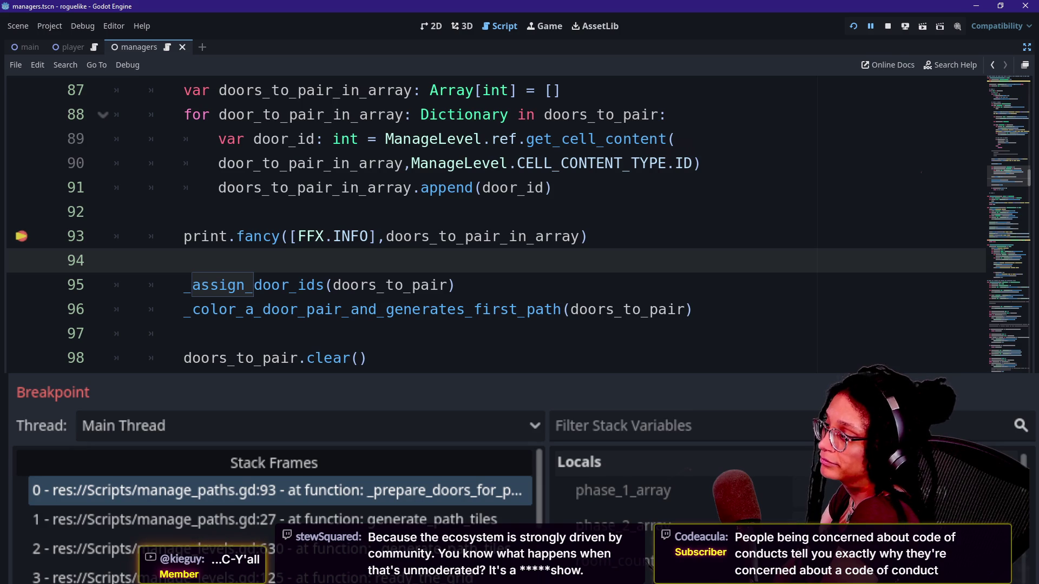
key(Up)
key(Up)
key(Down)
key(Down)
key(Down)
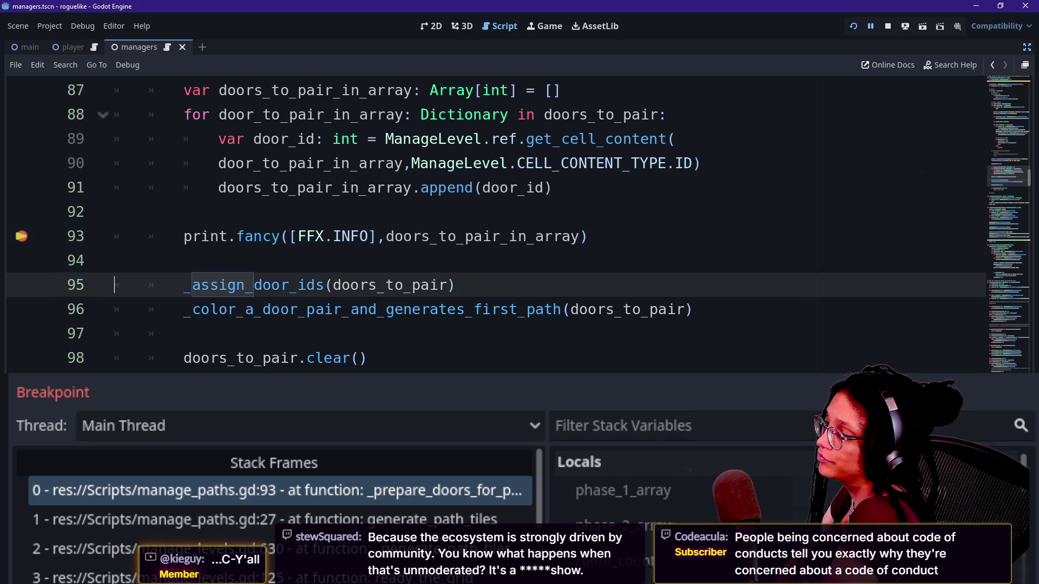
key(Down)
key(Down)
key(Down)
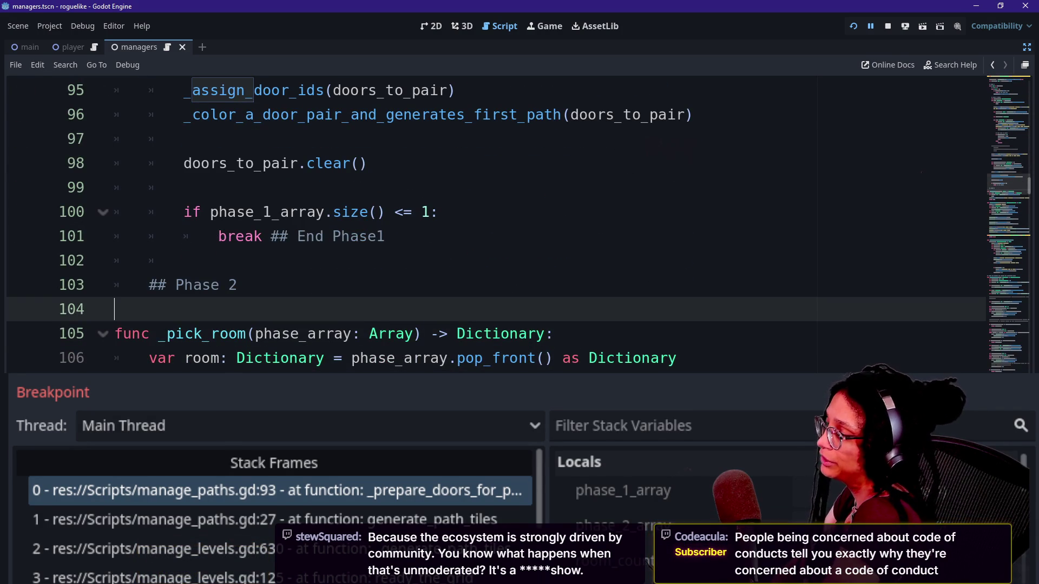
key(Up)
key(Up)
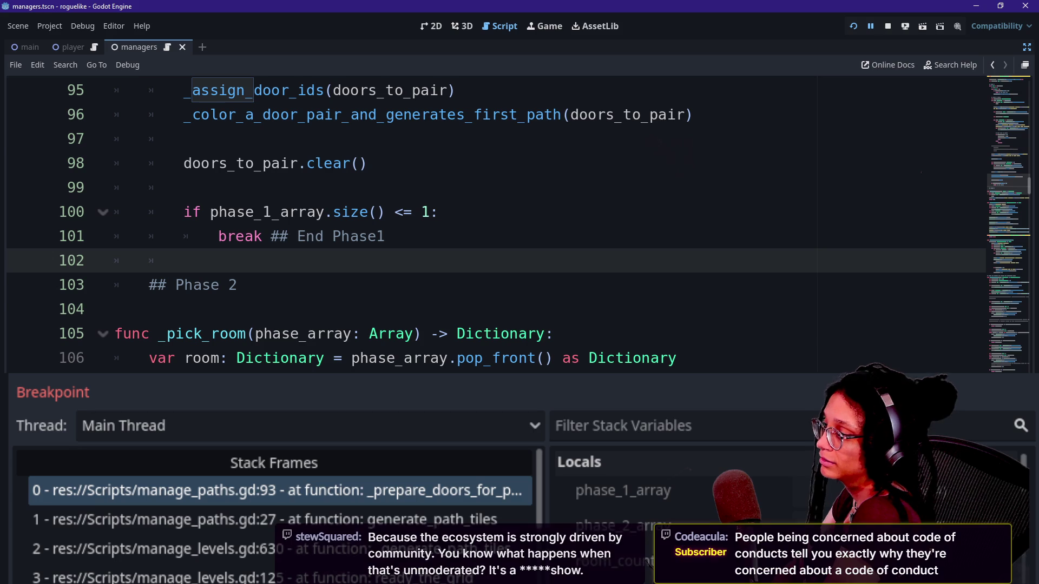
key(Down)
key(Down)
key(Down)
key(Up)
key(Up)
key(Down)
key(Down)
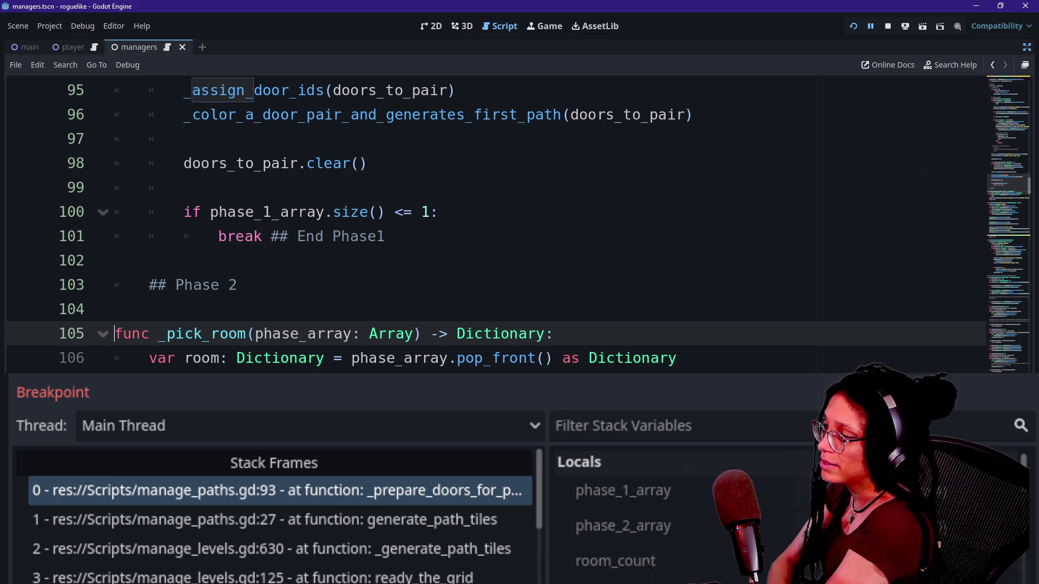
click(116, 260)
click(239, 284)
click(152, 139)
click(149, 188)
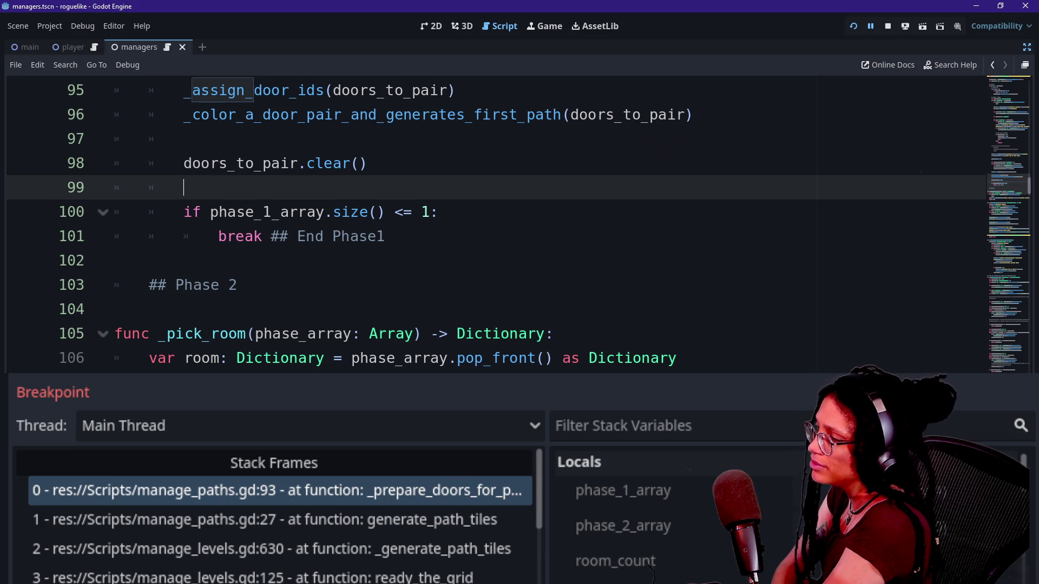
key(Down)
key(Down)
key(Down)
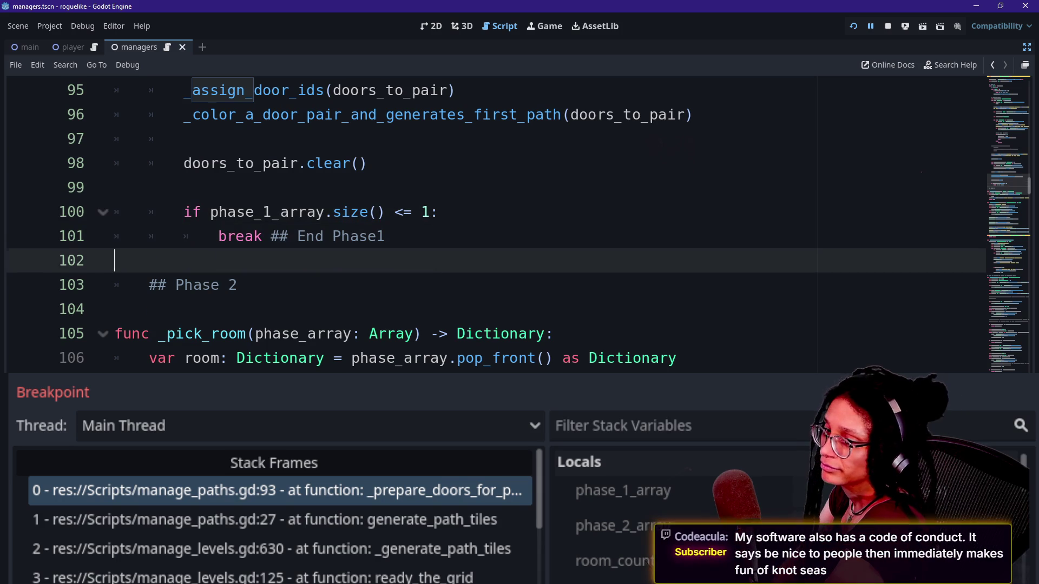
click(115, 309)
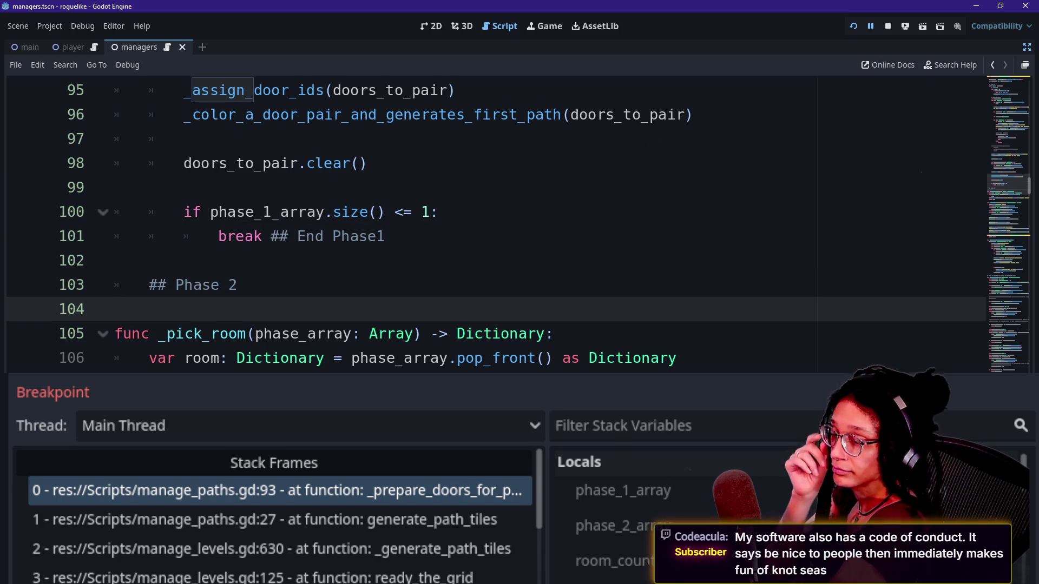
key(Up)
key(Up)
key(Up)
key(Down)
key(Down)
key(Down)
key(Up)
key(Up)
key(Up)
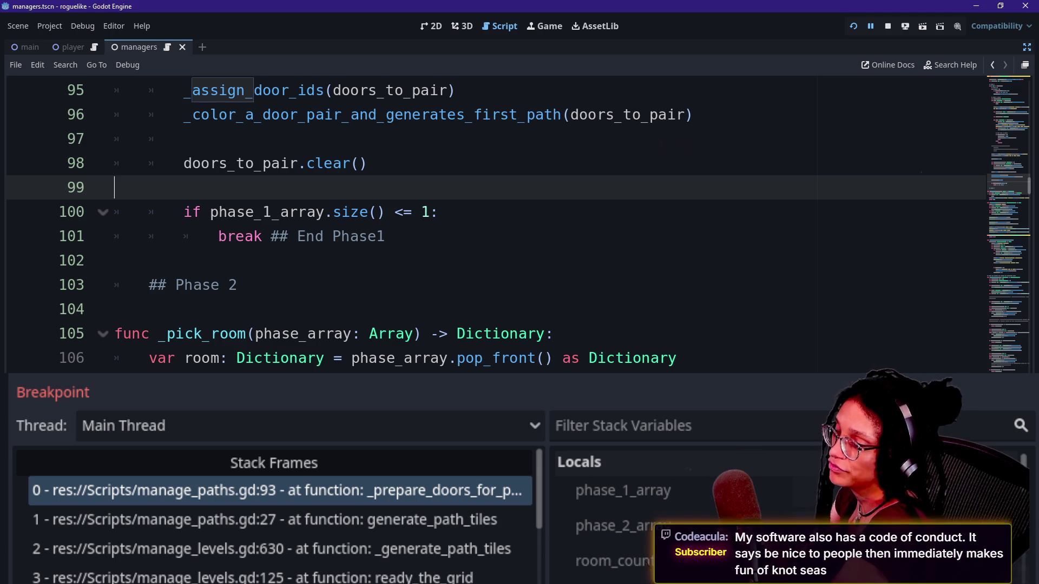
key(Up)
key(Up)
key(Down)
key(Down)
key(Up)
key(Up)
key(Down)
key(Down)
key(Down)
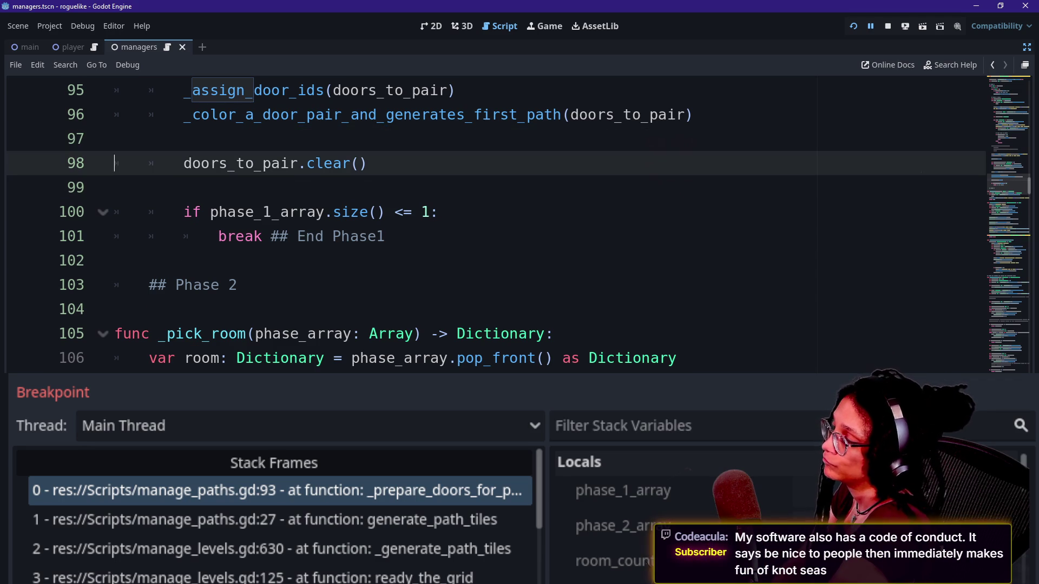
key(Down)
key(Down)
key(Up)
key(Up)
key(Up)
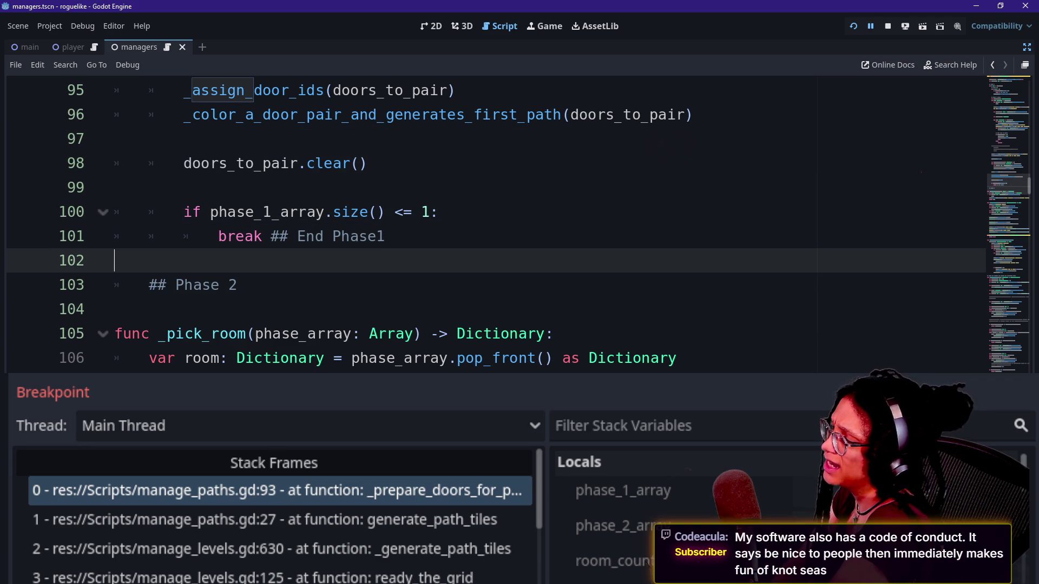
key(Up)
key(Down)
key(Up)
click(114, 139)
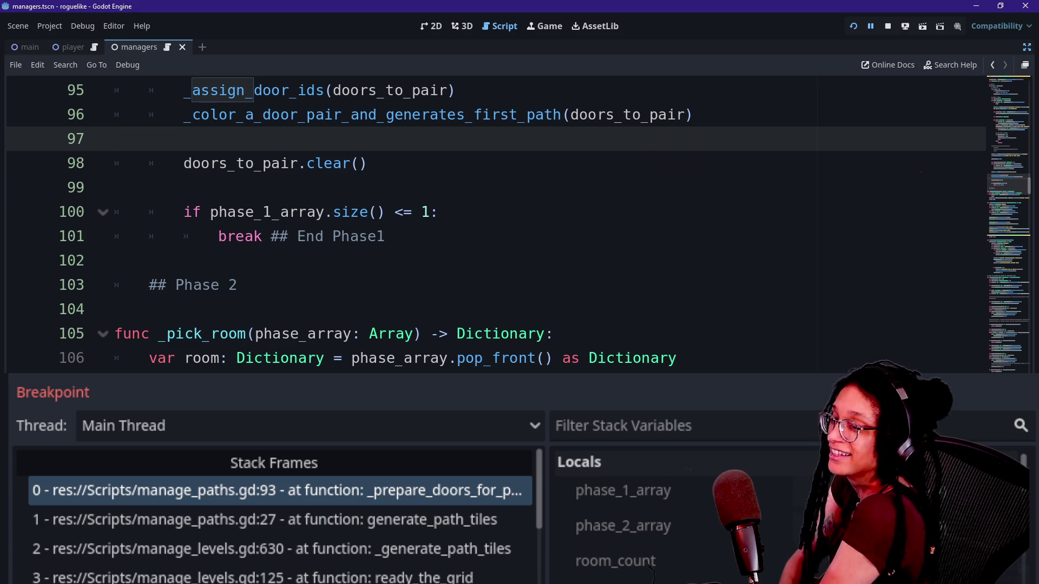
key(Down)
key(Down)
key(Down)
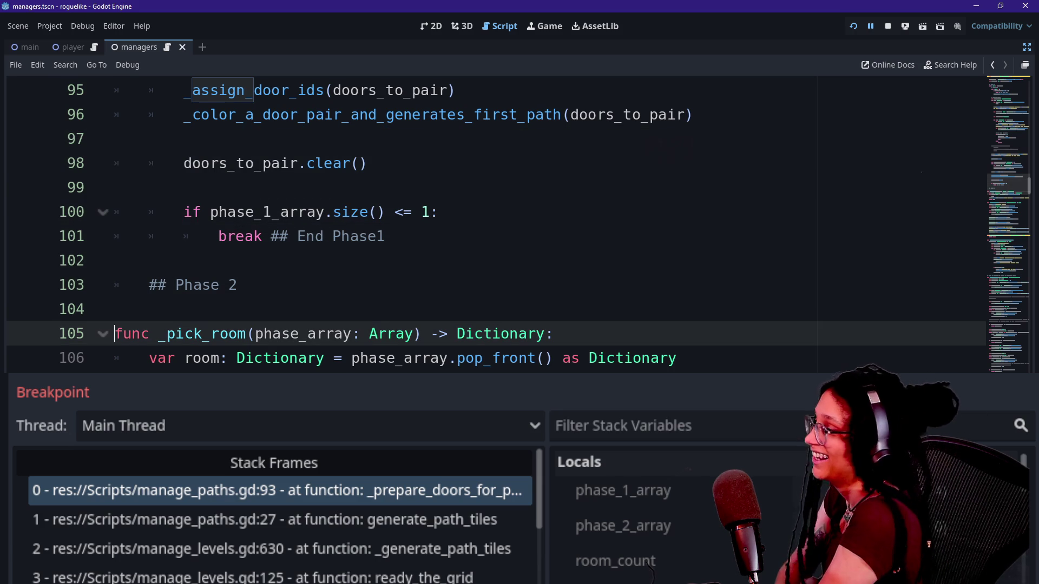
key(Up)
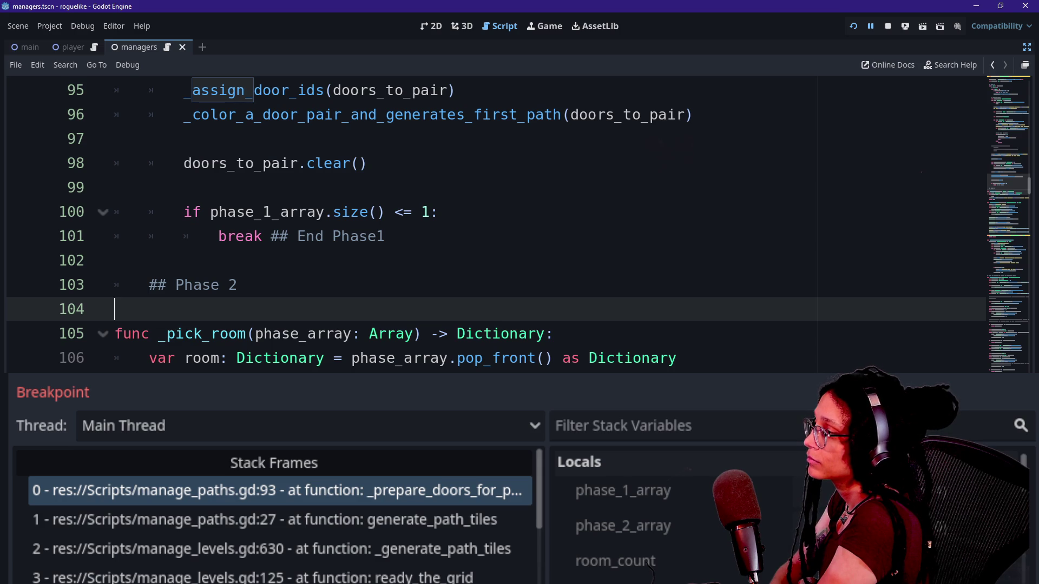
- Step over with F10 to line 95's _assign_door_ids call and find doors_to_pair (size 2) in Locals
scroll(495, 221, up, 3)
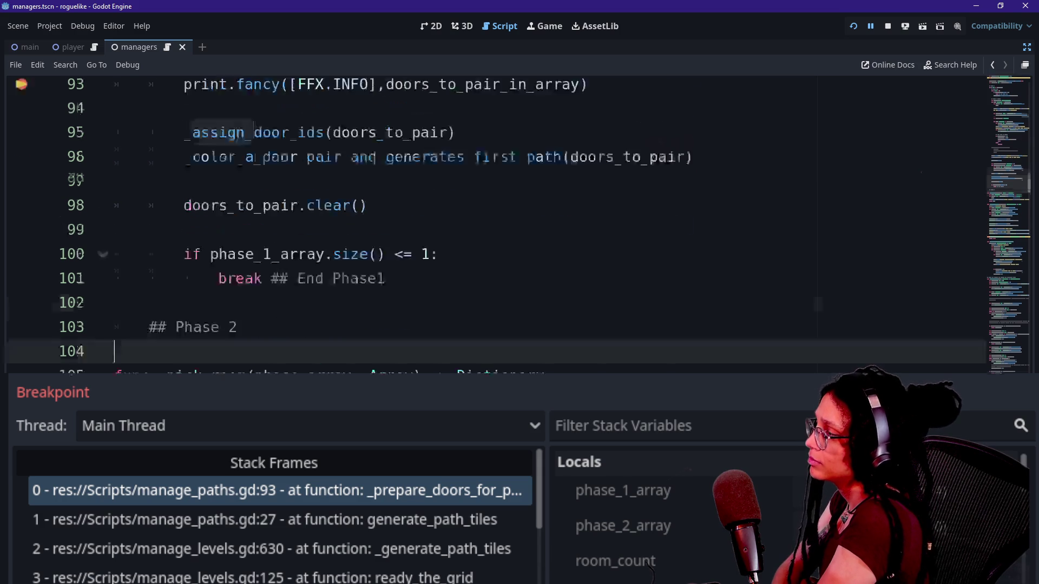
scroll(495, 222, down, 10)
scroll(495, 221, up, 5)
scroll(495, 222, up, 10)
scroll(495, 222, down, 6)
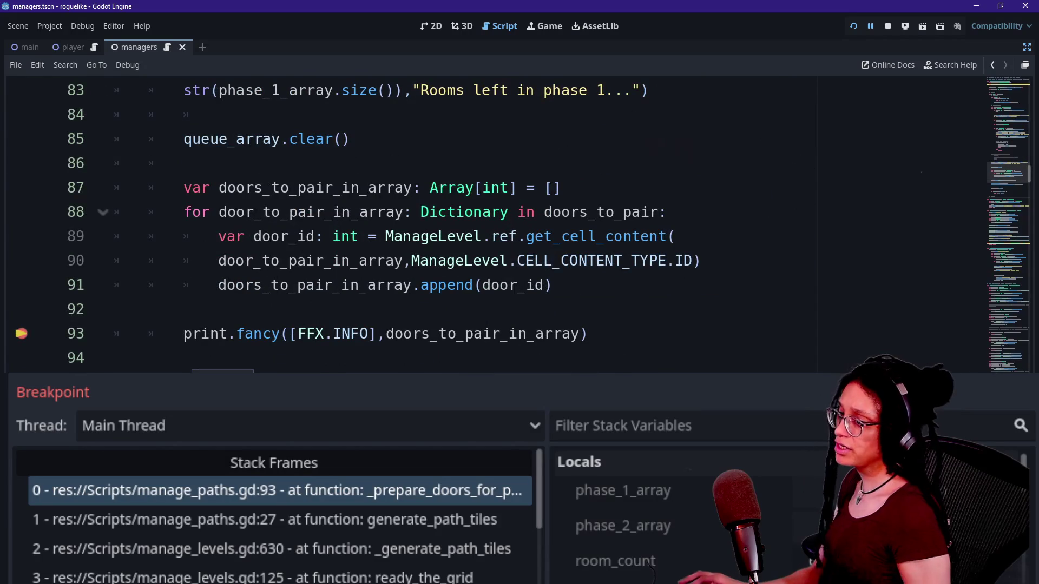
key(F10)
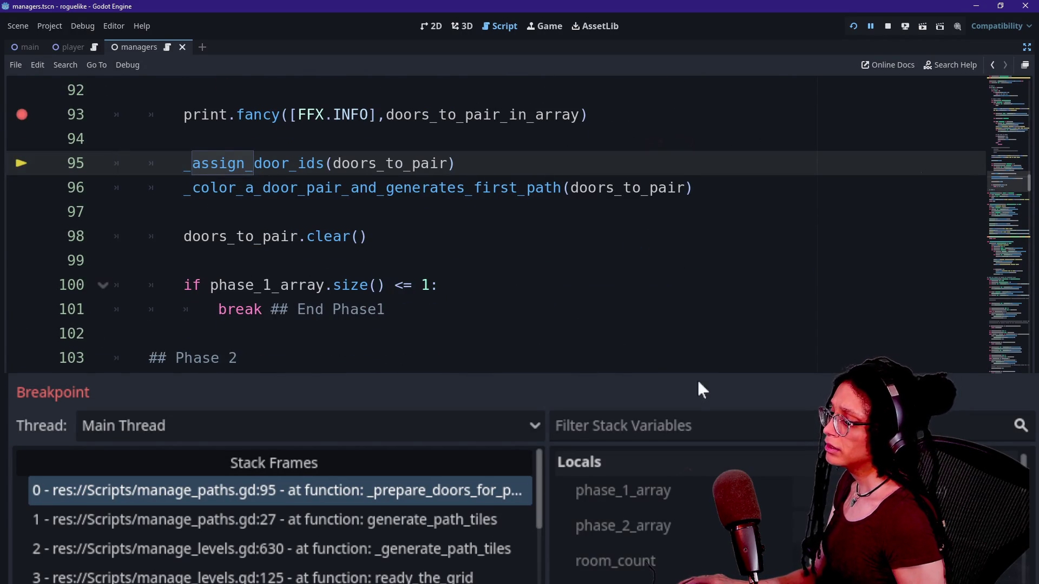
scroll(674, 375, down, 1)
scroll(273, 487, up, 1)
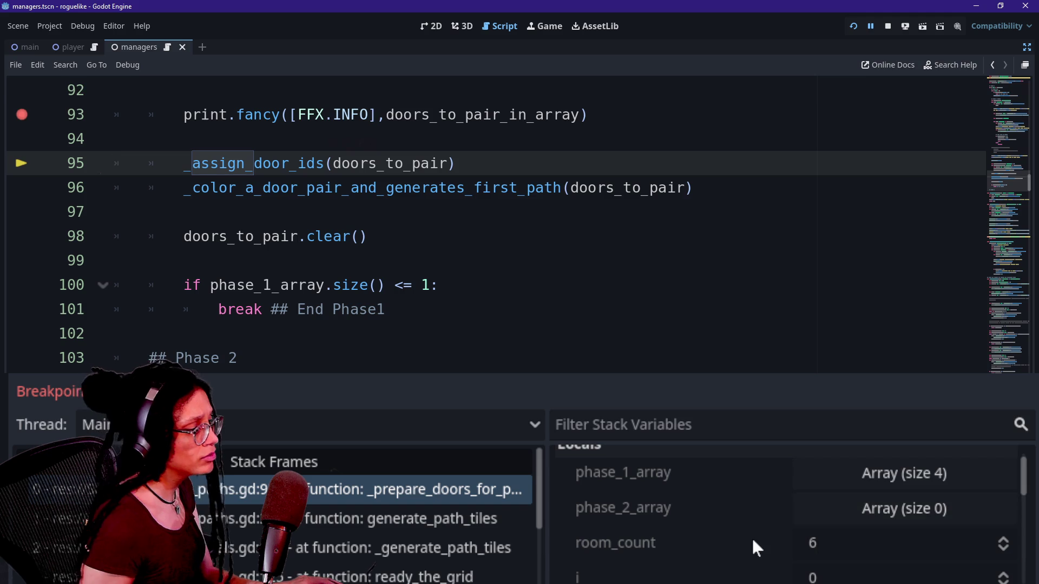
scroll(752, 537, down, 2)
scroll(751, 537, down, 3)
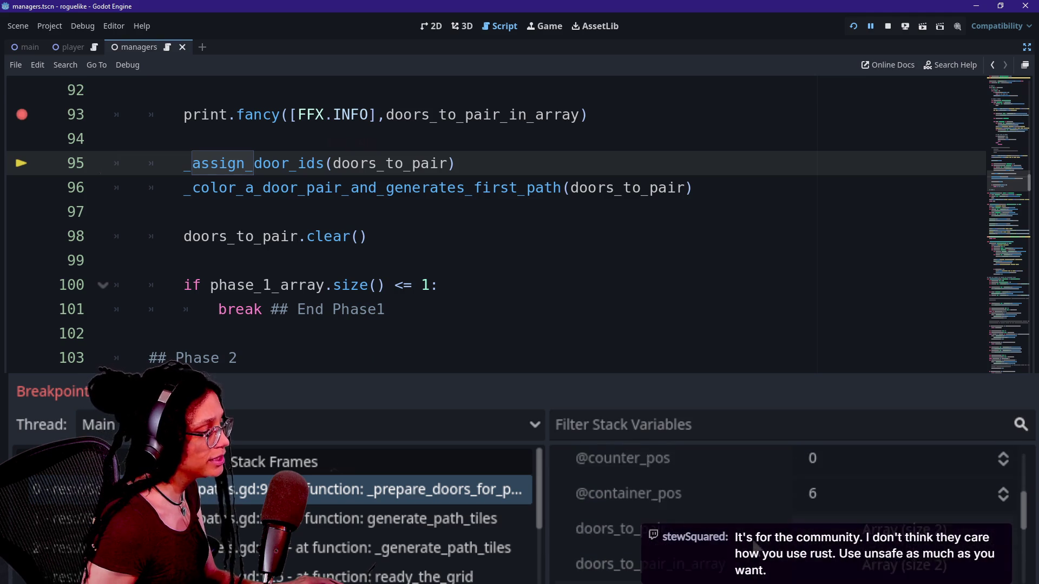
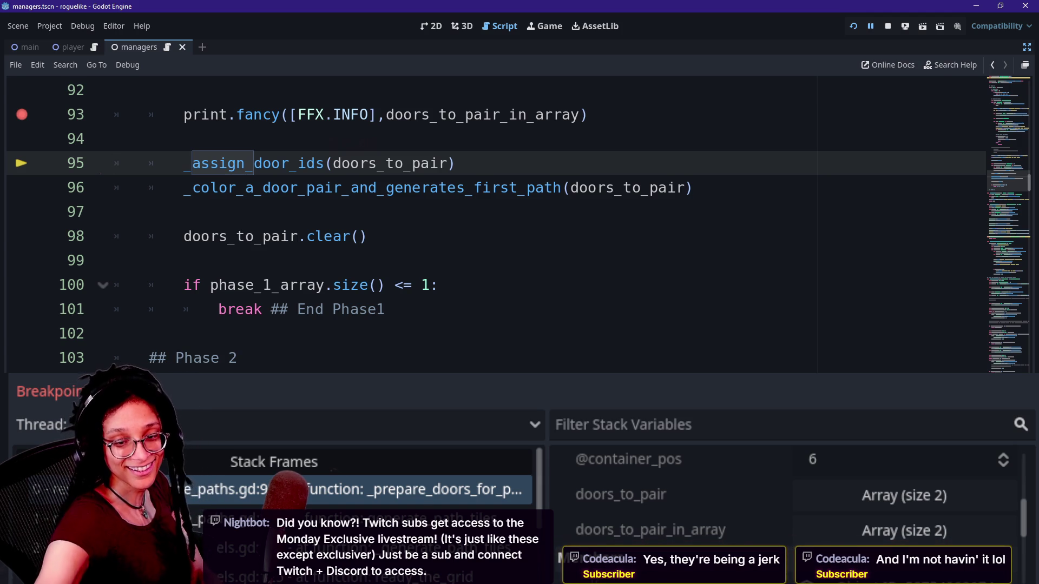
- Review the phase 1 loop code around lines 90–97: the break, coloring call and doors_to_pair.clear()
key(Down)
key(Down)
key(Down)
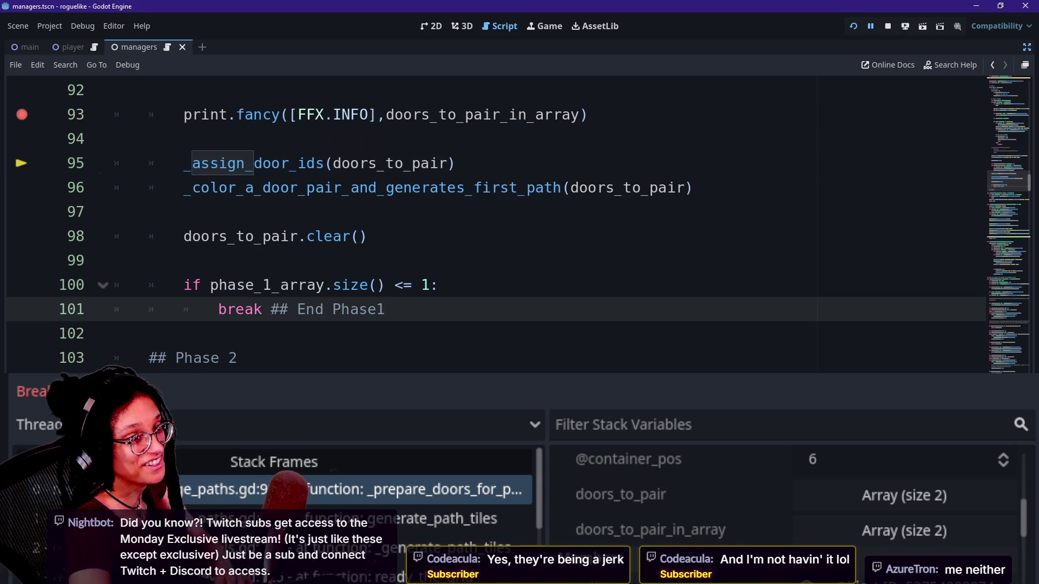
click(437, 284)
click(114, 333)
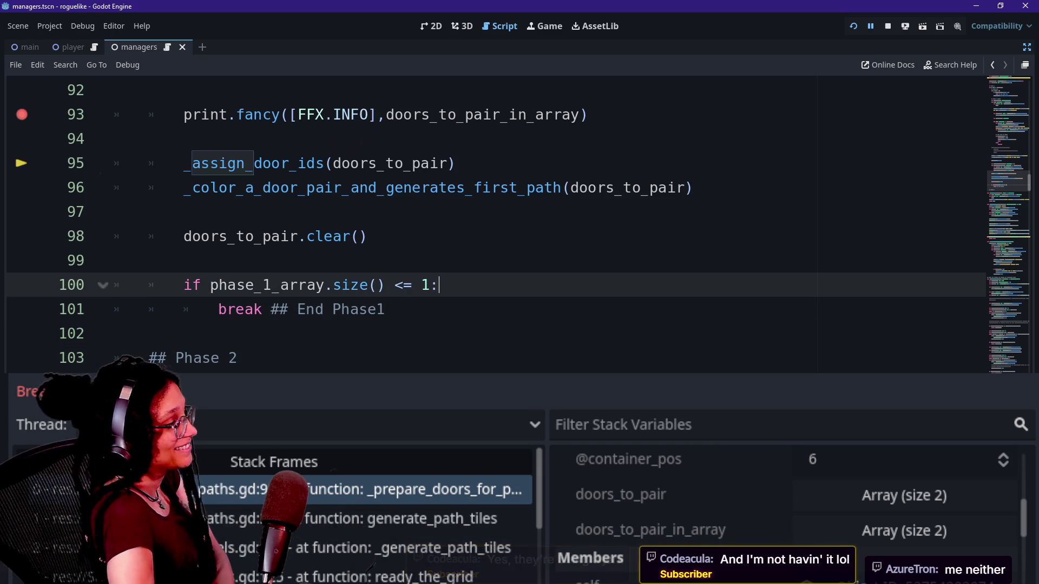
click(114, 211)
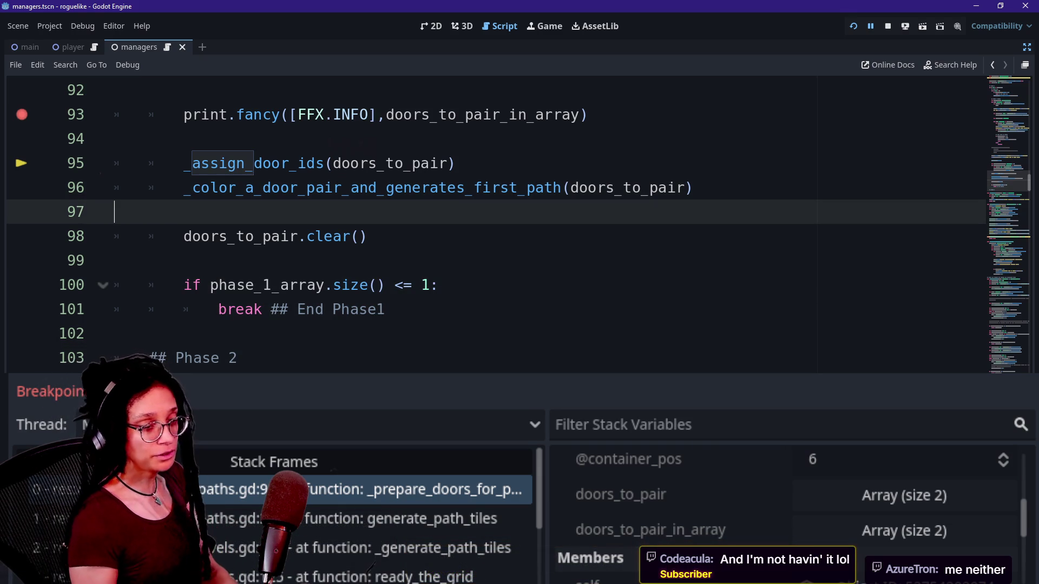
click(114, 260)
click(114, 211)
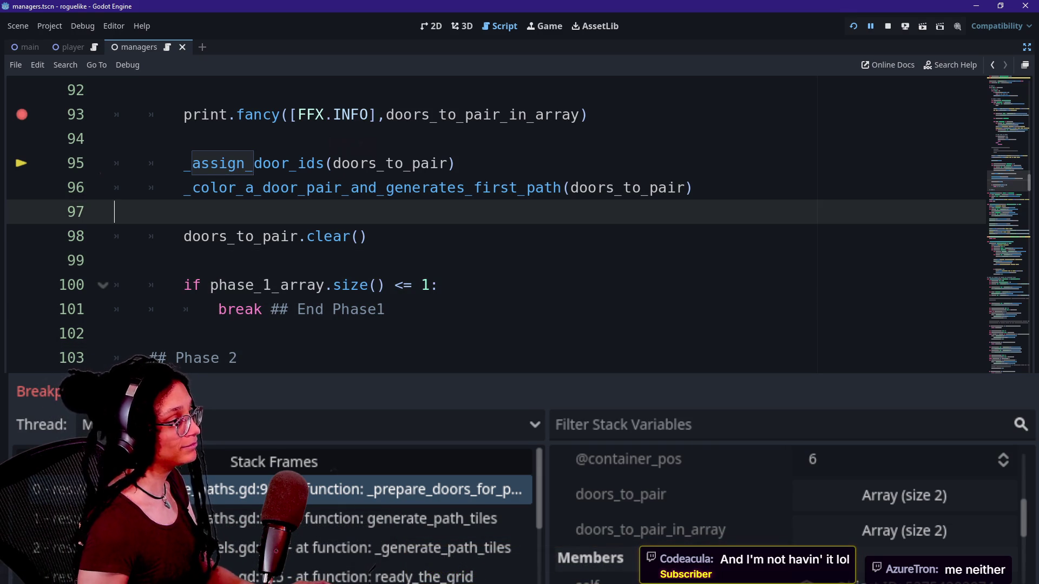
key(Up)
key(Up)
key(Up)
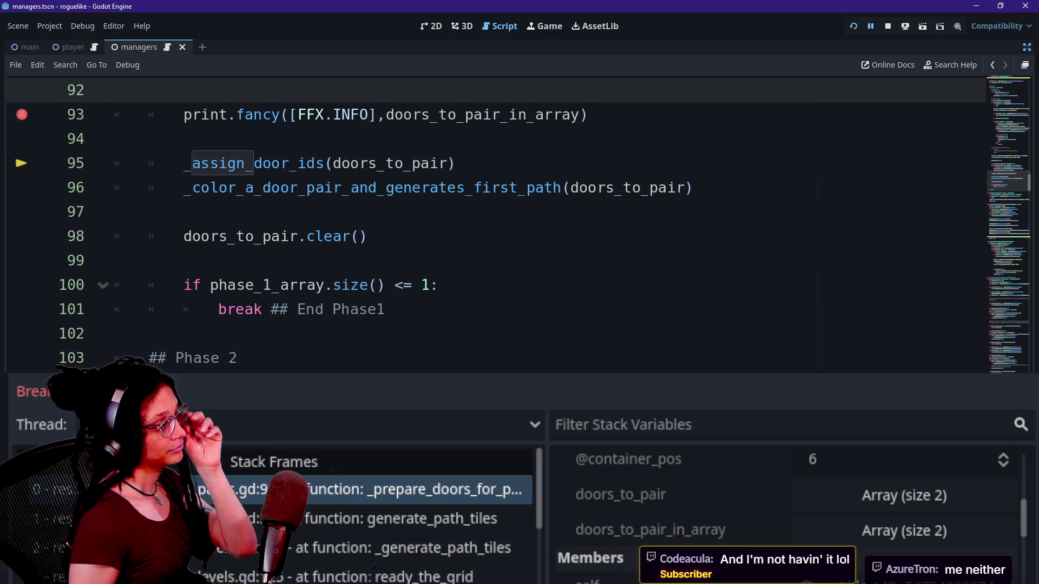
key(Up)
key(Up)
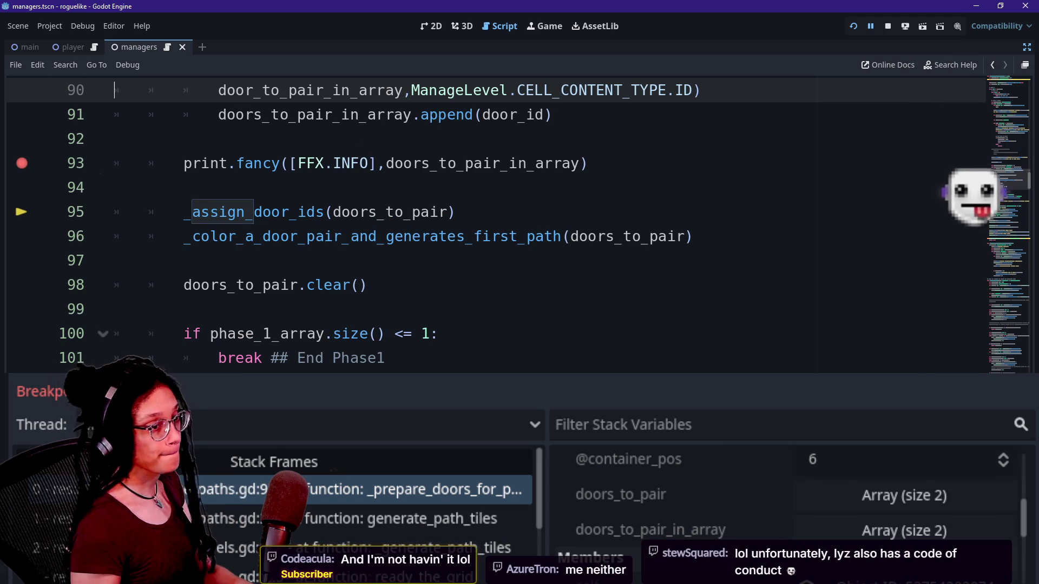
mouse_move(312, 212)
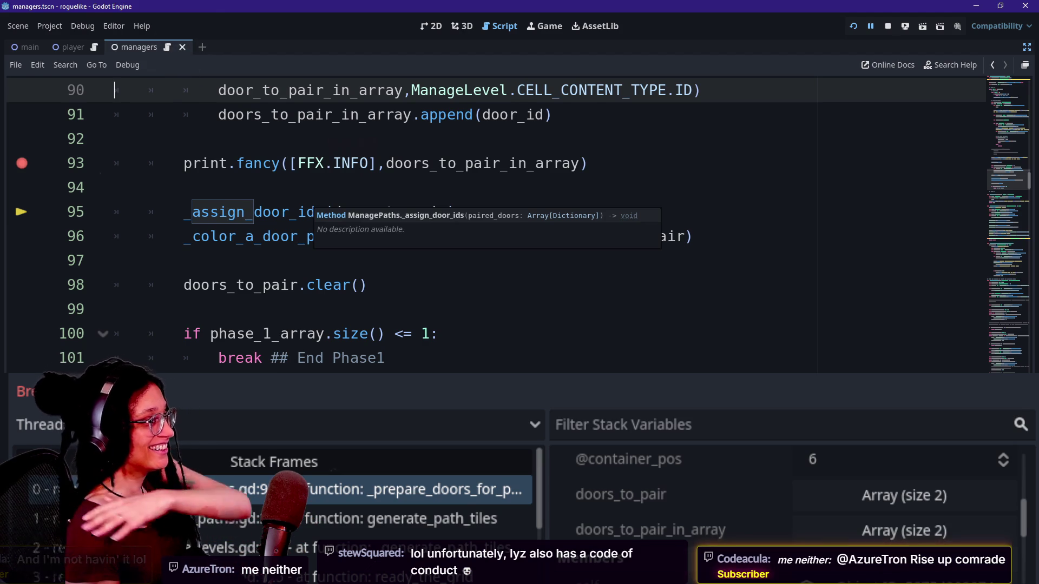
- Inspect the _assign_door_ids call on line 95 and the clear() line, ending on breakpoint line 93
click(114, 187)
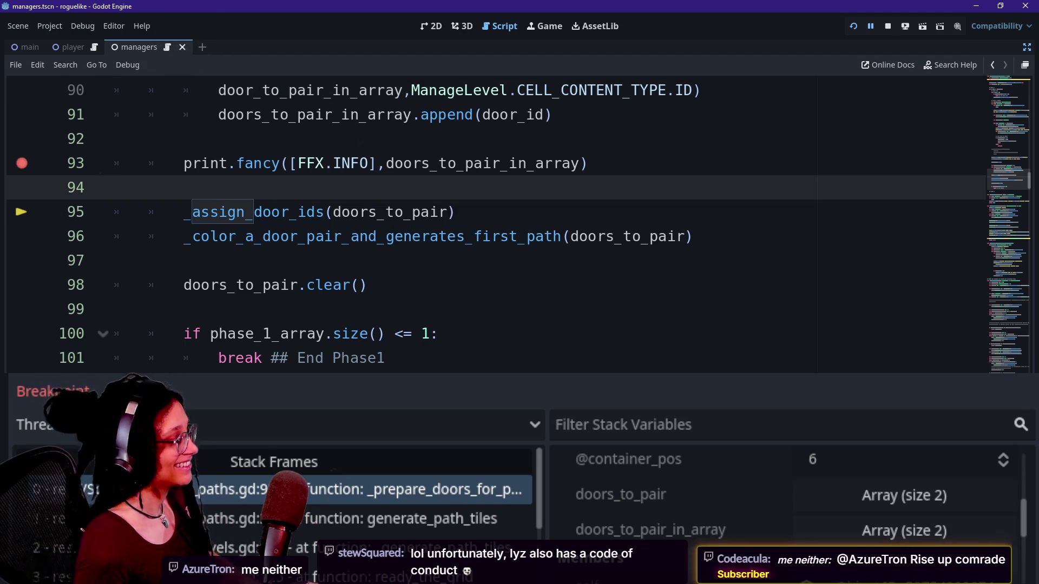
click(149, 212)
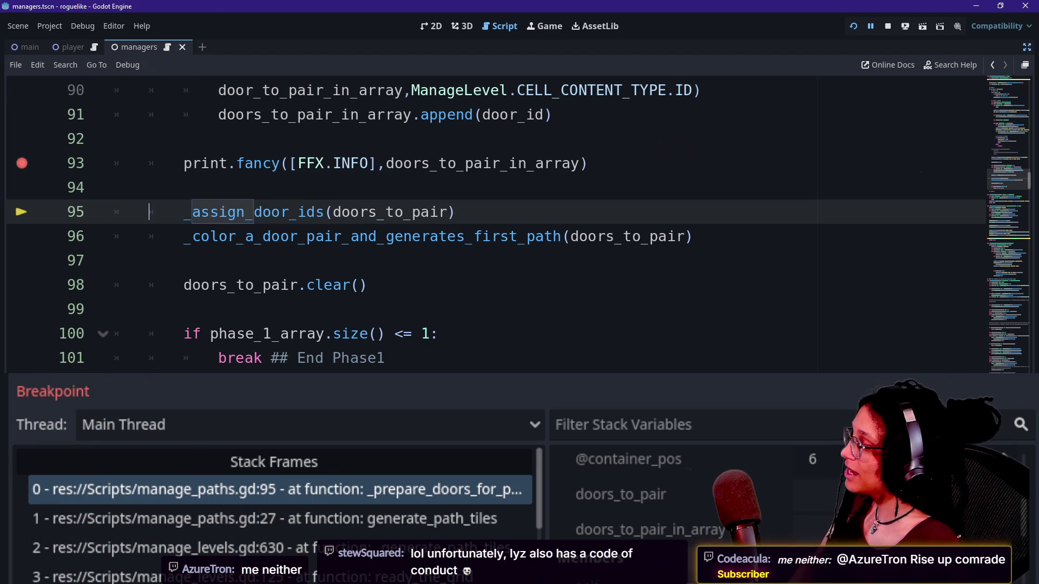
key(Down)
key(Down)
key(Down)
key(Up)
key(Up)
key(Up)
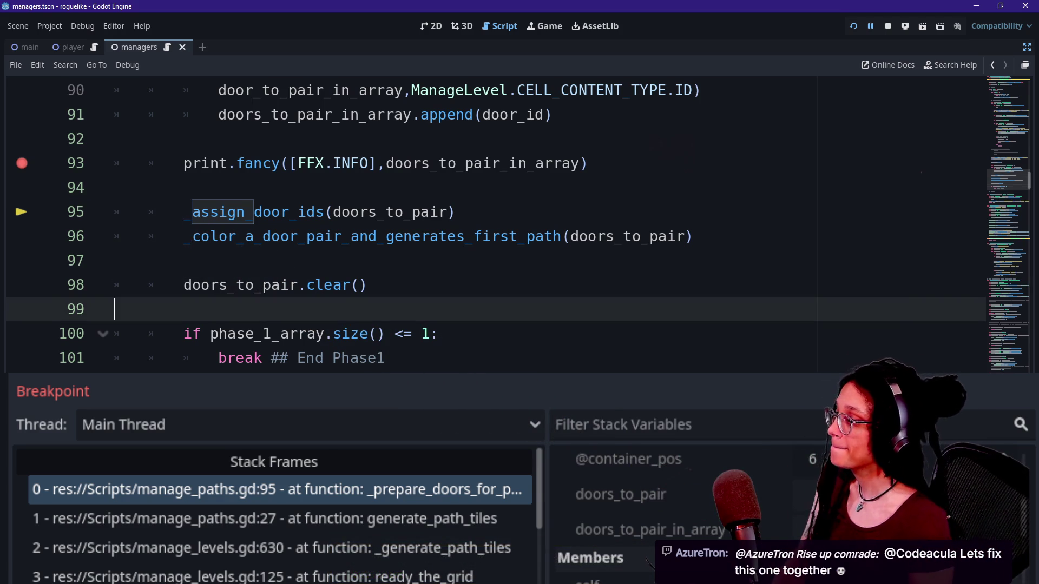
click(367, 285)
key(Up)
key(Up)
key(Up)
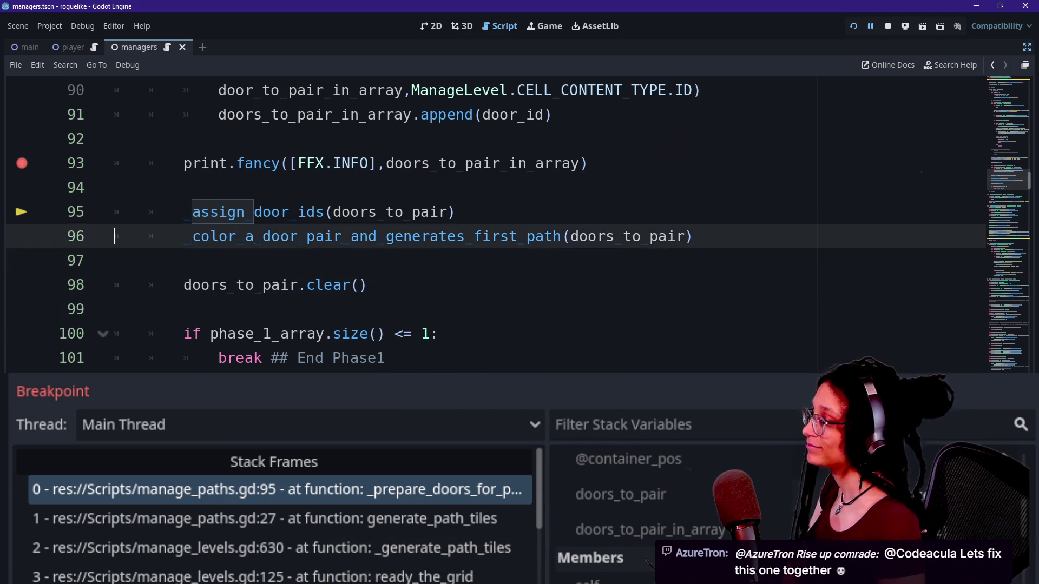
key(Up)
key(Up)
key(Up)
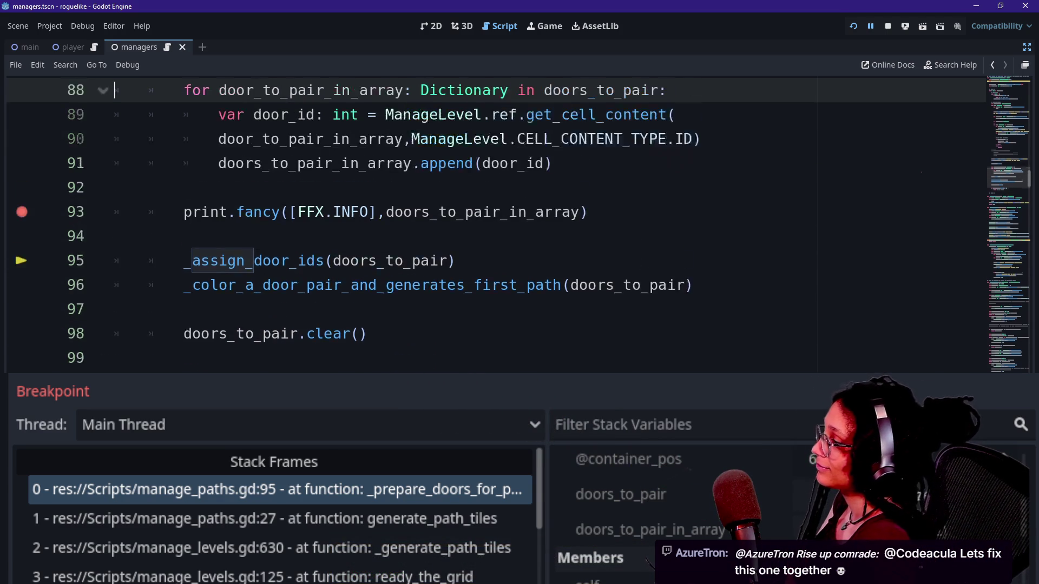
click(184, 237)
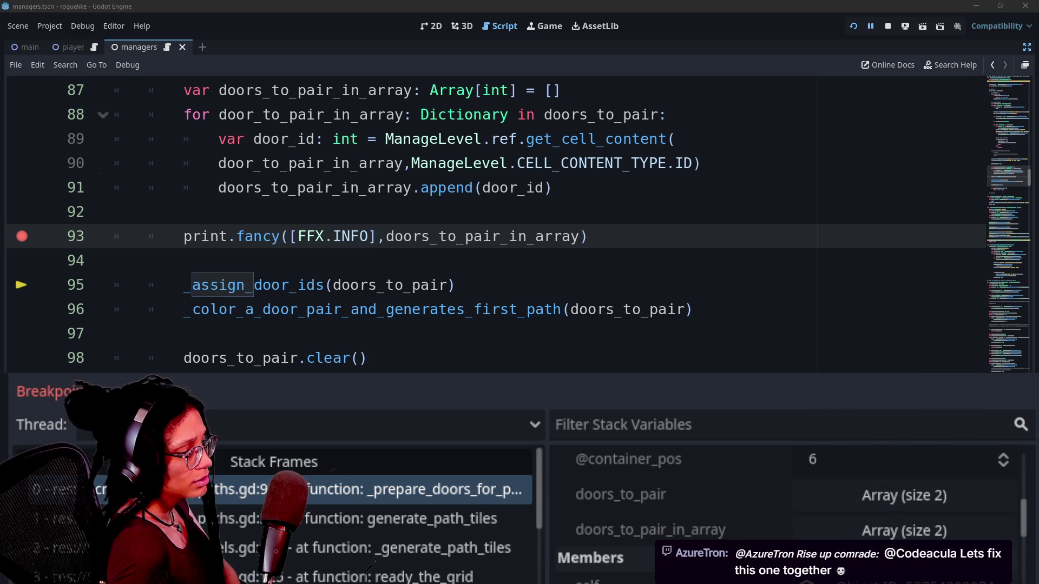
- Step into _assign_door_ids from the line 93 breakpoint
key(F11)
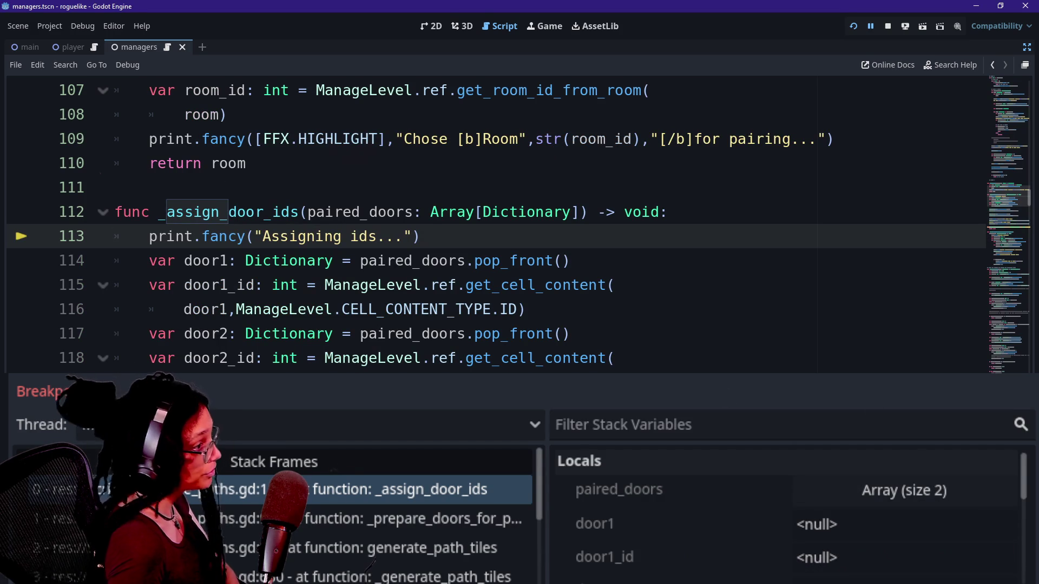
scroll(496, 224, up, 2)
scroll(496, 224, down, 1)
scroll(496, 224, down, 1)
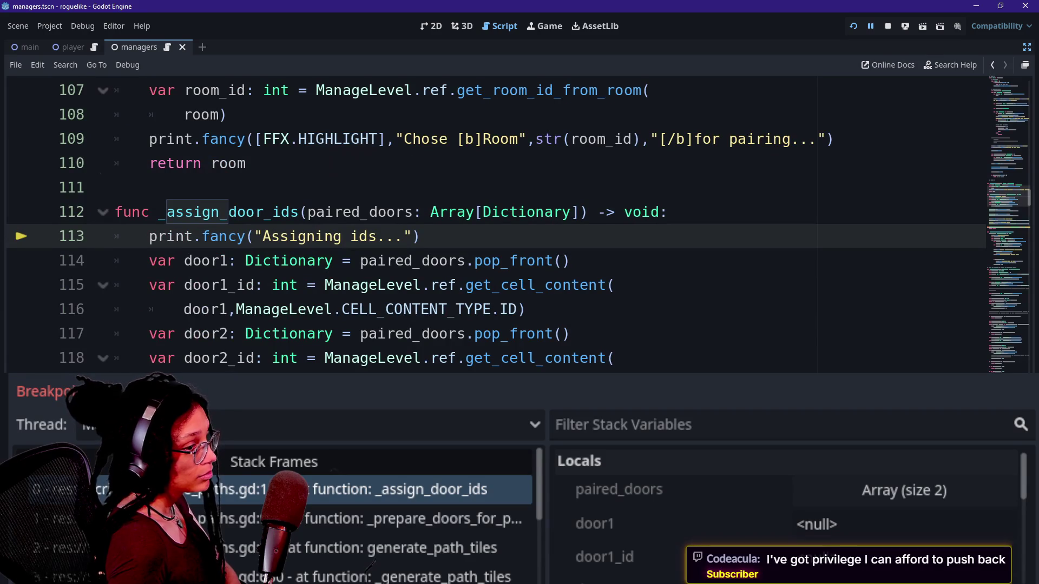
- Step into the fancy logger, step through it to line 86, then continue to the line 93 breakpoint
key(F11)
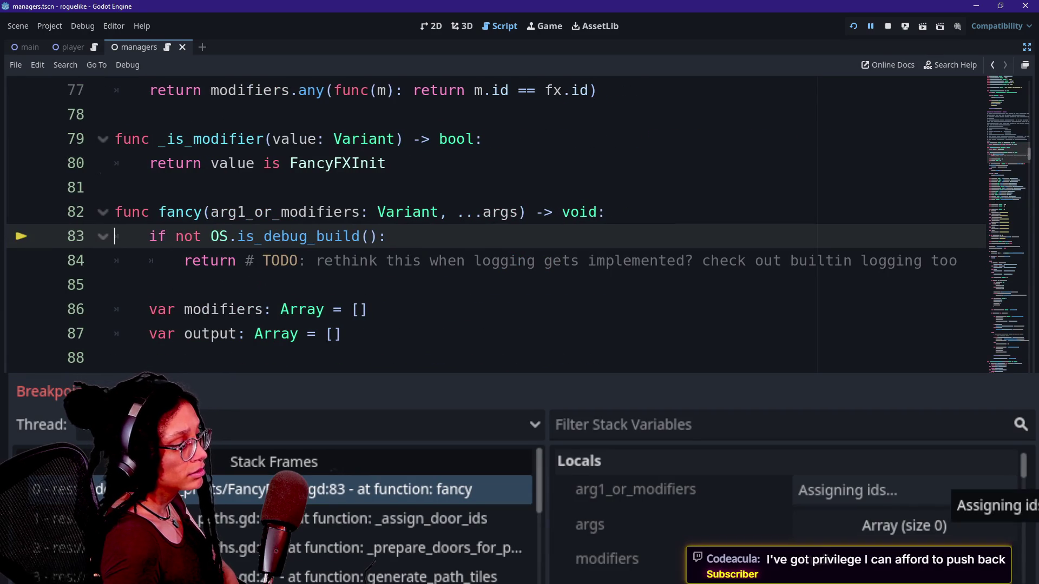
scroll(864, 520, down, 1)
scroll(864, 521, up, 1)
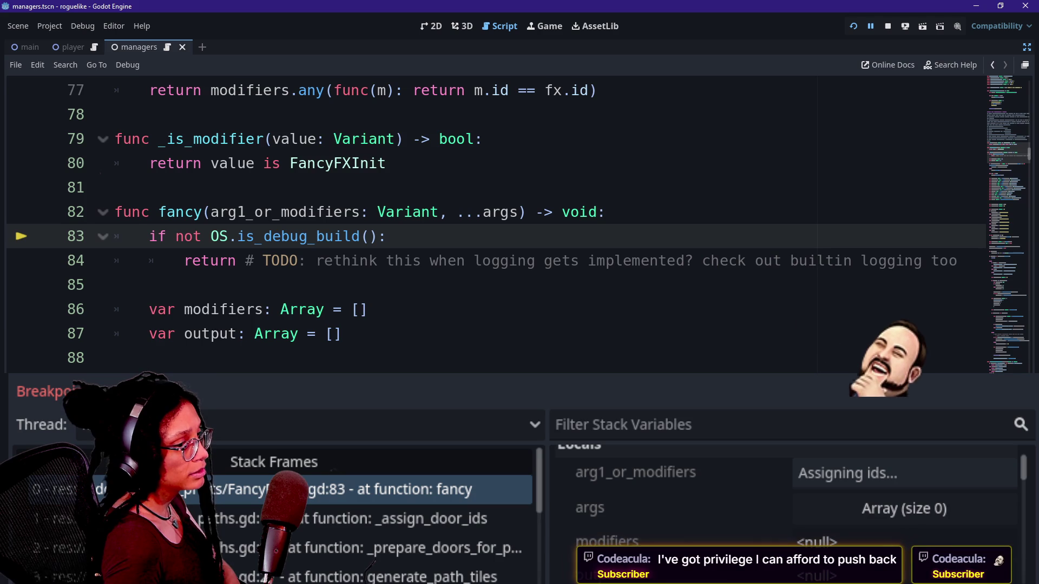
key(F10)
key(F10)
key(F10)
key(F10)
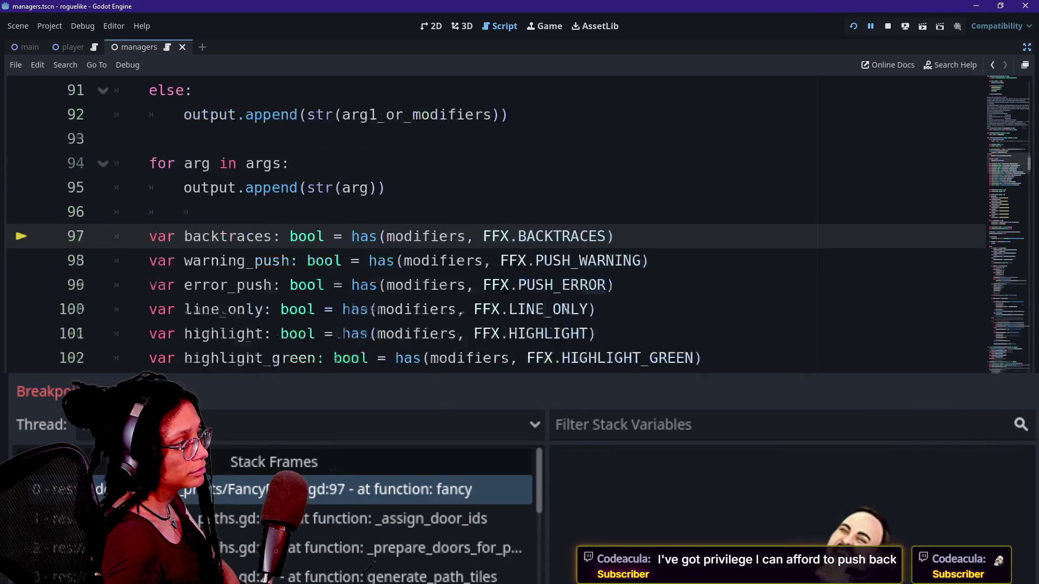
key(F12)
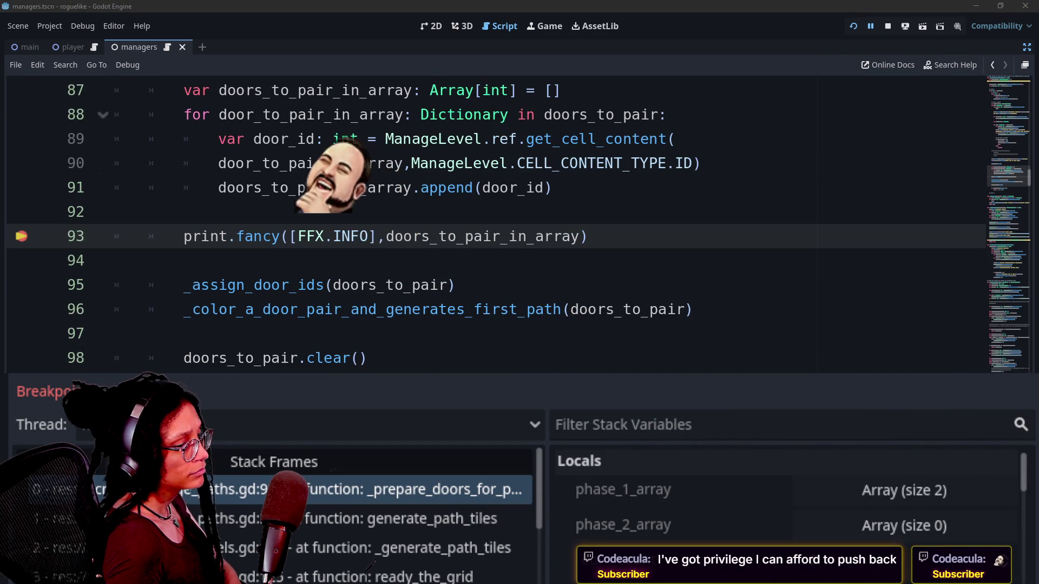
- Step over to the _assign_door_ids call, step into it, and advance to line 121 past both pop_front calls
key(F10)
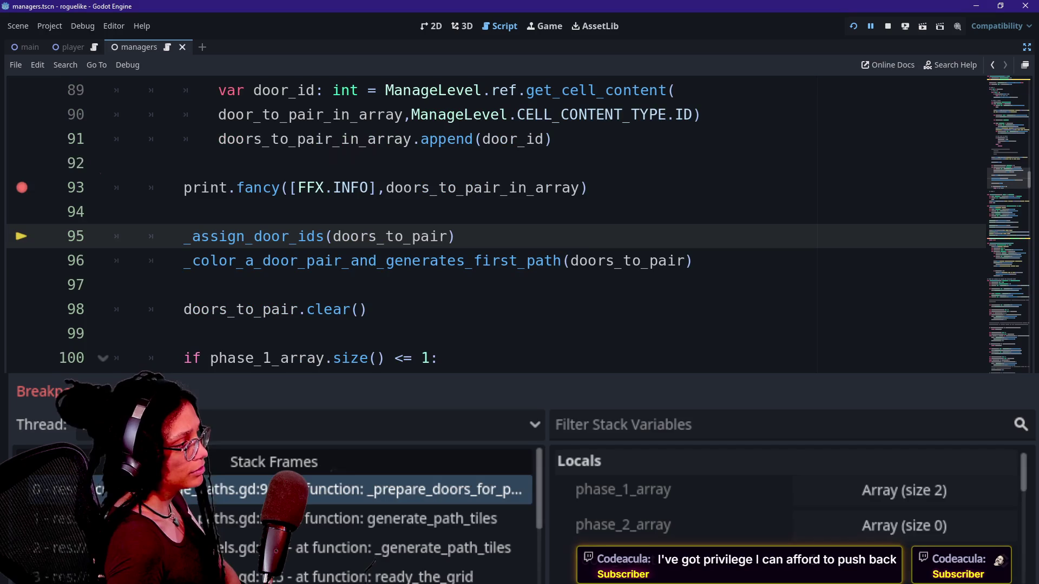
key(F11)
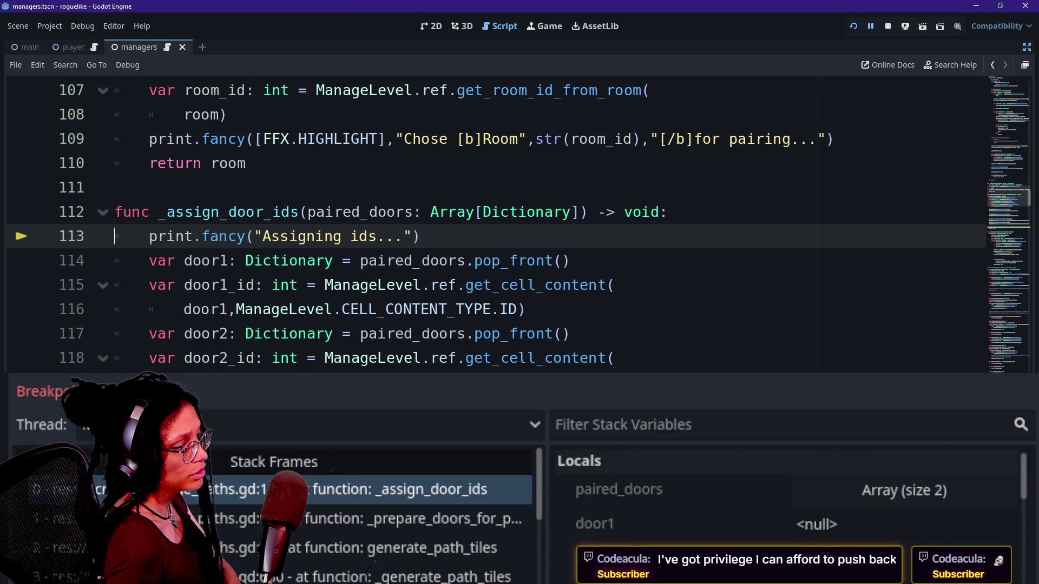
key(F10)
key(F10)
key(F10)
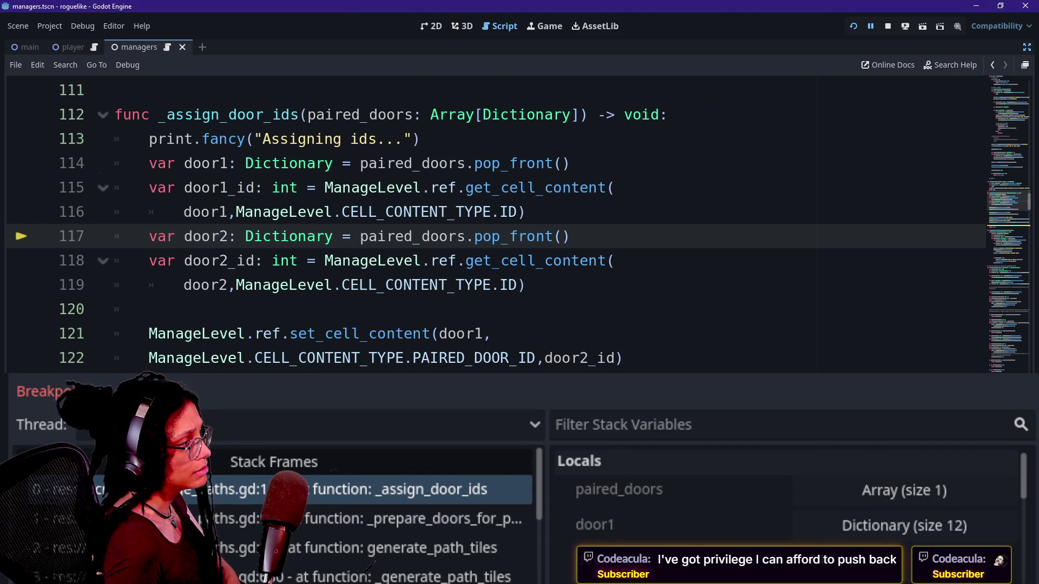
key(F10)
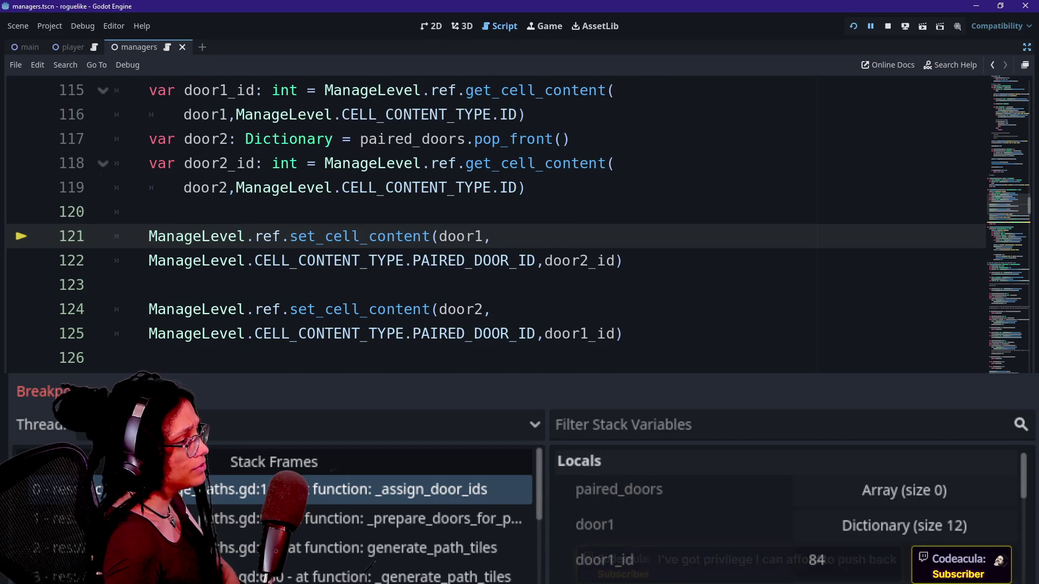
- Inspect lines 115–122 and the pop_front call on line 117 to read its documentation
drag(149, 90, 588, 260)
click(587, 260)
click(614, 163)
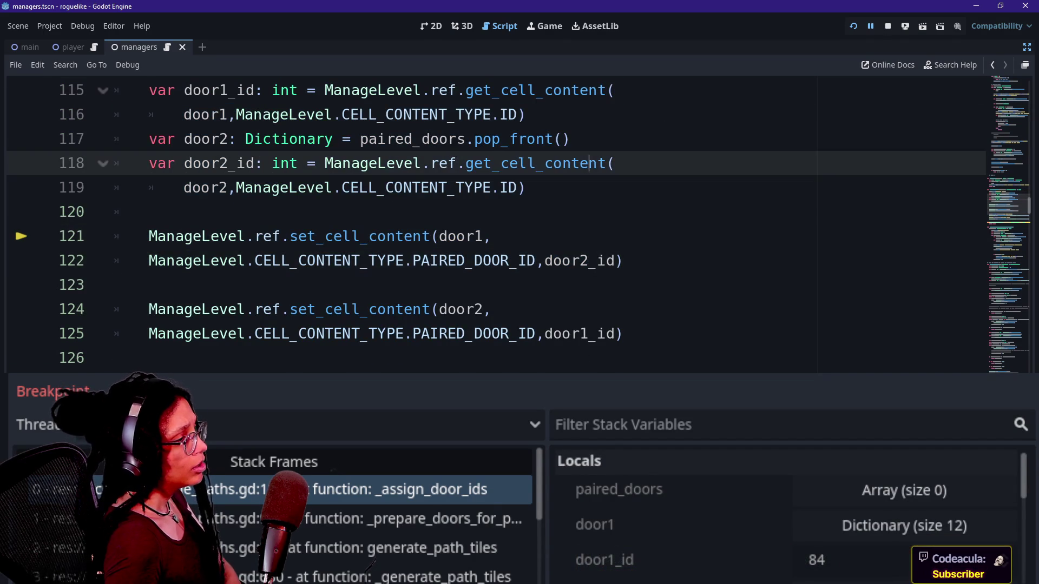
click(526, 114)
drag(570, 139, 535, 139)
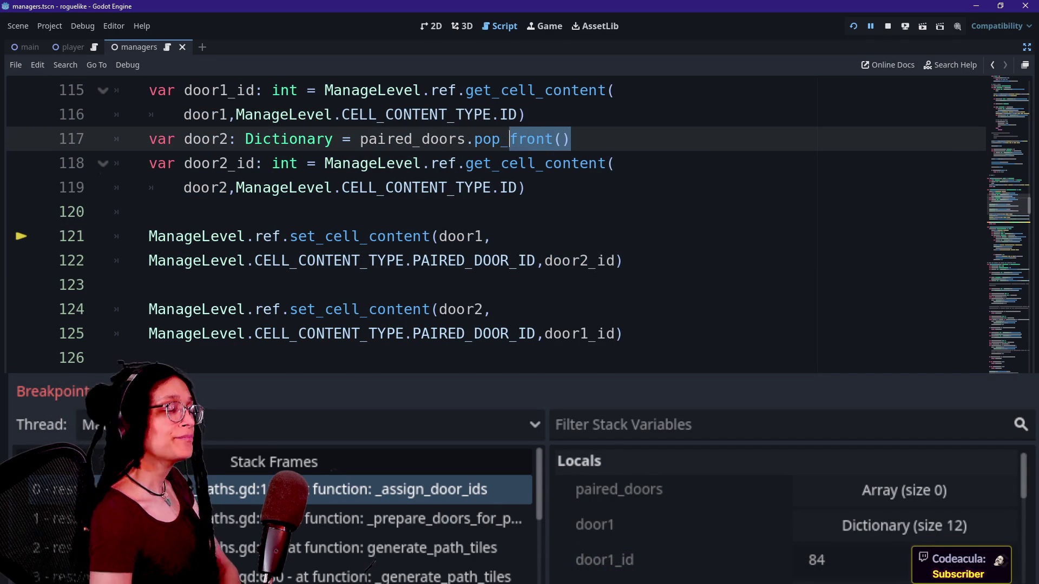
mouse_move(511, 139)
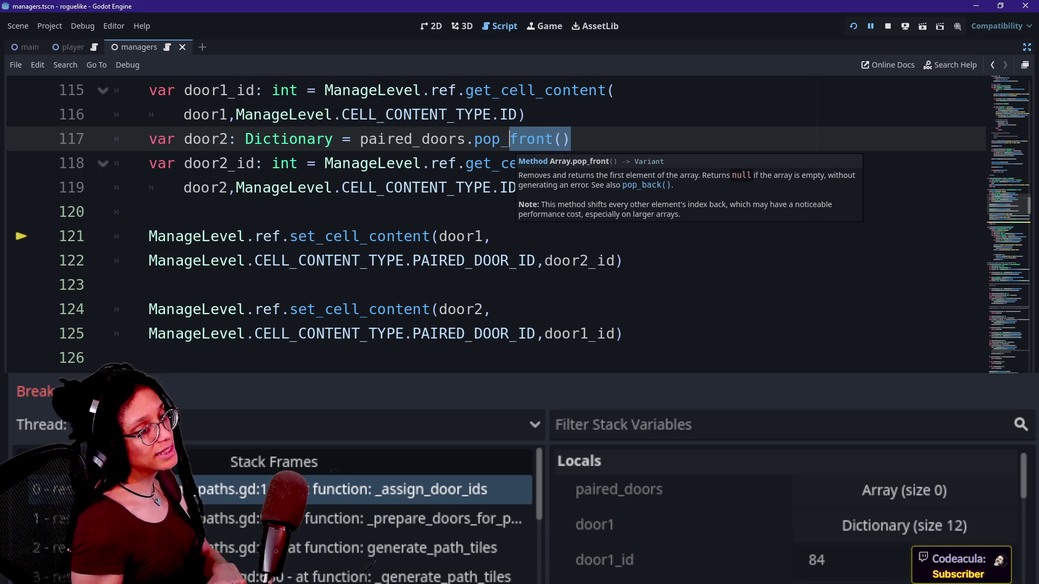
click(511, 140)
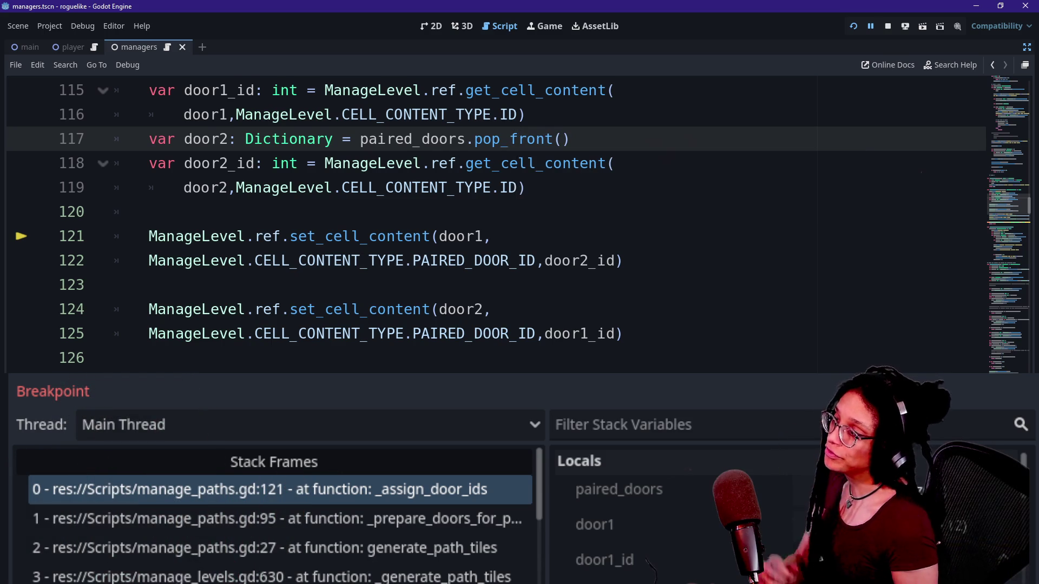
scroll(487, 217, up, 1)
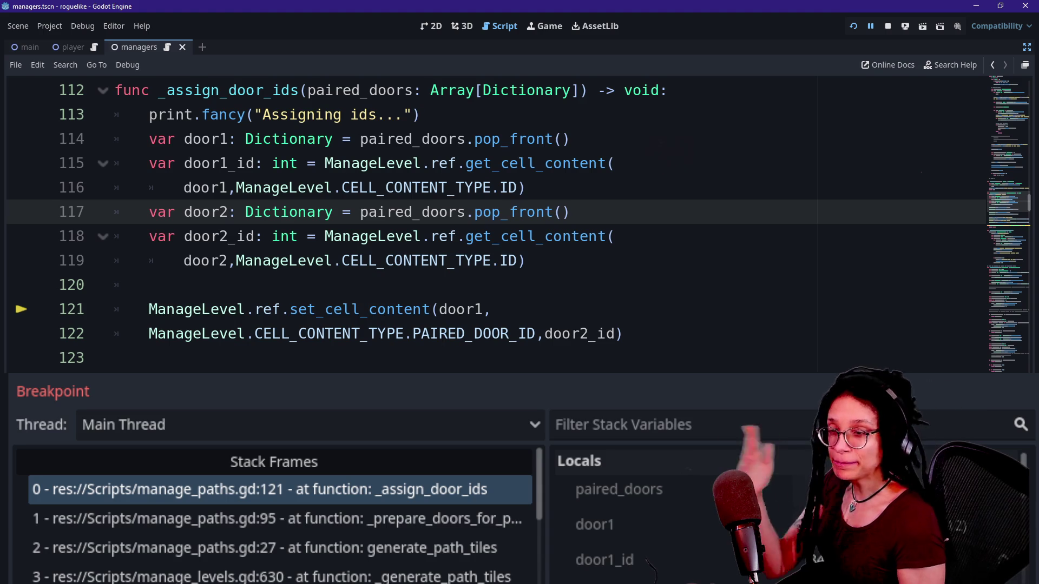
mouse_move(311, 96)
click(259, 90)
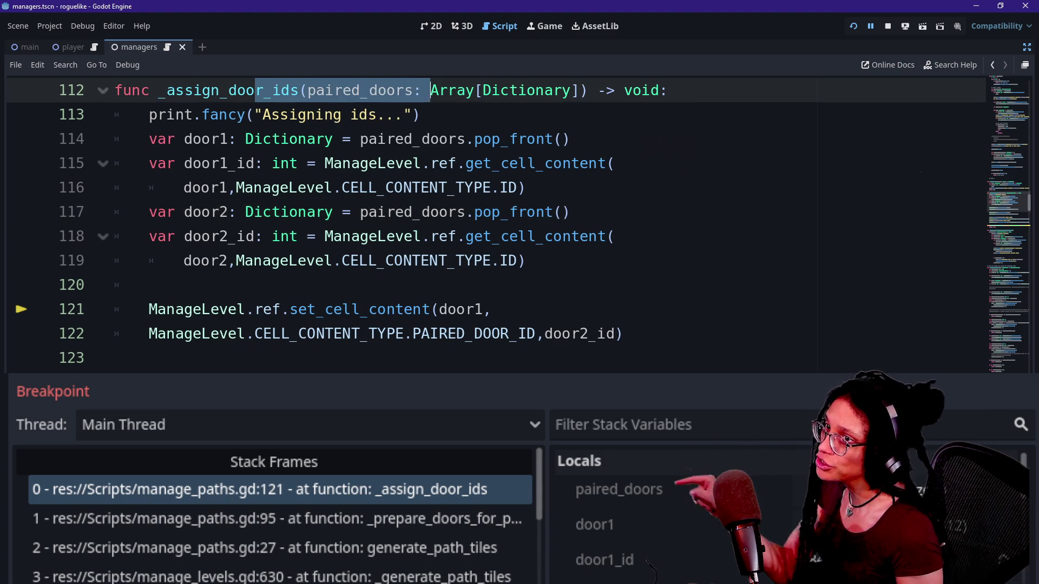
click(387, 163)
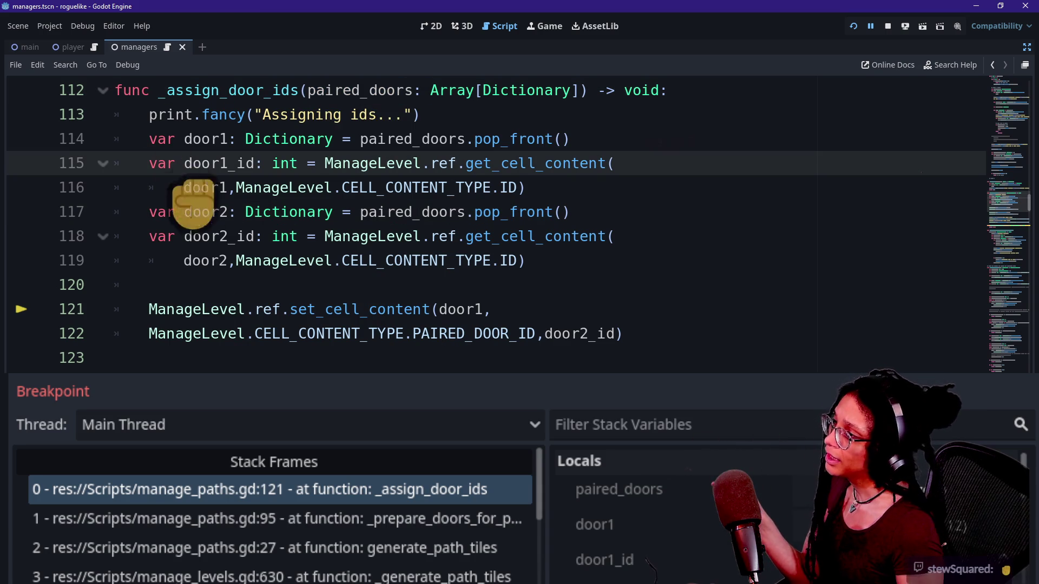
click(360, 139)
drag(360, 139, 562, 163)
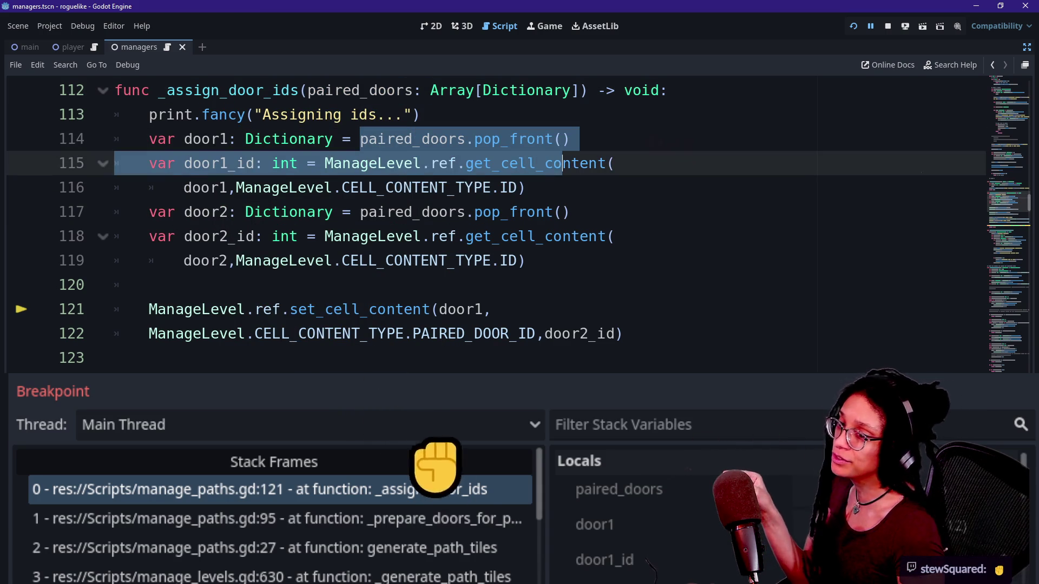
click(563, 163)
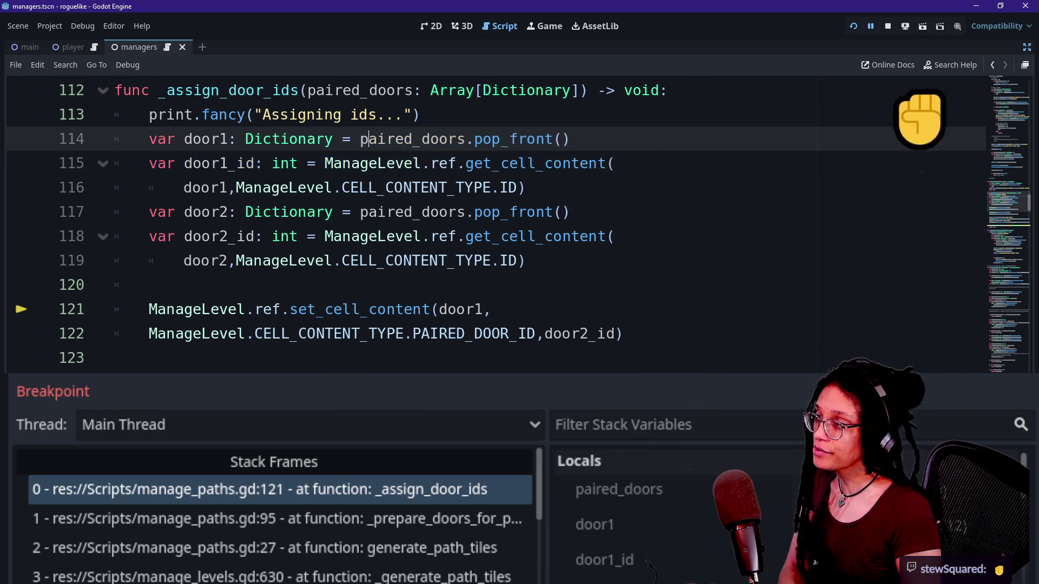
key(Down)
key(Down)
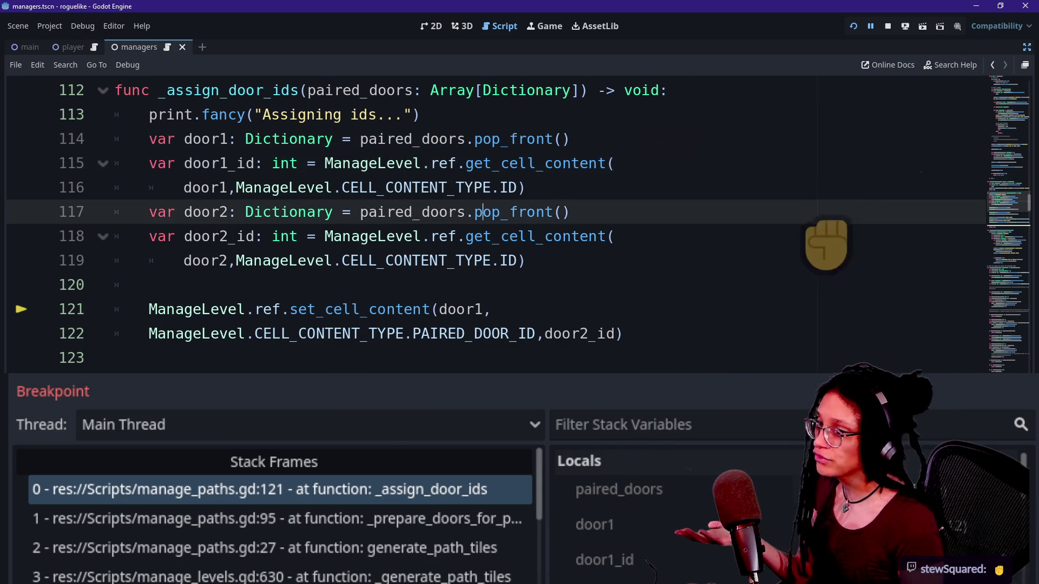
key(Up)
key(Up)
key(Up)
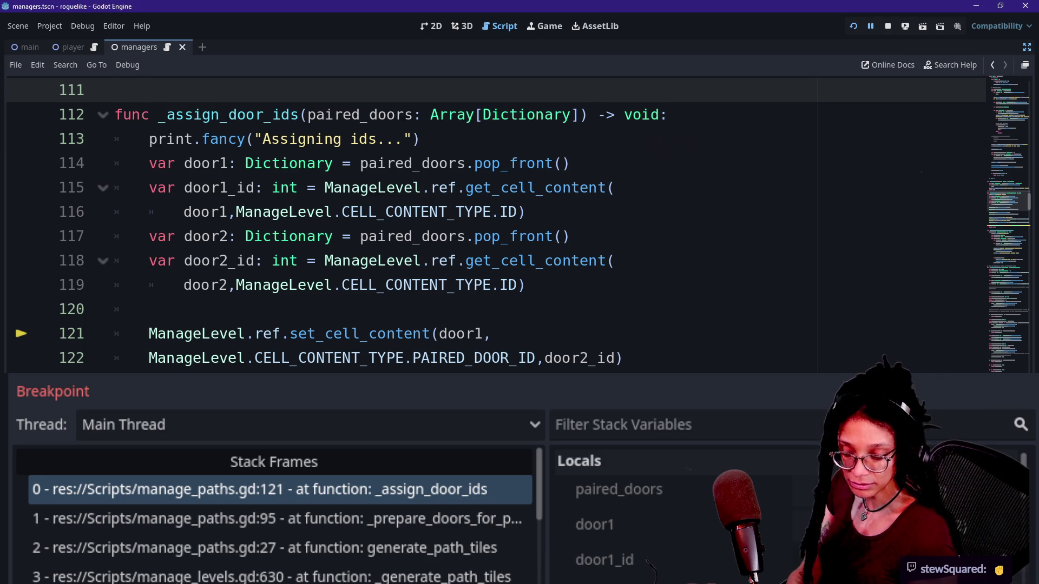
click(526, 211)
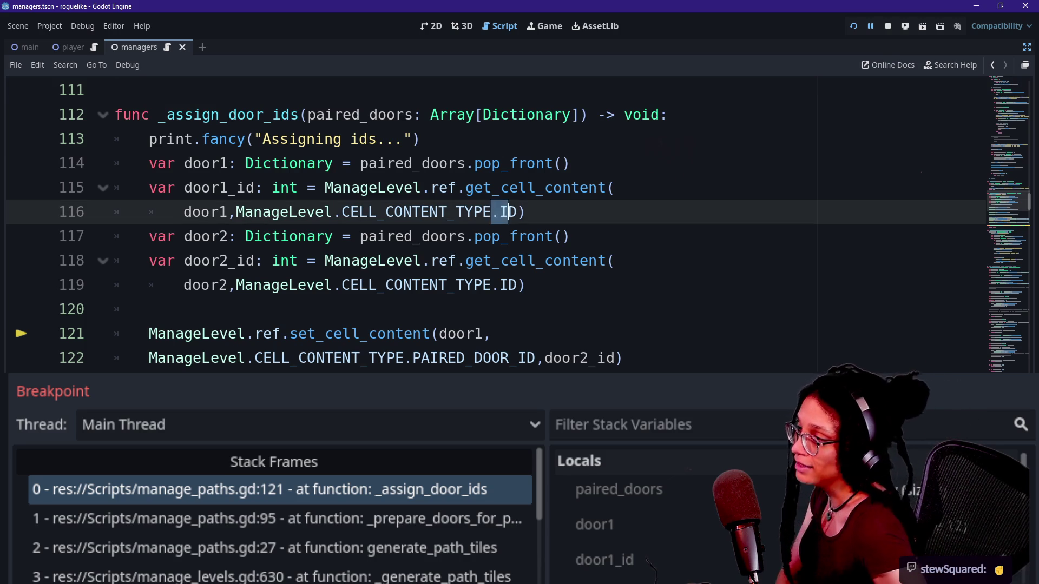
click(571, 163)
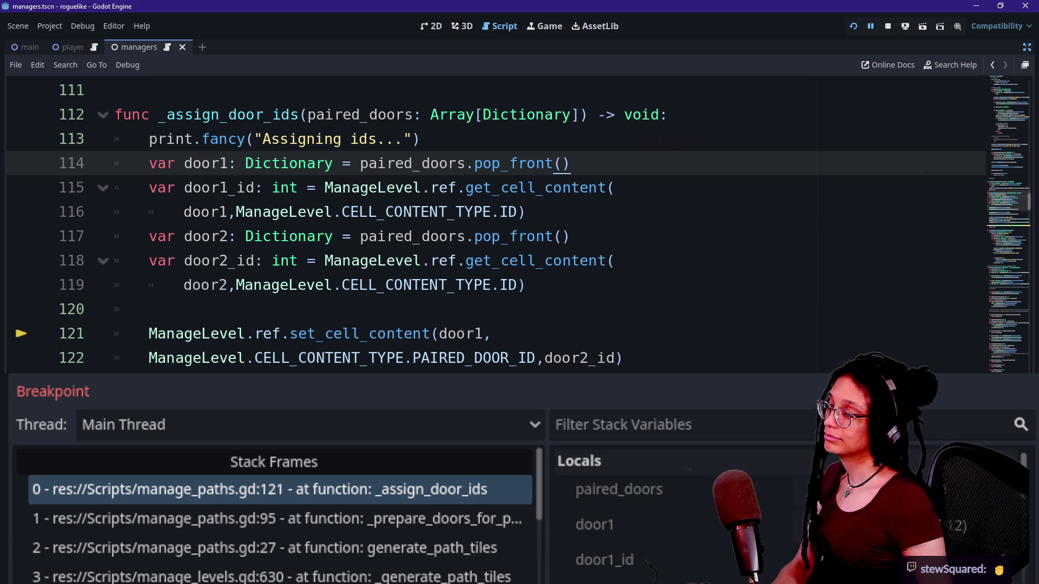
click(615, 187)
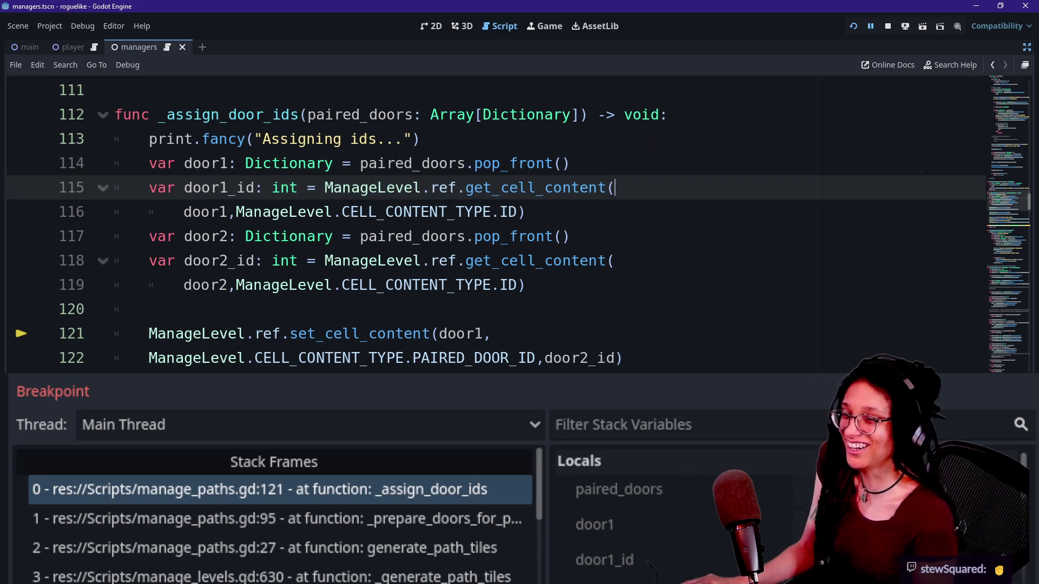
key(Up)
key(Up)
key(Down)
key(Down)
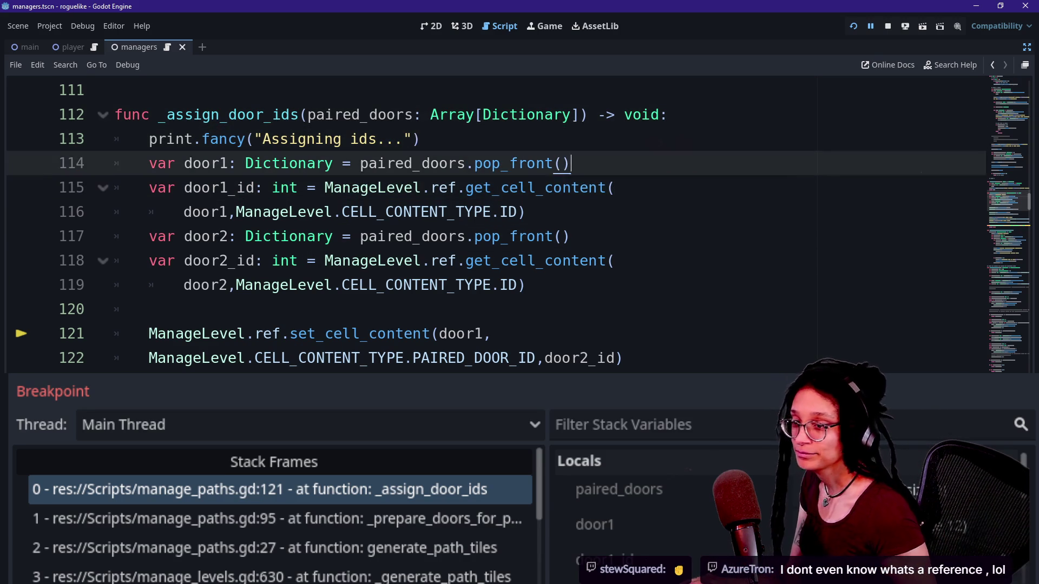
key(Down)
key(Down)
key(Down)
key(Up)
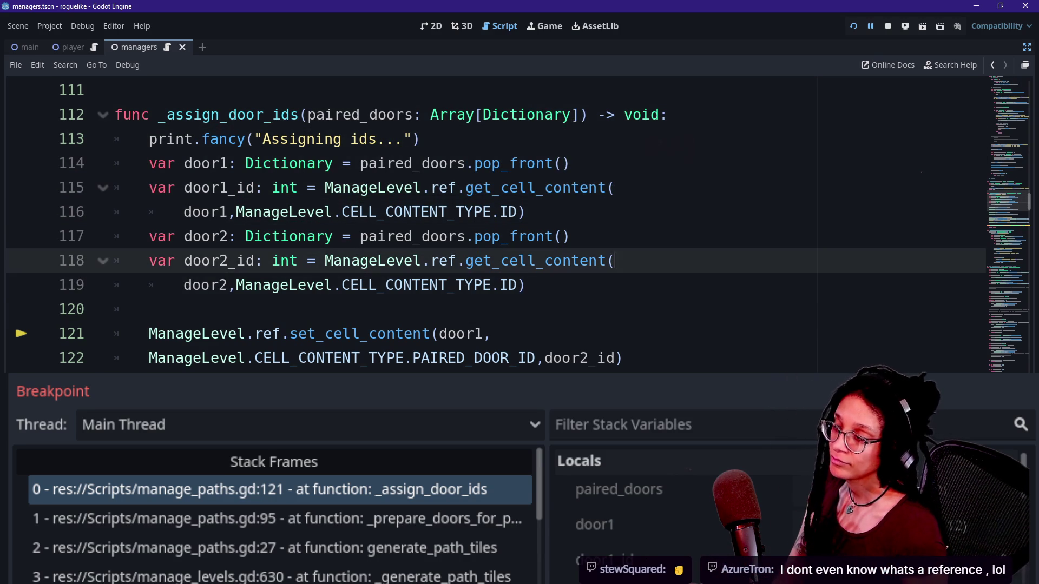
key(Up)
key(Up)
key(Up)
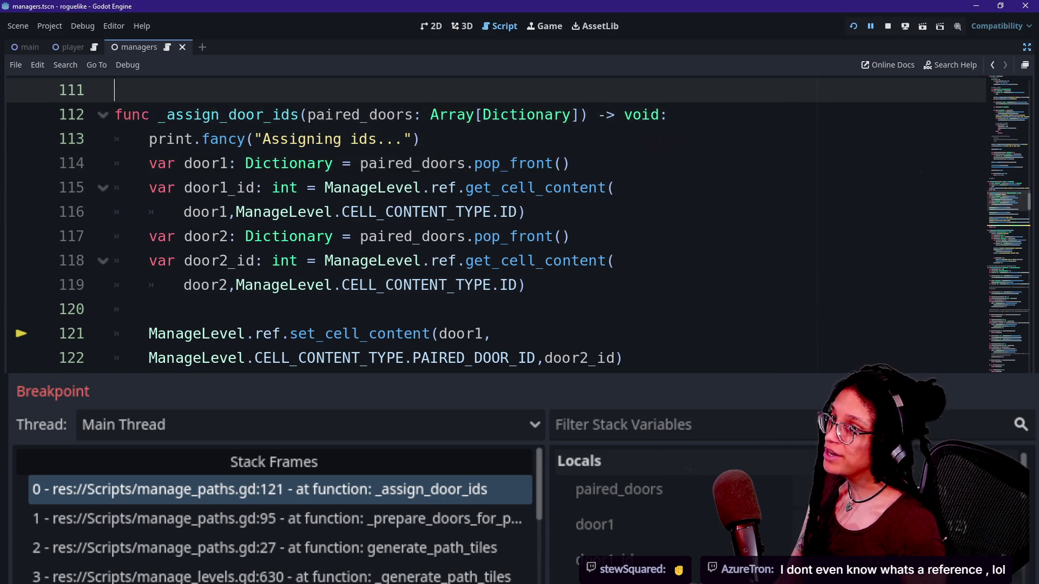
key(Down)
key(Down)
key(Down)
key(Up)
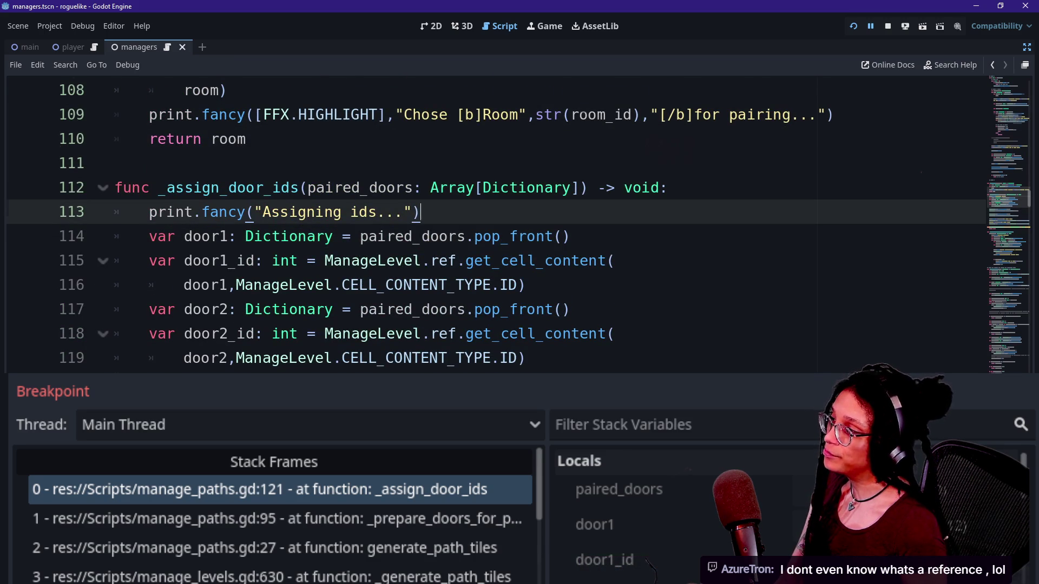
scroll(487, 225, up, 3)
scroll(487, 225, up, 4)
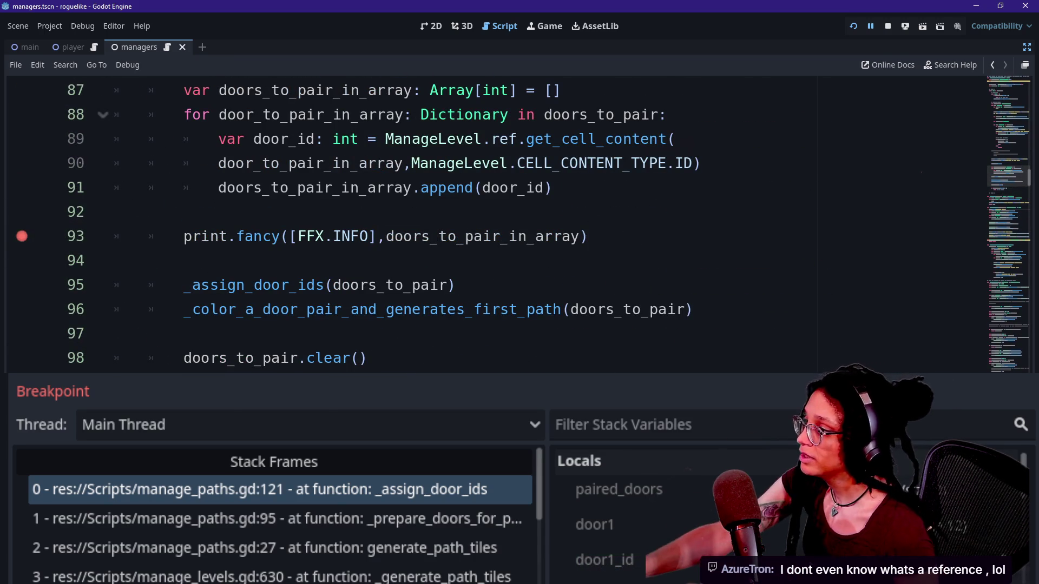
- Scroll up to the doors_to_pair: Array[Dictionary] declaration on line 50 and type '=' after it
scroll(487, 224, up, 3)
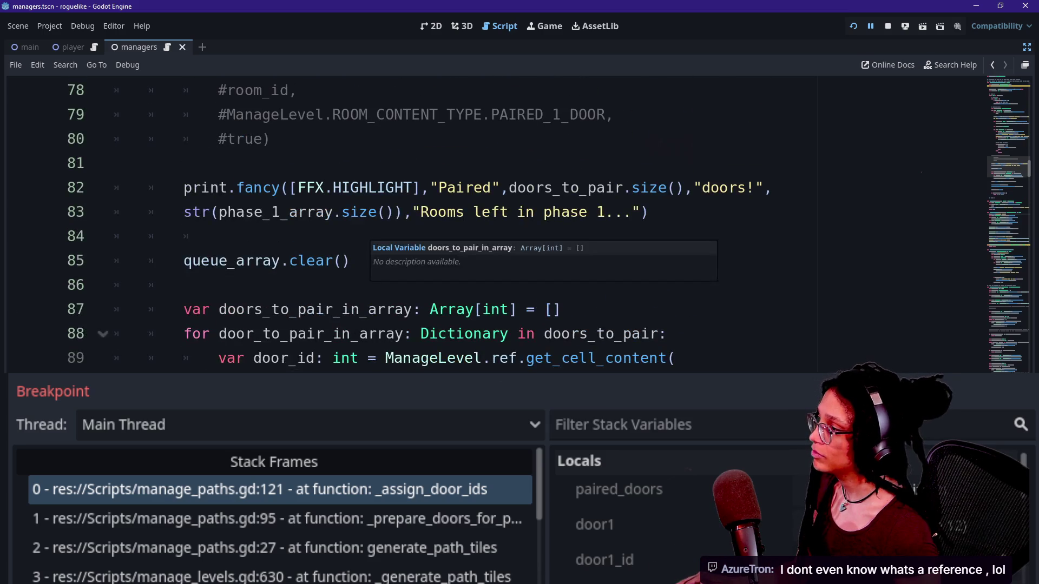
scroll(487, 224, up, 6)
scroll(487, 224, up, 6)
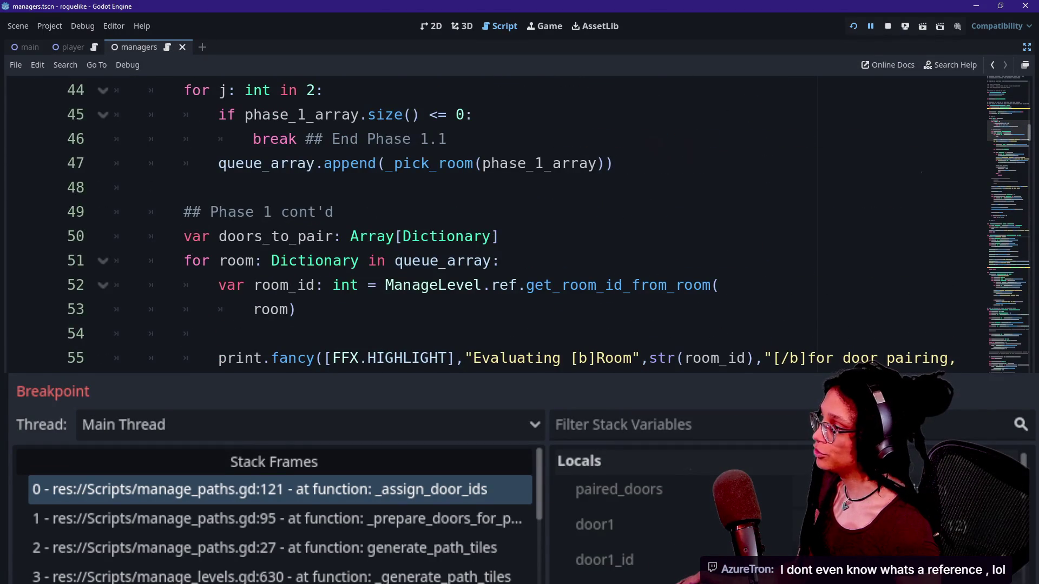
drag(184, 236, 500, 236)
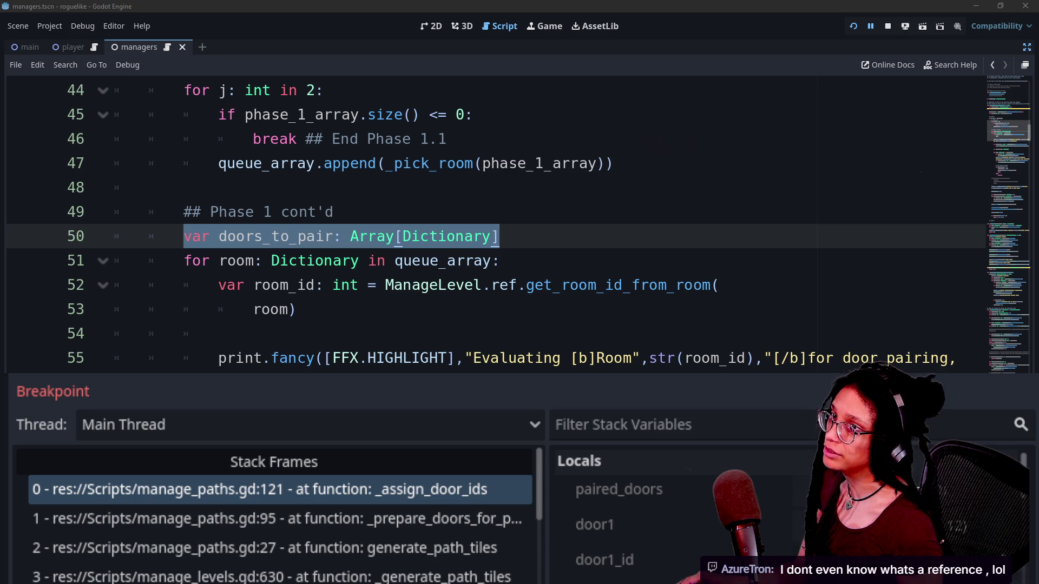
click(377, 164)
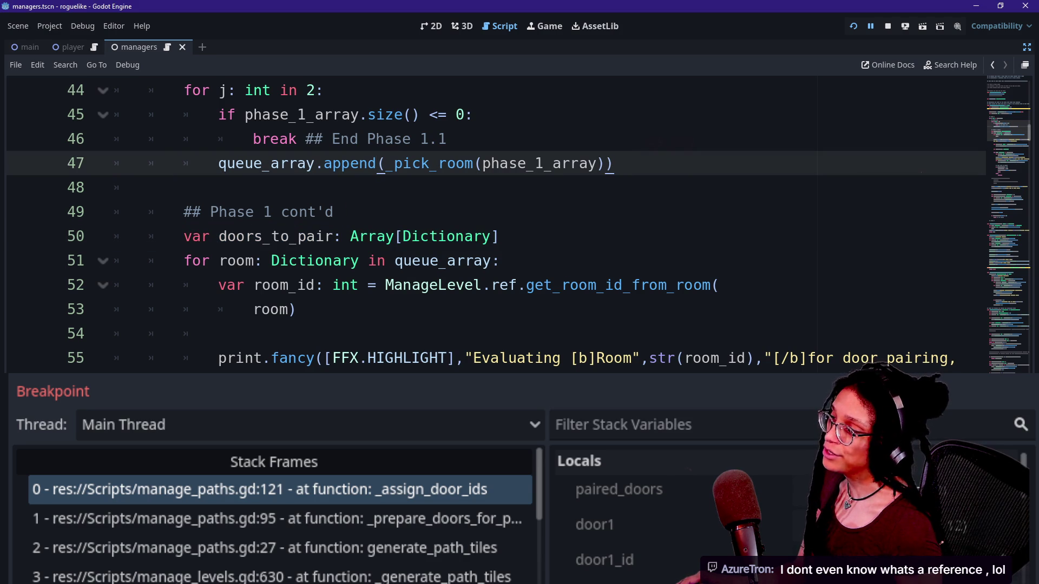
drag(184, 236, 341, 236)
click(334, 236)
drag(184, 237, 339, 236)
click(342, 237)
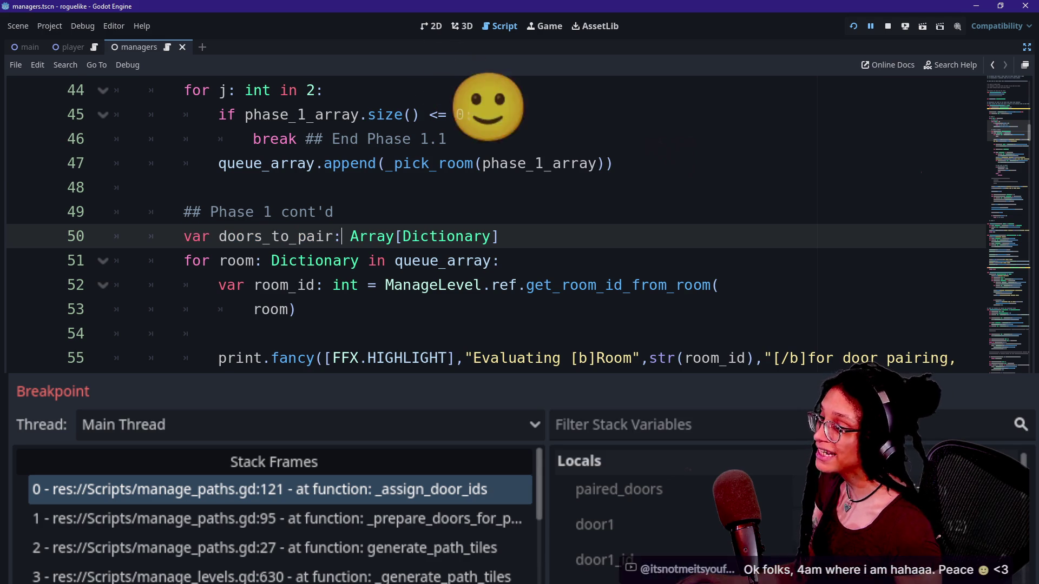
click(500, 237)
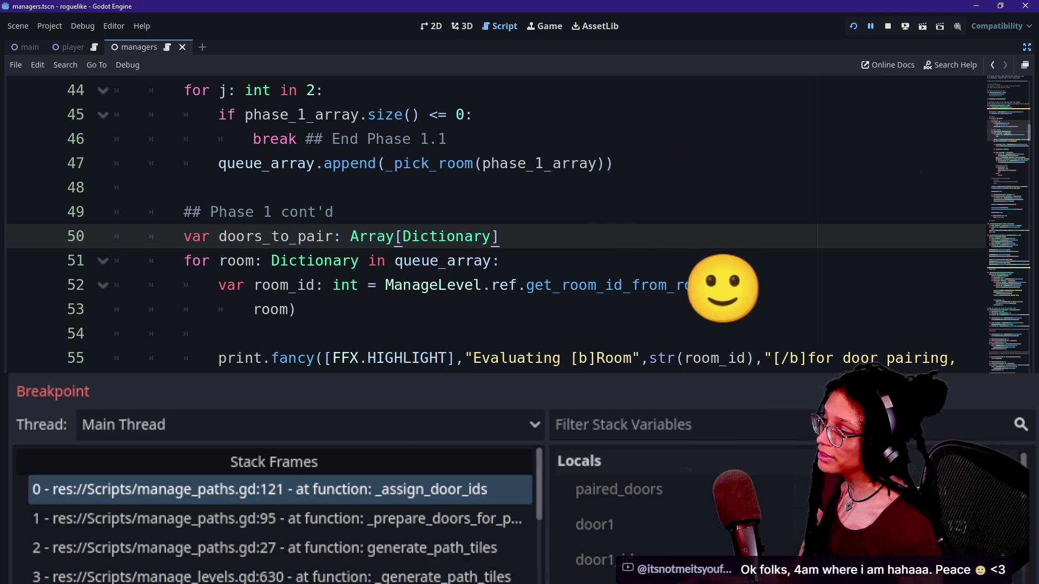
text(=)
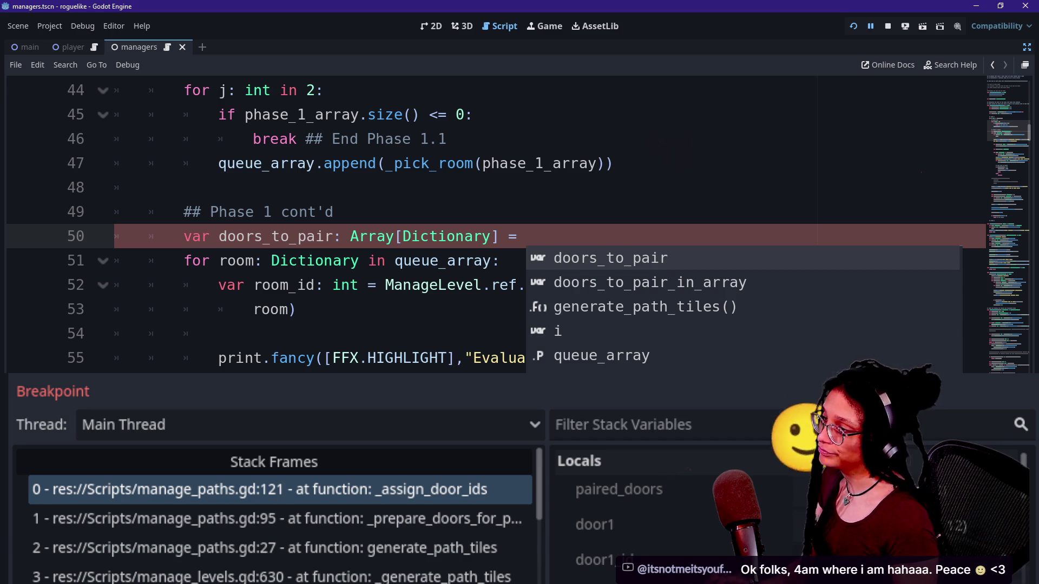
- Add var referenced_array = ["something","somethingelse"] above the doors_to_pair declaration
click(334, 212)
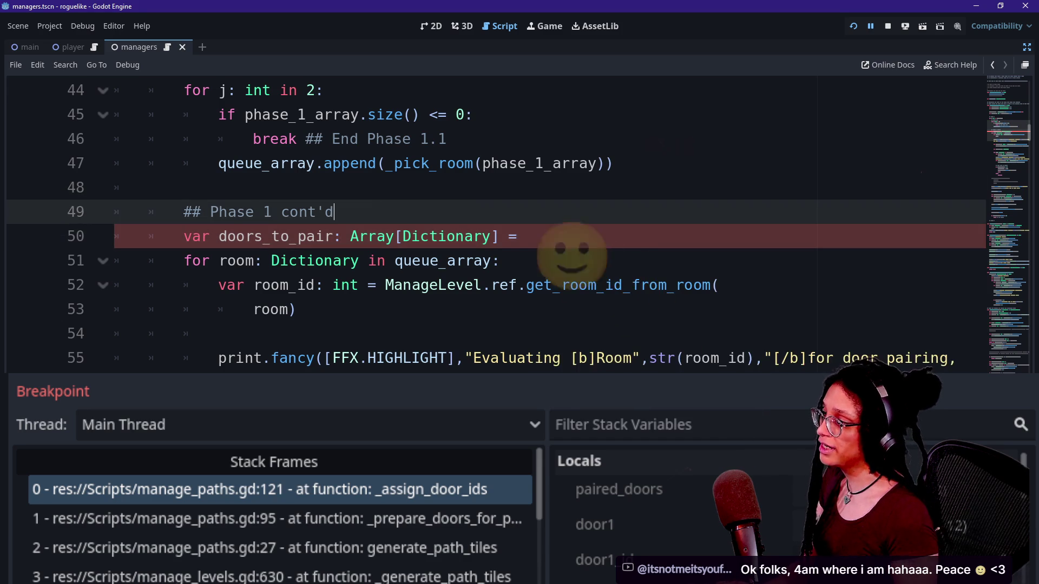
key(Return)
text(var)
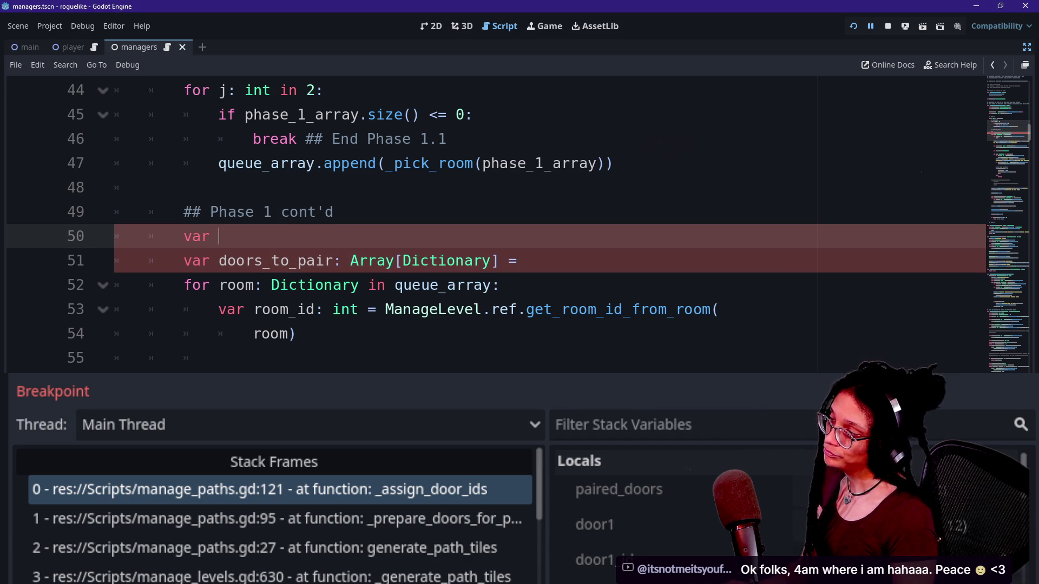
text( referenced_array)
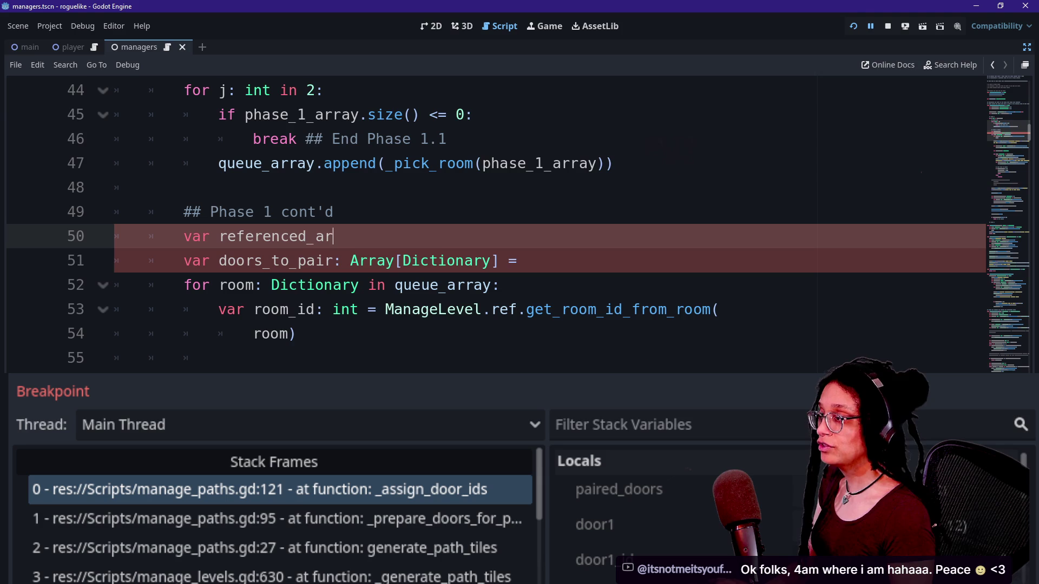
text(" Array)
key(BackSpace)
key(BackSpace)
key(BackSpace)
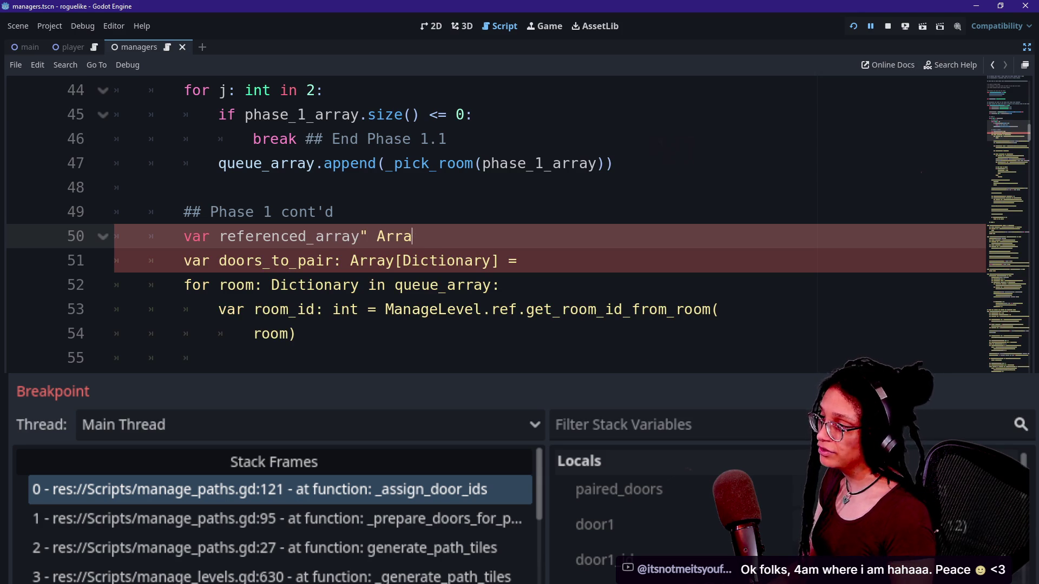
text(A)
key(BackSpace)
text(Ar)
key(BackSpace)
key(BackSpace)
key(BackSpace)
text(A)
key(BackSpace)
key(BackSpace)
text(A)
key(BackSpace)
text(rray = [)
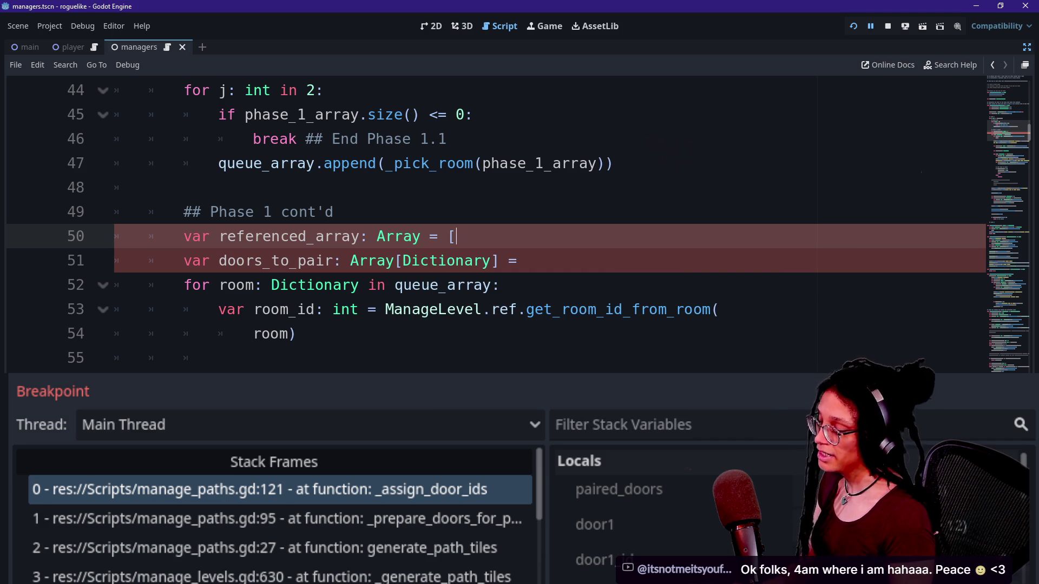
text("something",)
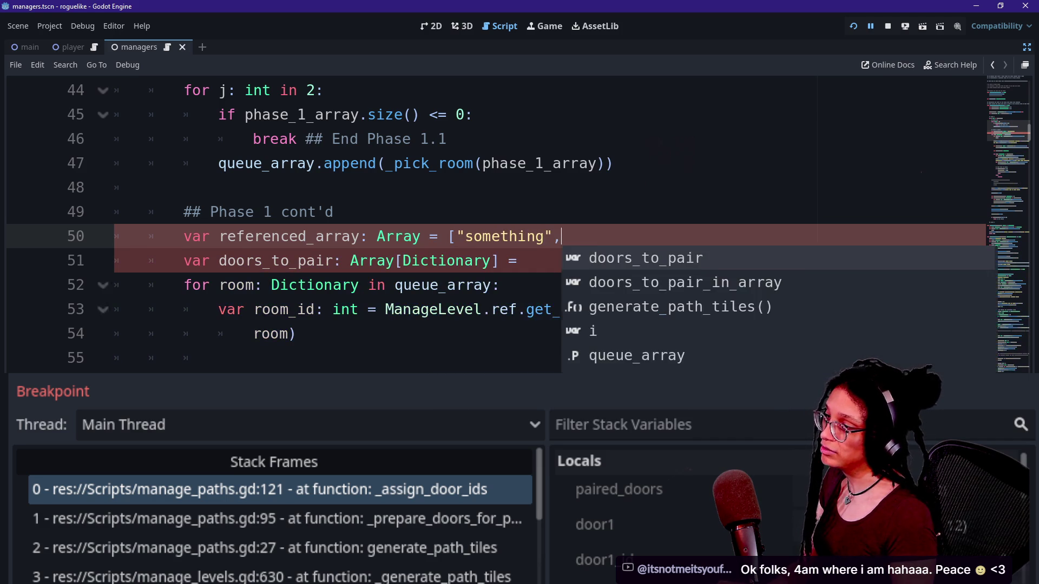
text("somethingelse"])
- Assign referenced_array to doors_to_pair and add doors_to_pair.erase("something") on the next line
key(Down)
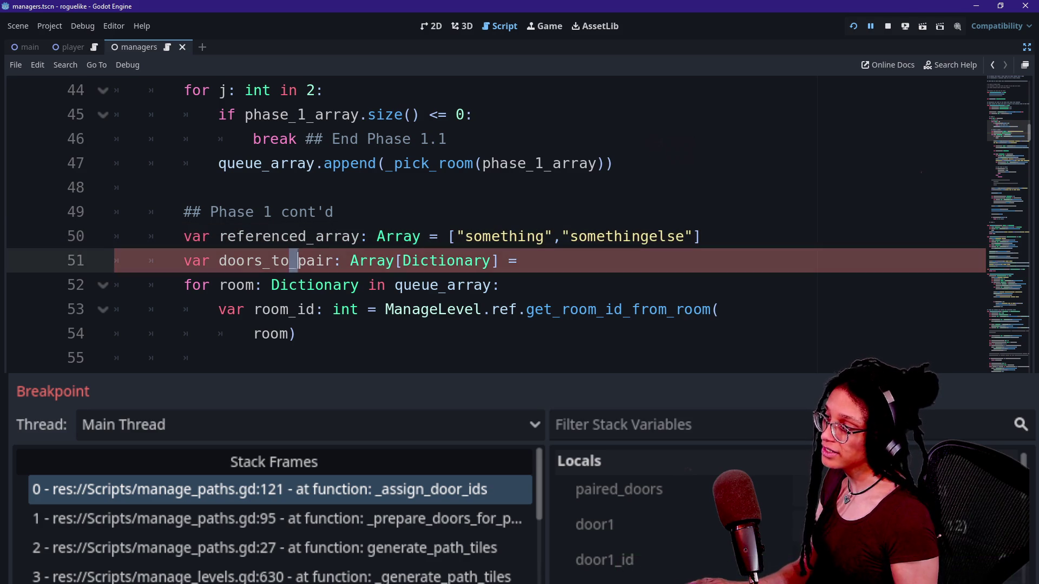
text(referenced_array)
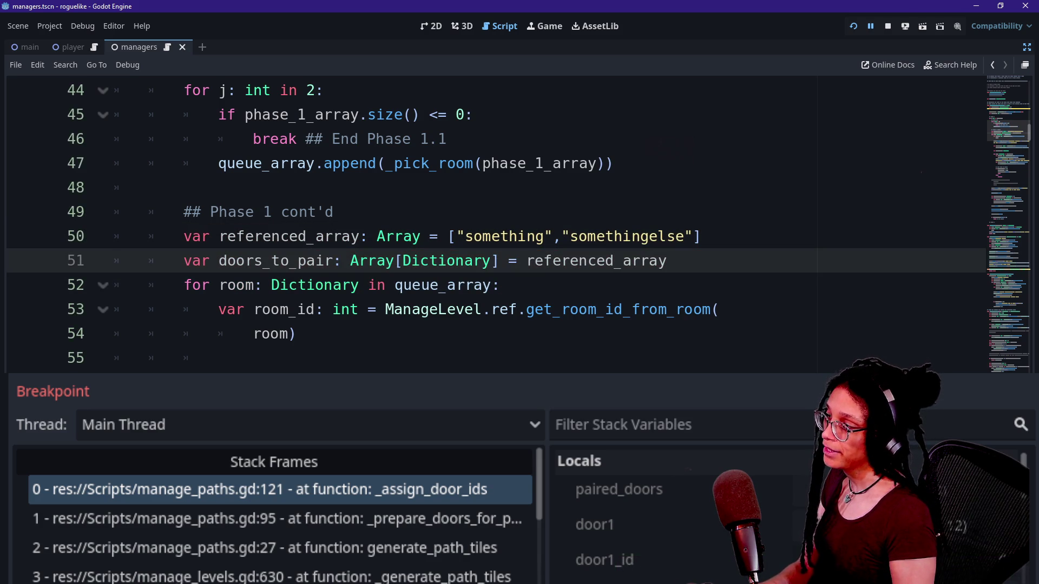
key(Return)
text(print()
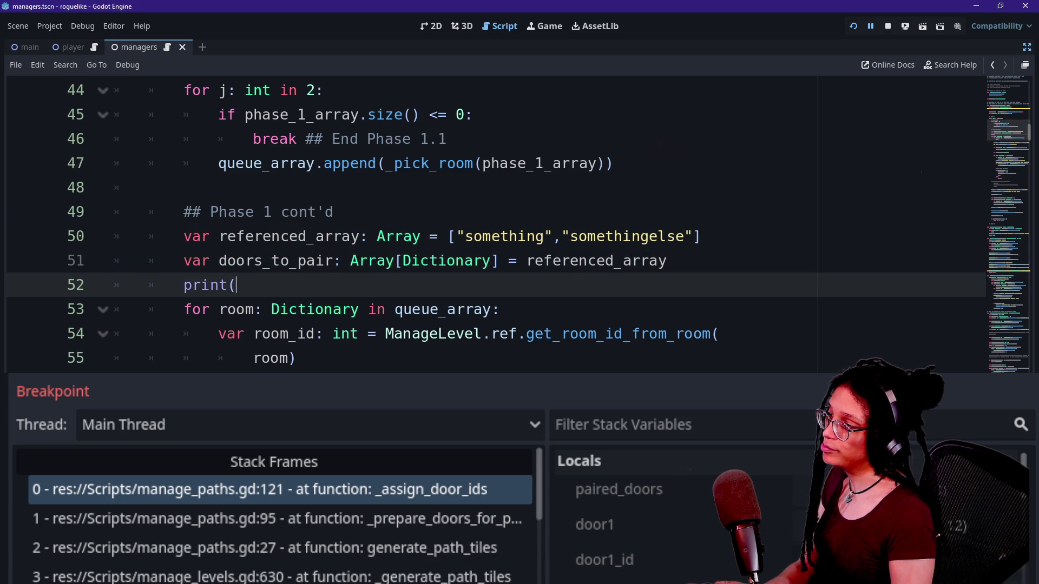
text(door)
key(BackSpace)
key(BackSpace)
key(BackSpace)
key(BackSpace)
key(BackSpace)
key(BackSpace)
text(v)
key(BackSpace)
text(doors_to_pair)
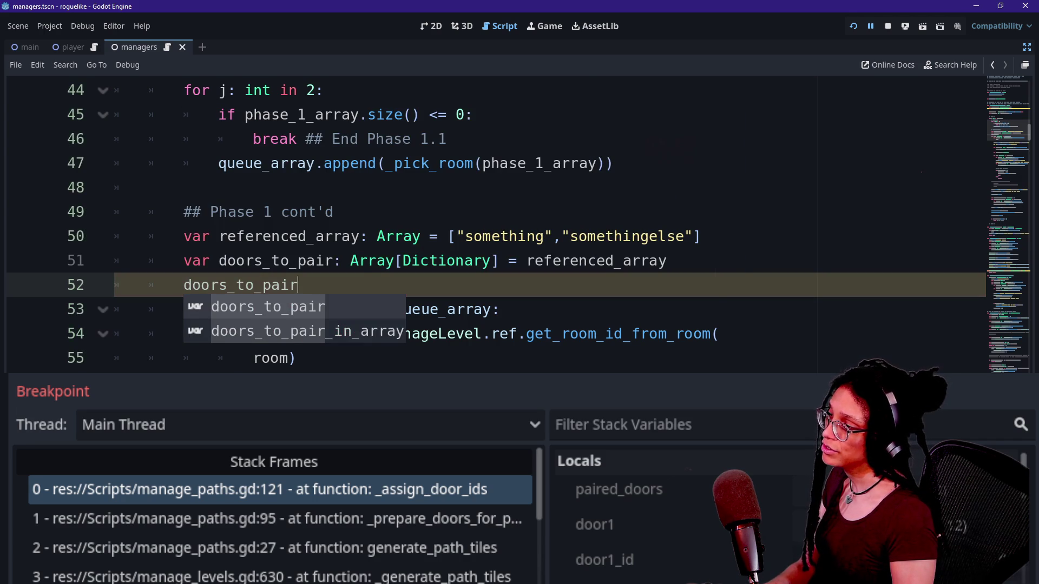
text(.pop)
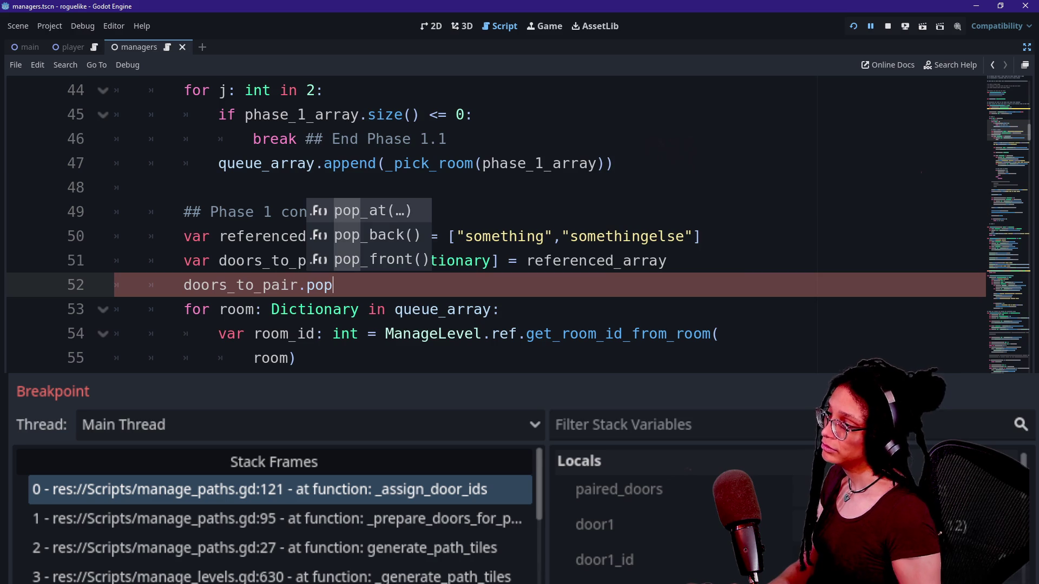
key(Up)
key(Down)
key(Down)
key(Up)
key(Up)
key(BackSpace)
key(BackSpace)
key(BackSpace)
text(erase()
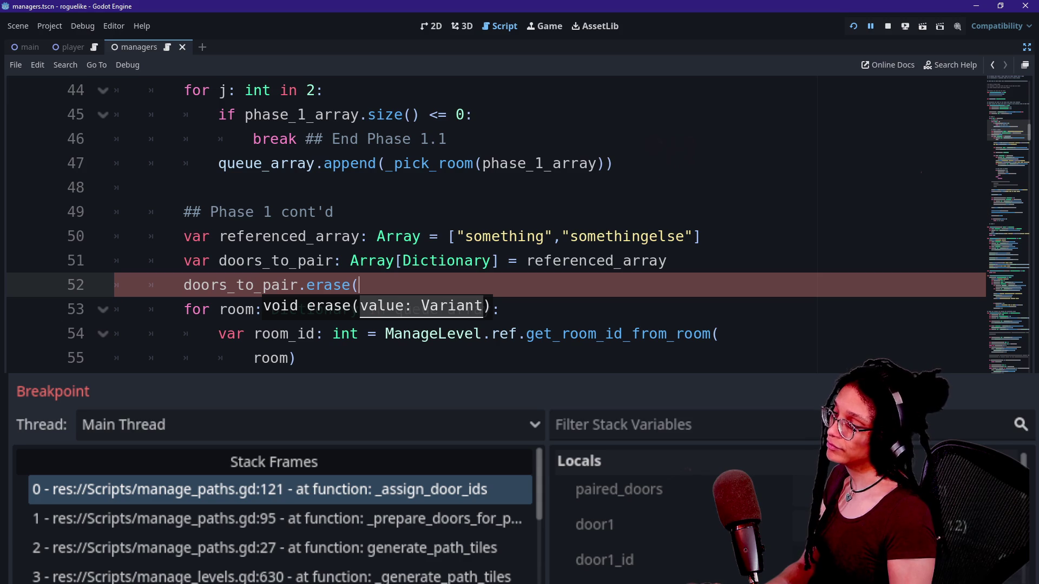
text("something"))
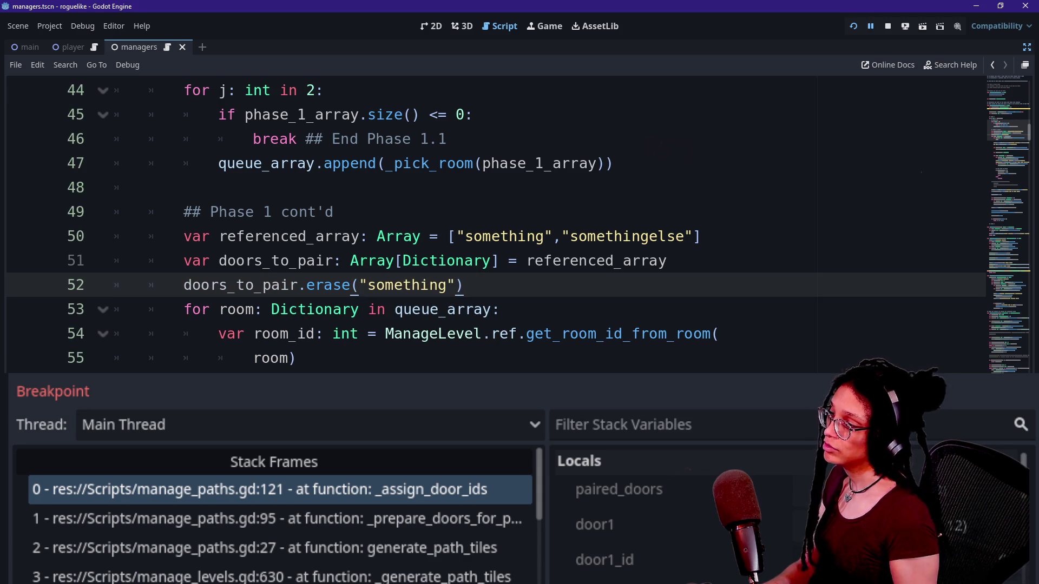
- Highlight the referenced_array, doors_to_pair and erase lines to review them, then add a blank line below
drag(183, 285, 369, 285)
drag(227, 261, 413, 261)
click(413, 261)
mouse_move(184, 237)
mouse_down()
mouse_move(383, 237)
mouse_move(124, 236)
mouse_move(702, 236)
mouse_up()
click(702, 237)
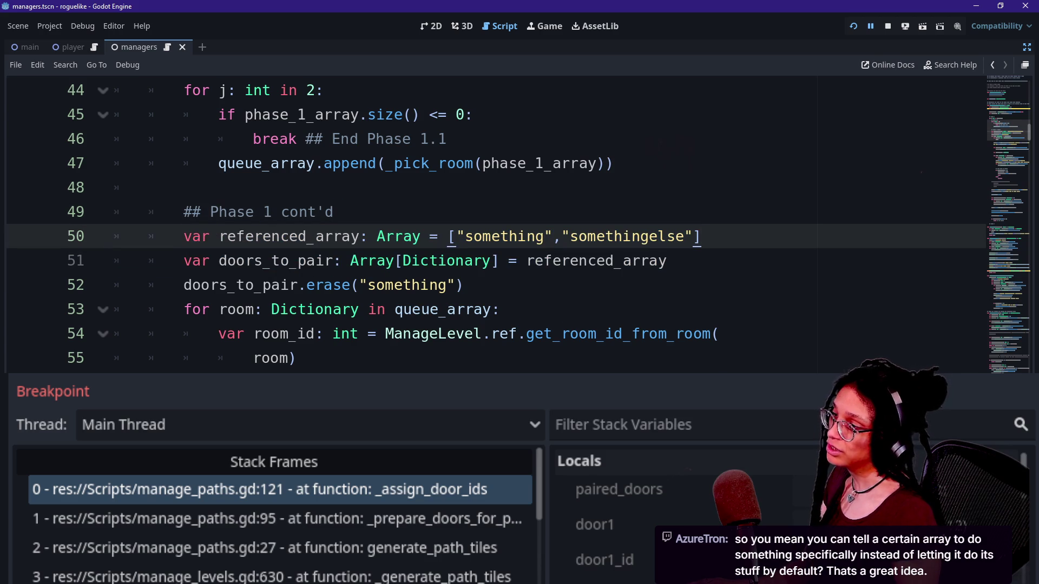
drag(219, 261, 325, 261)
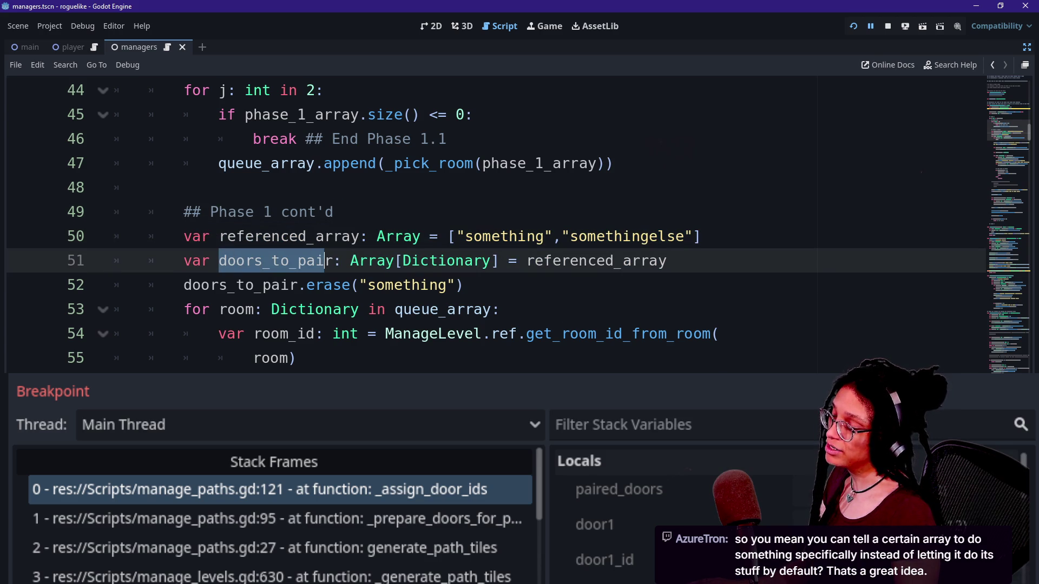
drag(534, 261, 465, 285)
drag(220, 236, 702, 236)
click(464, 285)
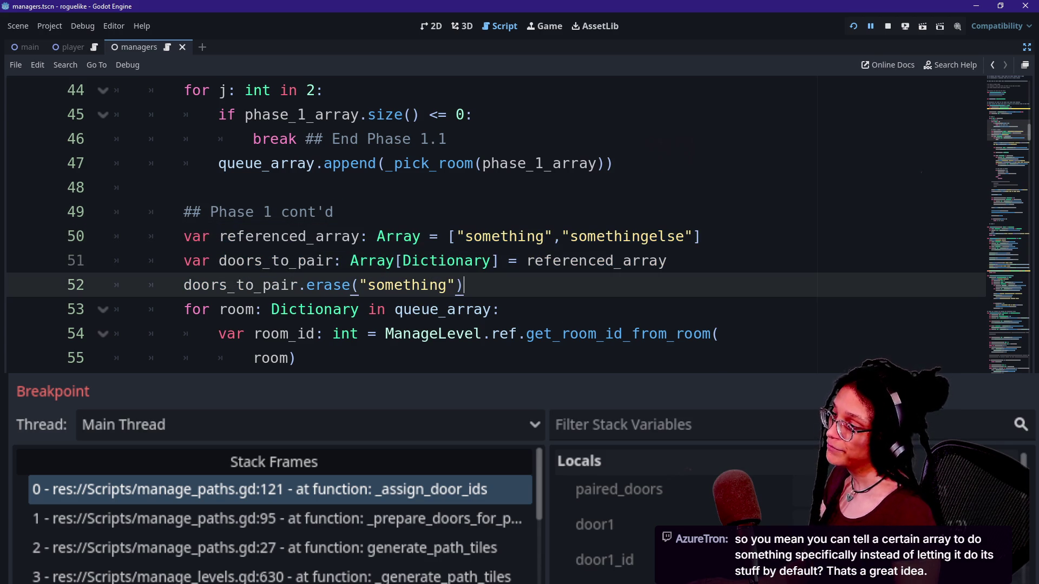
key(Return)
key(Return)
- Add var doors_to_pair2: Array = referenced_array.duplicate() and retype doors_to_pair as plain Array
text(var )
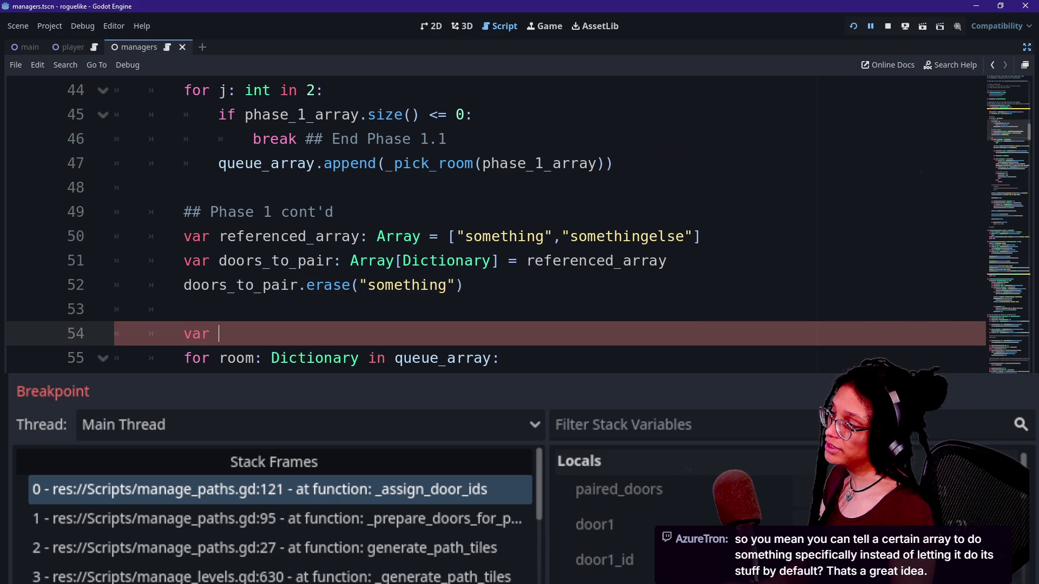
text(doors_to_pair2:)
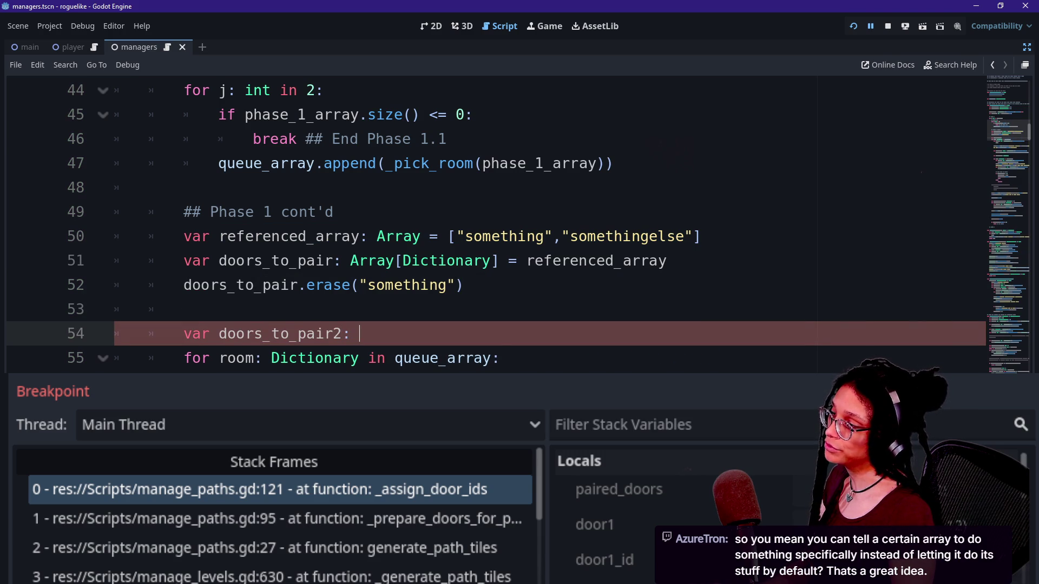
text( Array =)
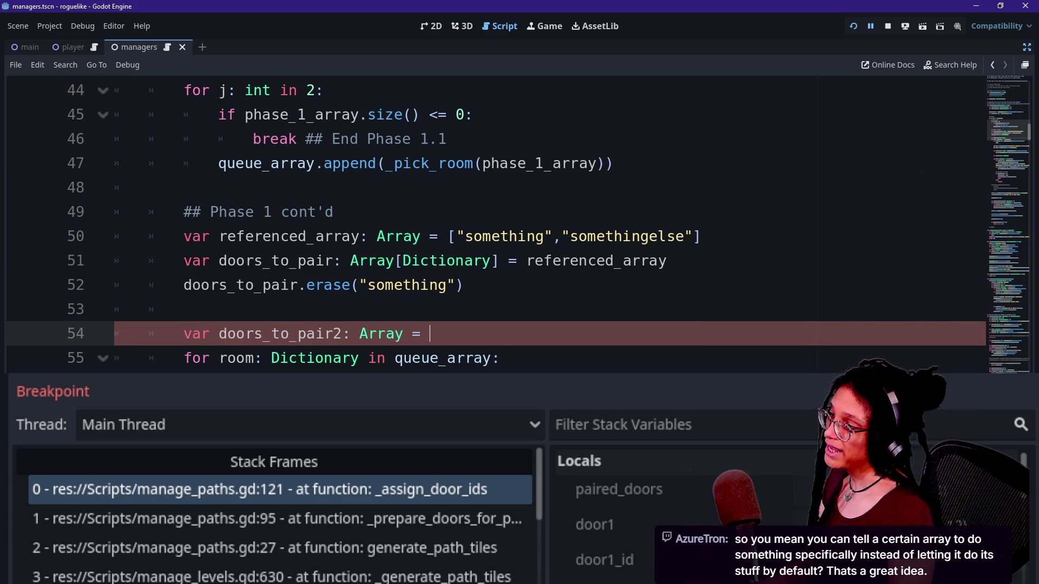
click(473, 261)
key(BackSpace)
key(BackSpace)
key(BackSpace)
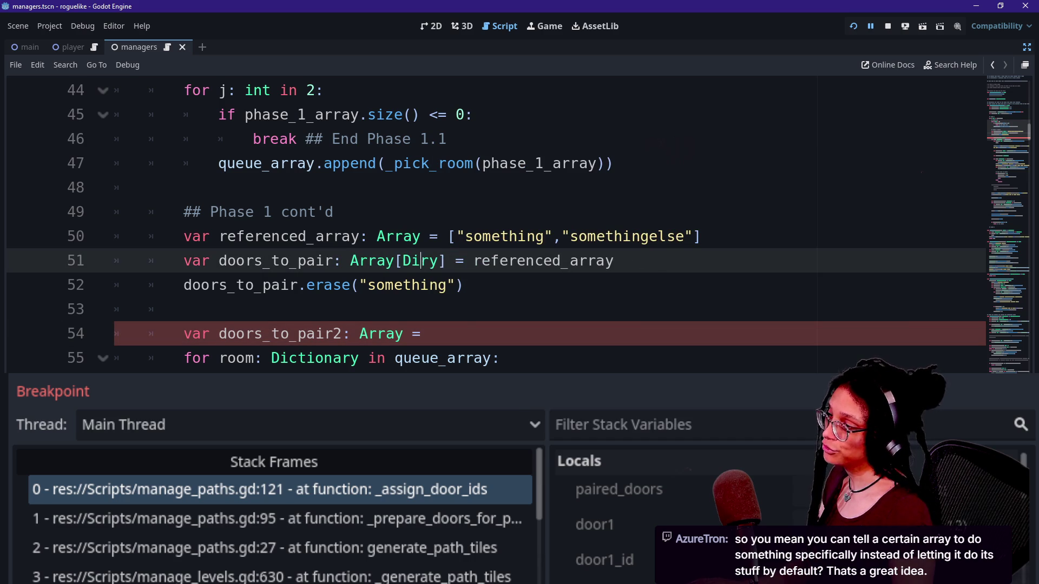
key(Delete)
key(Delete)
key(Delete)
click(430, 334)
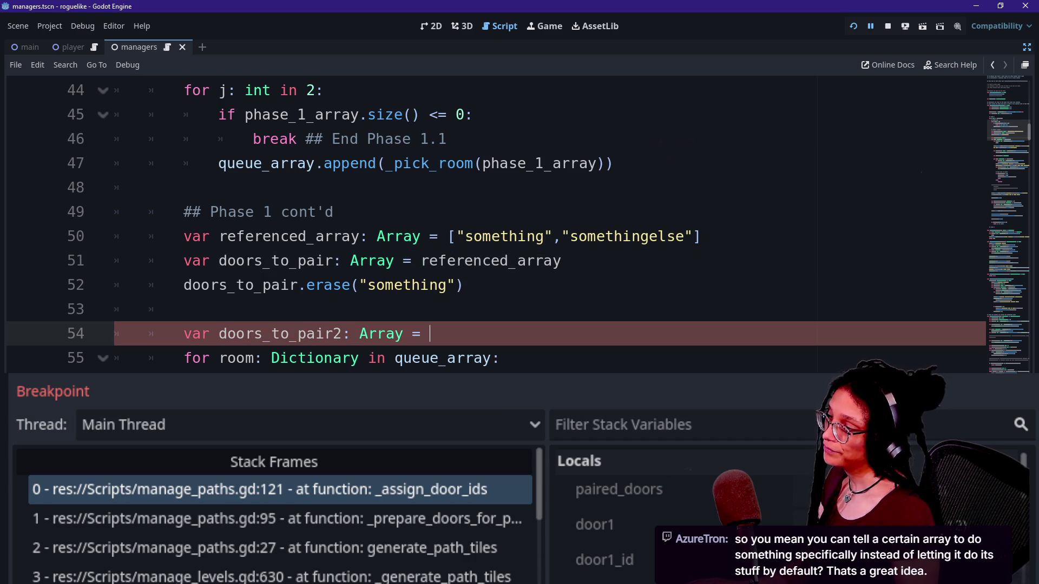
text(refere)
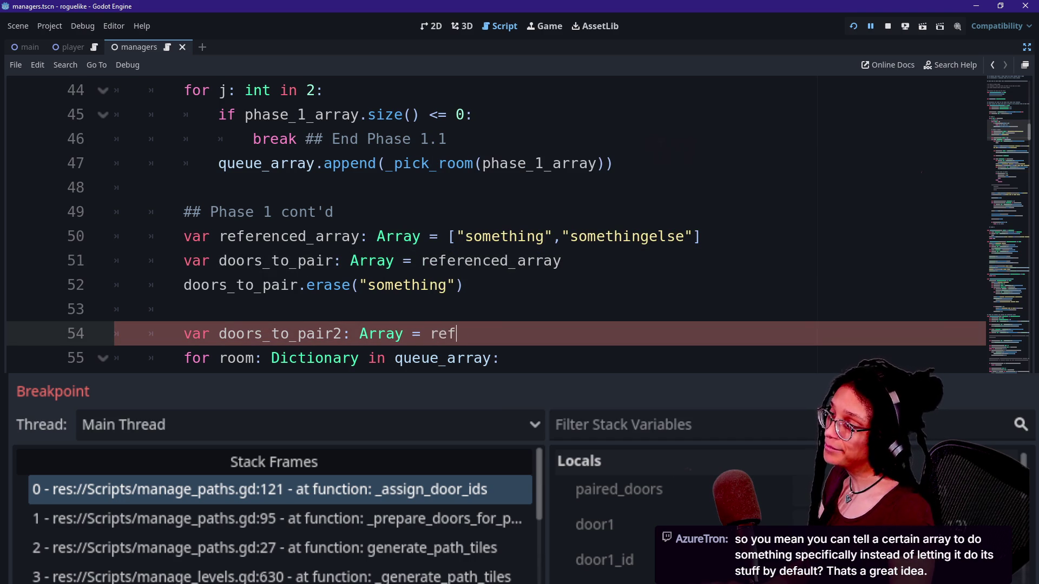
key(Return)
text(.duplicate())
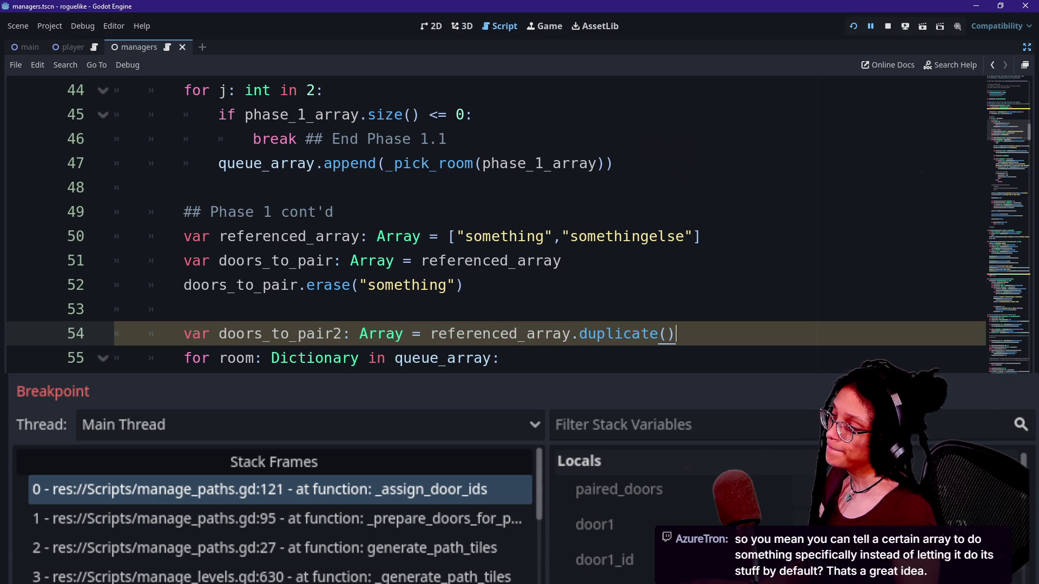
- Add a doors_to_pair2.erase("something") line below the doors_to_pair2 declaration
scroll(379, 336, down, 2)
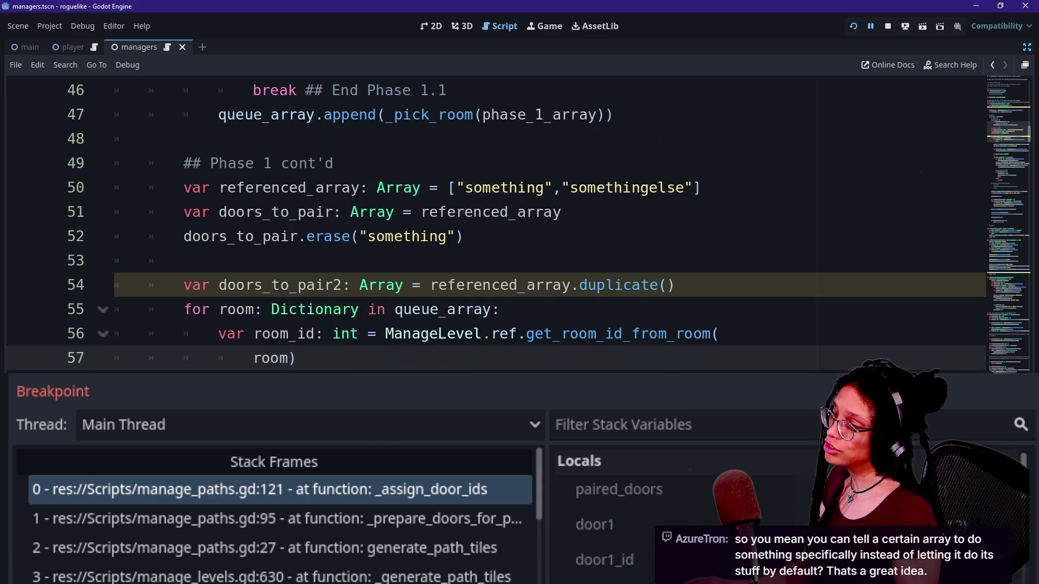
click(676, 285)
key(Return)
text(var)
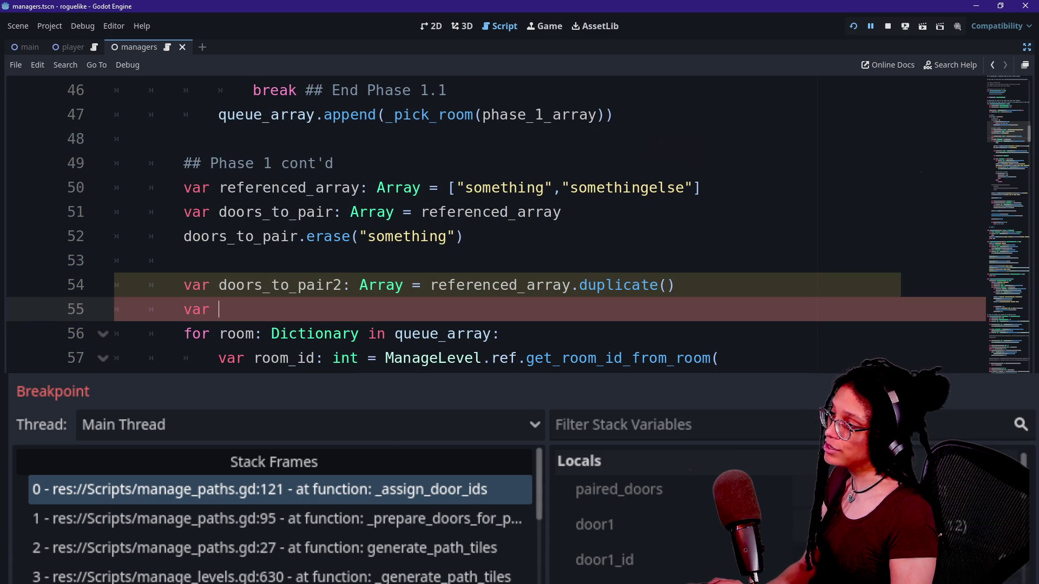
key(BackSpace)
key(BackSpace)
key(BackSpace)
text(door)
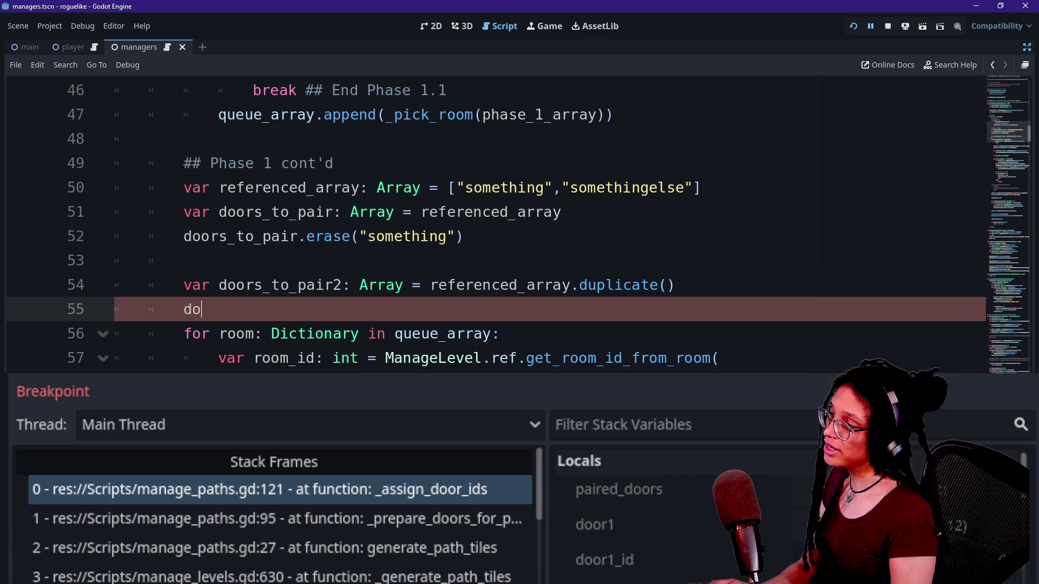
text(s)
key(Down)
key(Return)
text(.era)
key(Return)
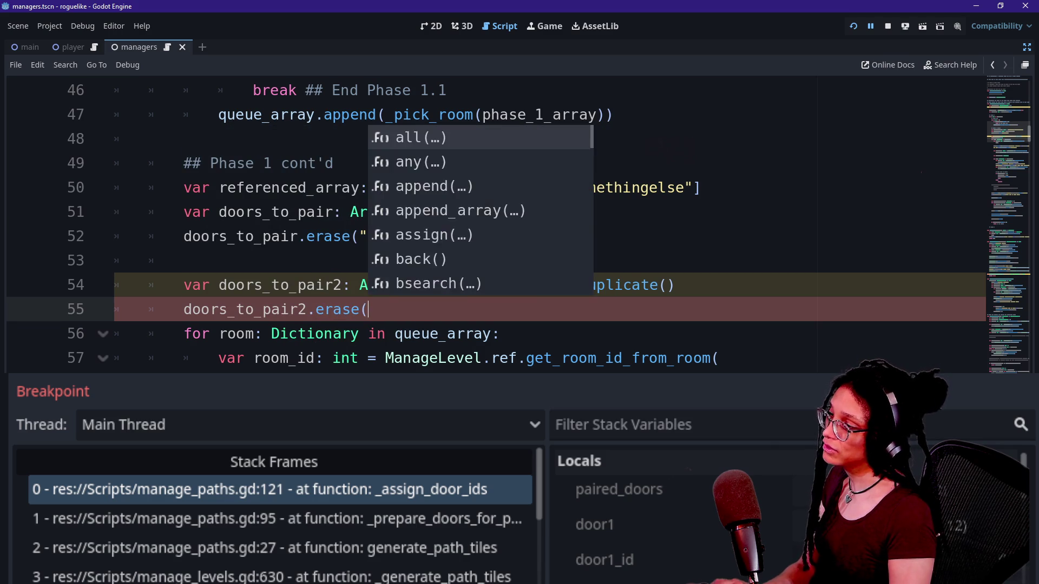
text("something"))
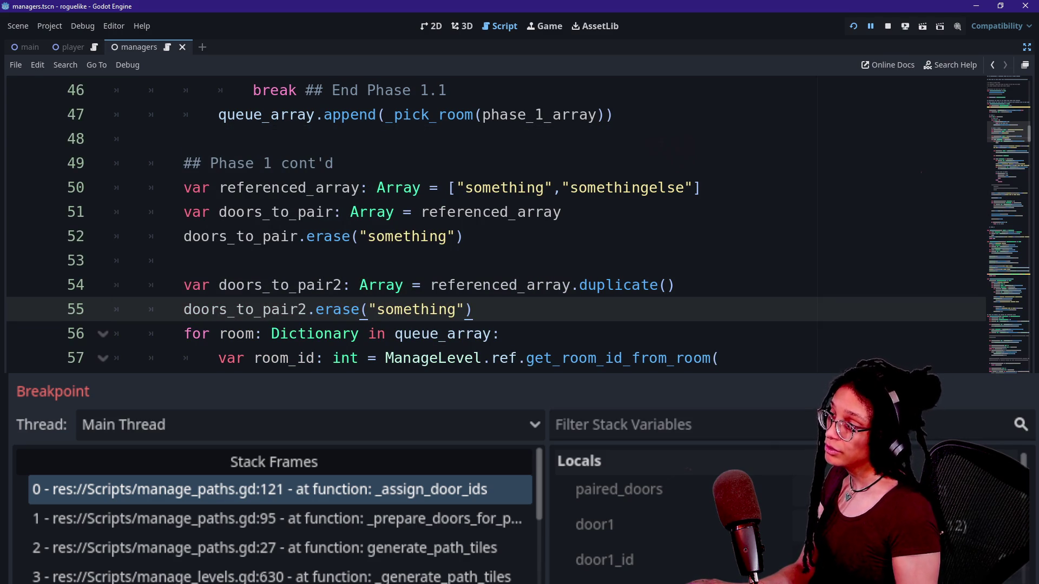
- Remove "something" from the referenced_array list, leaving ["somethingelse"]
click(702, 188)
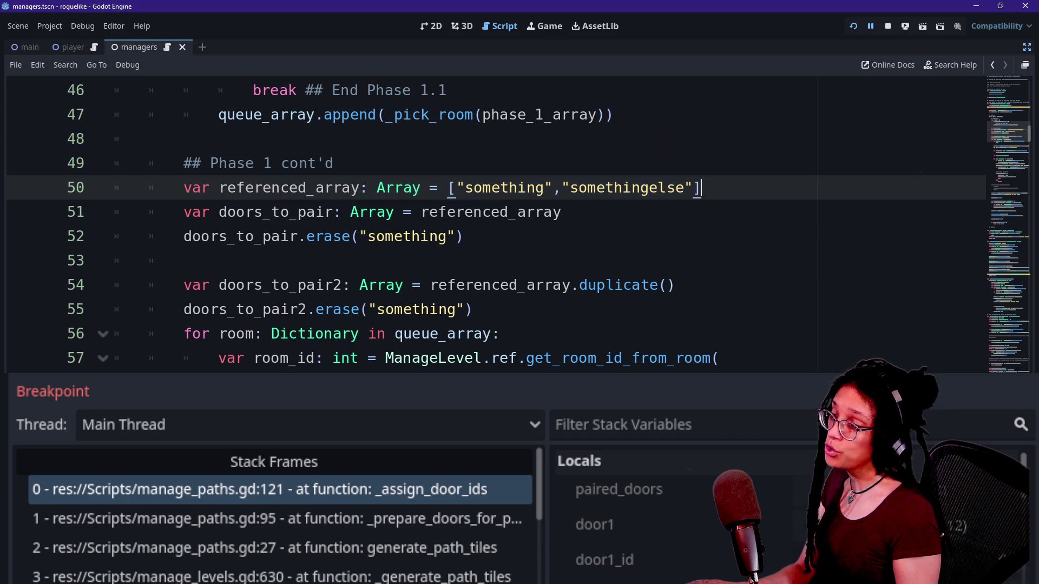
double_click(504, 187)
click(561, 188)
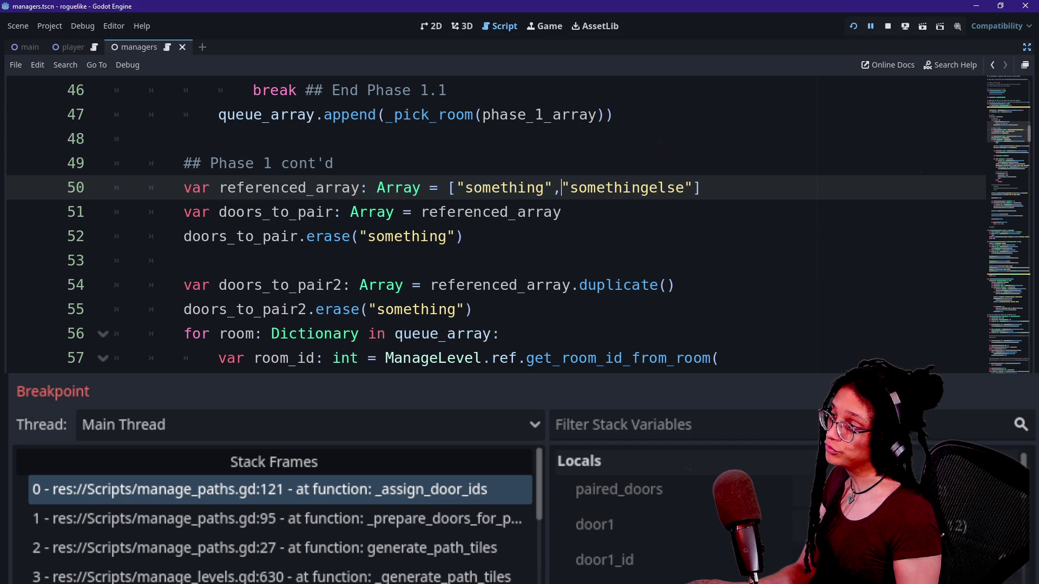
mouse_move(260, 212)
mouse_down()
mouse_move(395, 237)
mouse_move(368, 236)
mouse_move(464, 237)
mouse_up()
click(701, 188)
double_click(505, 188)
key(BackSpace)
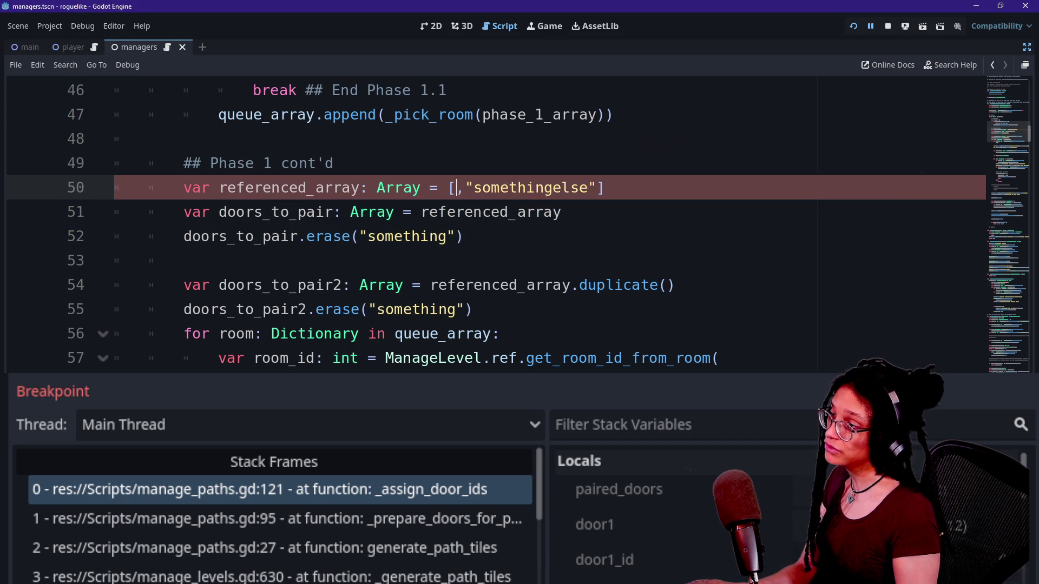
key(Delete)
- Change the doors_to_pair2 erase argument to "somethingelse" and review the list and duplicate lines
drag(368, 310, 465, 310)
click(455, 310)
text(else)
click(352, 309)
mouse_move(352, 309)
mouse_down()
mouse_move(492, 309)
mouse_move(352, 309)
mouse_up()
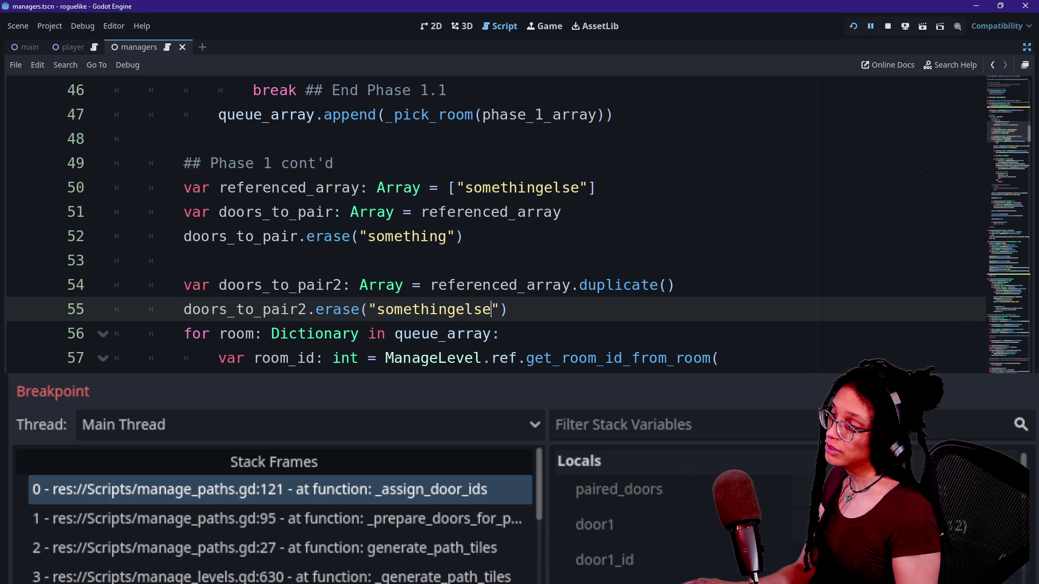
drag(421, 188, 596, 188)
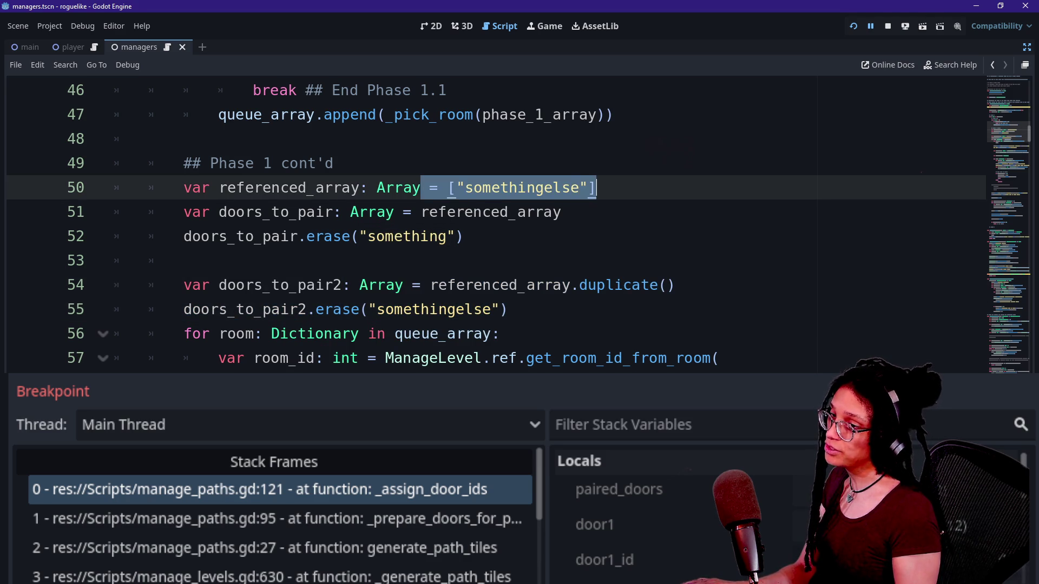
click(596, 188)
drag(404, 285, 676, 286)
click(677, 285)
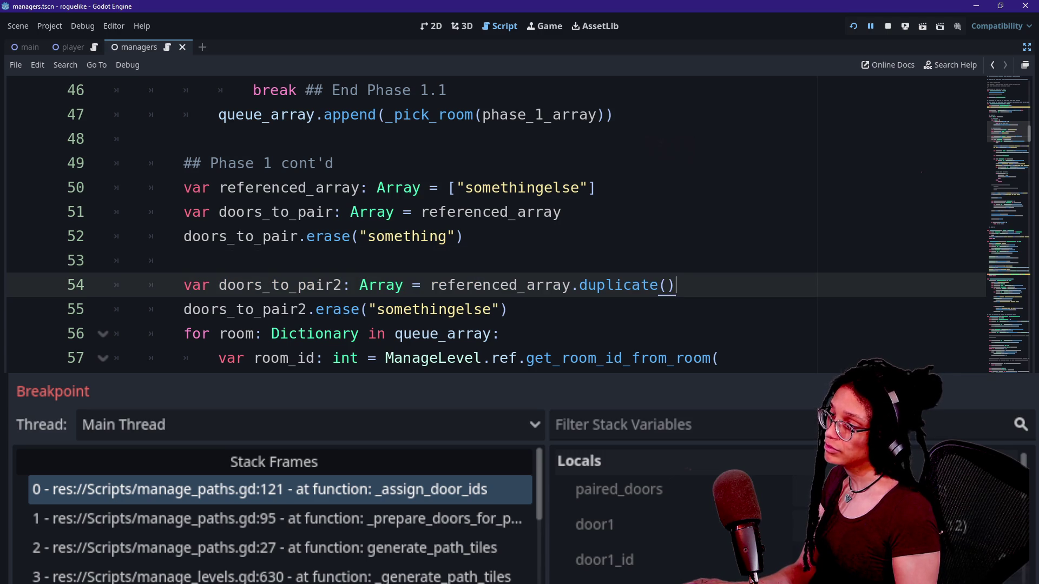
click(508, 310)
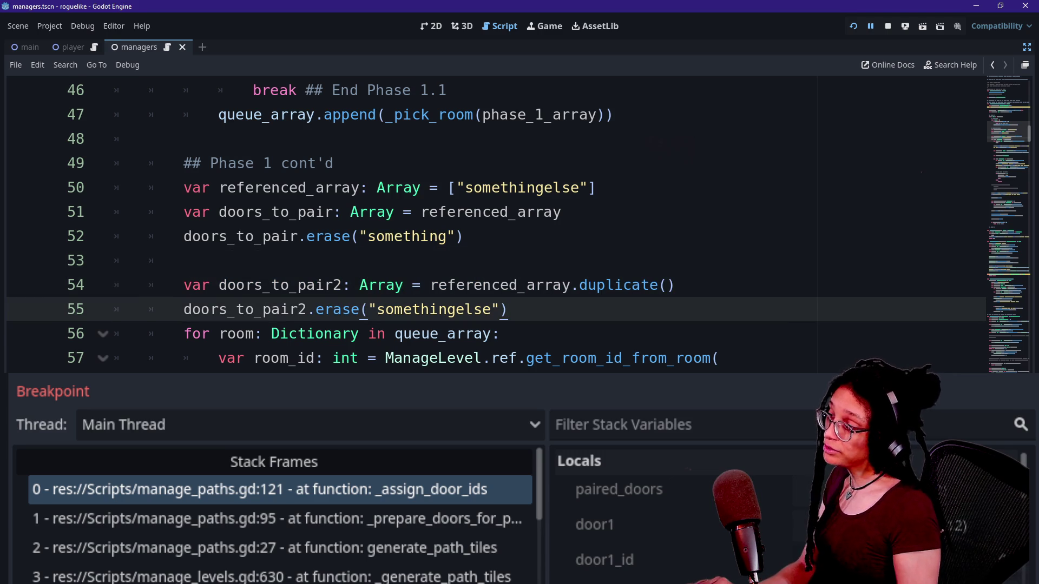
- Add 'var money: int = 200' and 'var new_var: int = money' below the doors_to_pair2 lines
key(Return)
key(Return)
scroll(496, 225, down, 2)
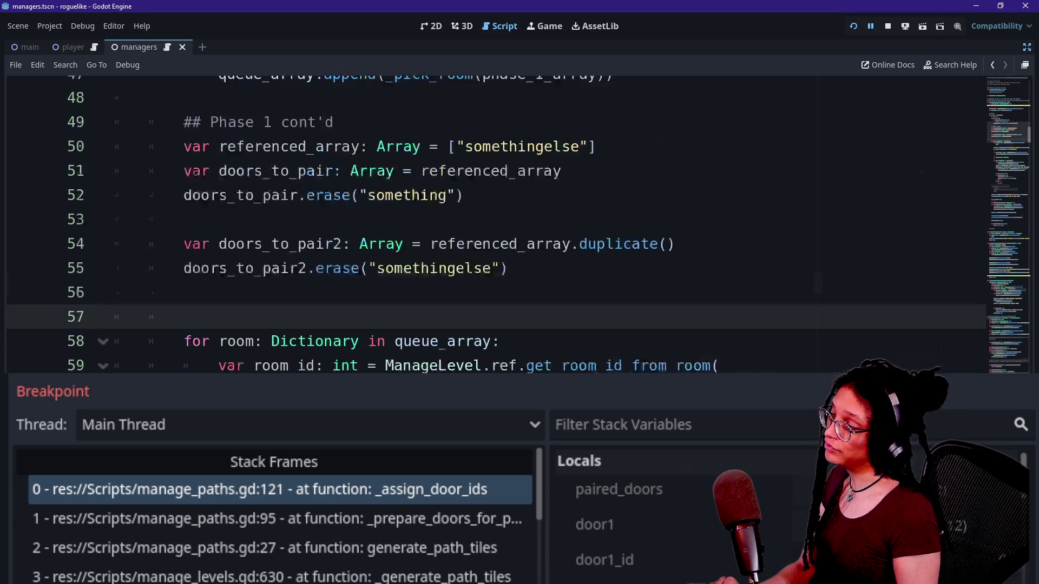
text(var )
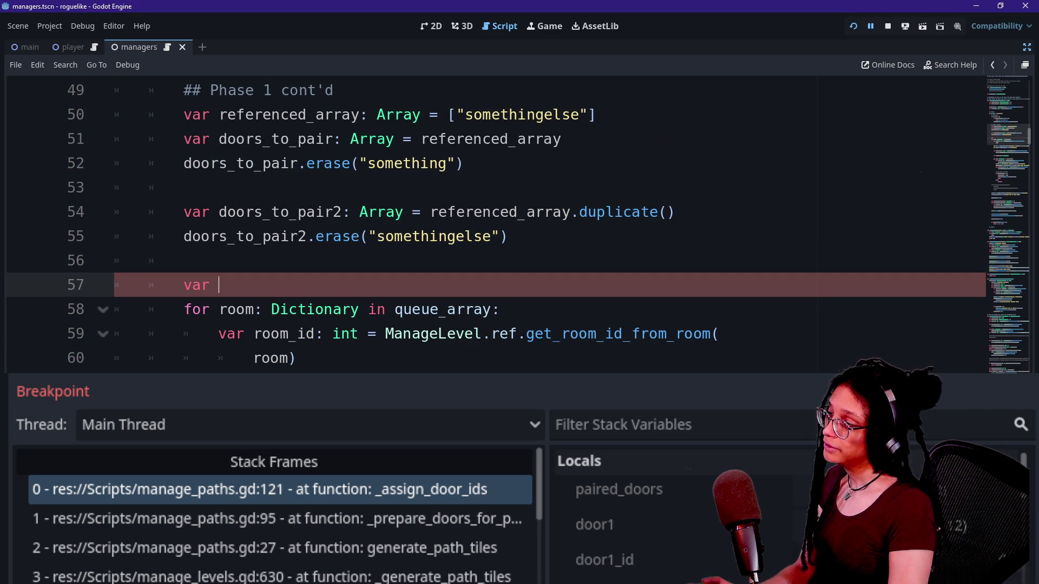
text(money:)
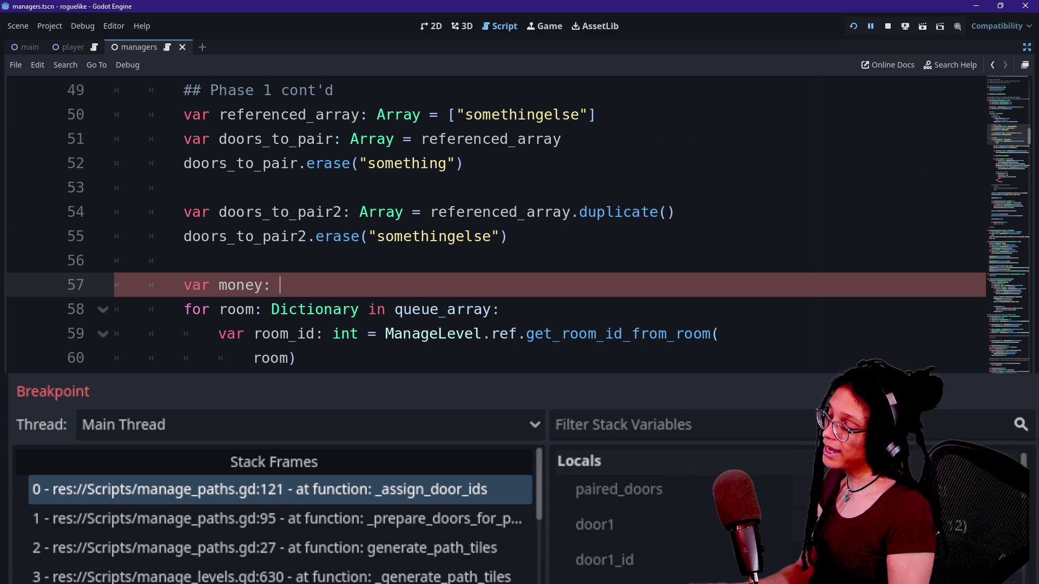
text( int = 200)
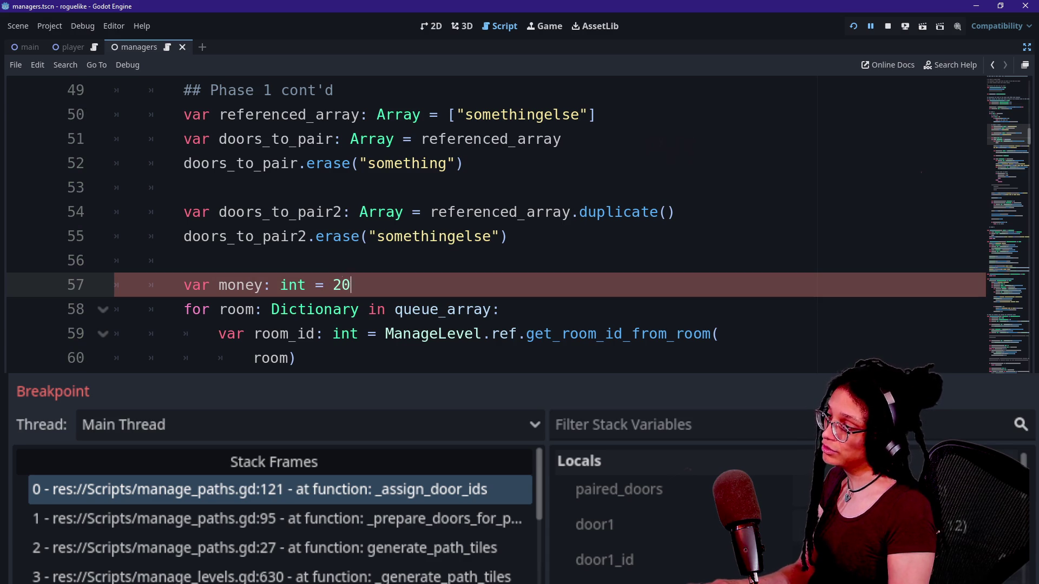
key(Return)
text(var new_array)
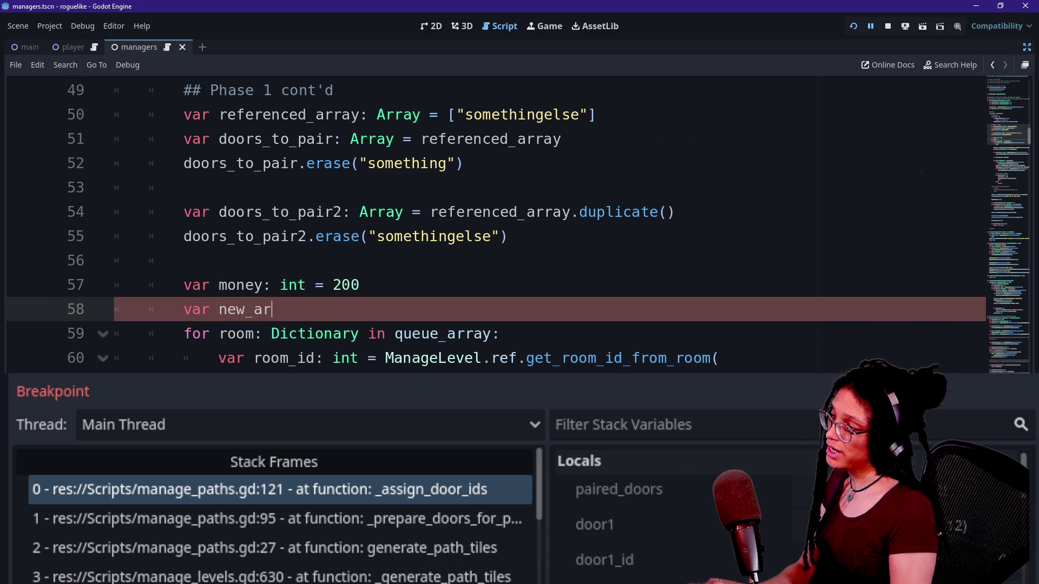
key(BackSpace)
key(BackSpace)
key(BackSpace)
text(var)
key(BackSpace)
text(int = money)
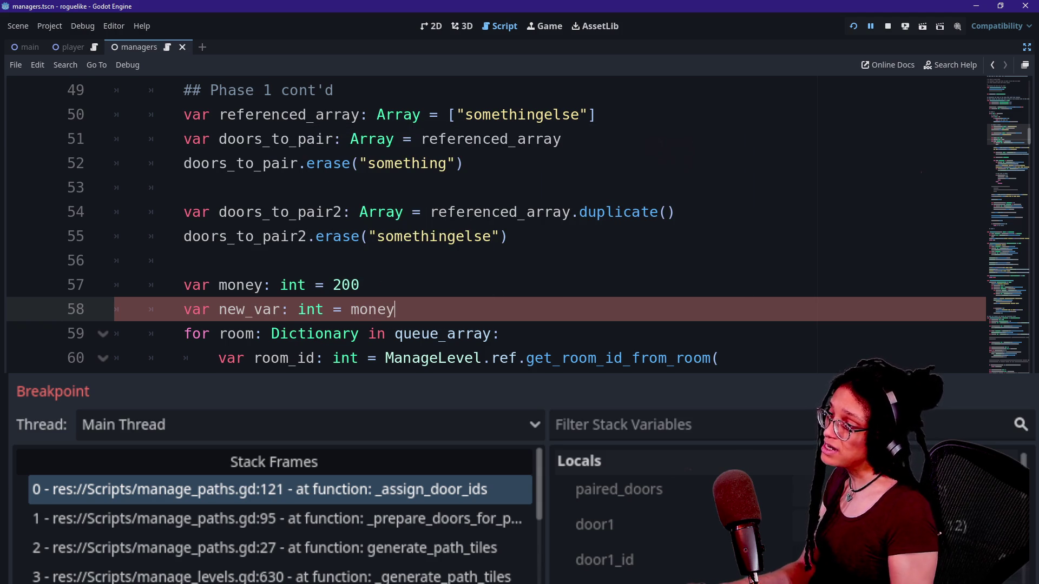
- Add 'new_var -= 100' on a new line and change money's value from 200 to 100
click(184, 261)
key(Down)
key(Down)
key(shift+Home)
key(End)
key(Return)
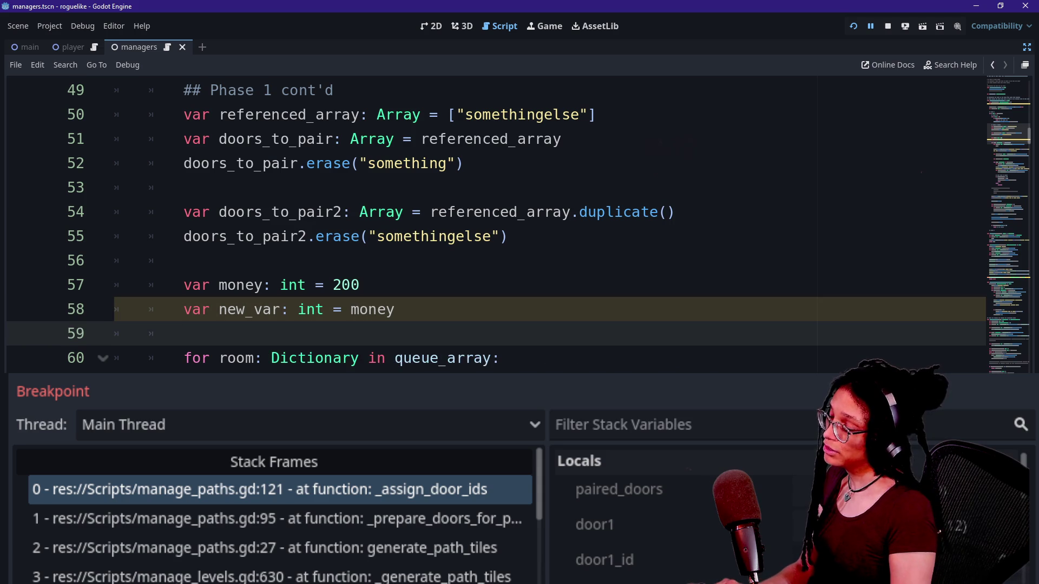
text(new_var - )
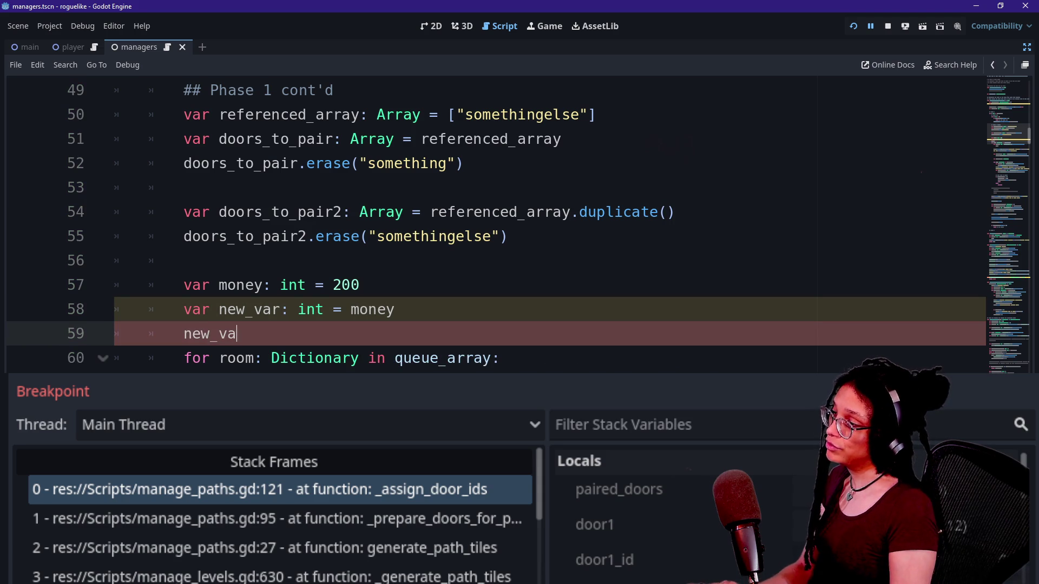
text(100)
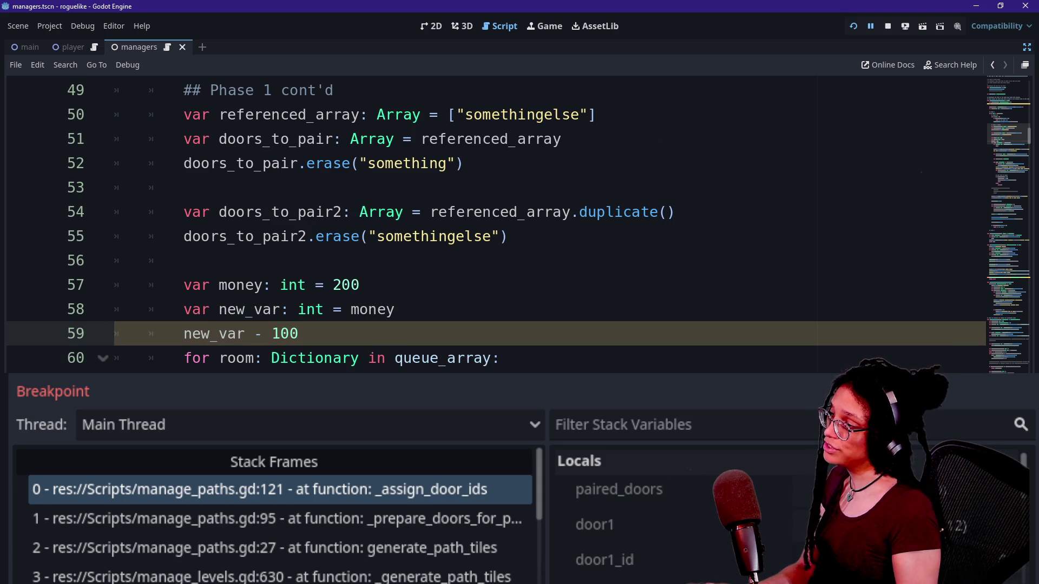
click(263, 333)
text(=)
click(307, 334)
click(360, 285)
key(BackSpace)
key(BackSpace)
key(BackSpace)
text(100)
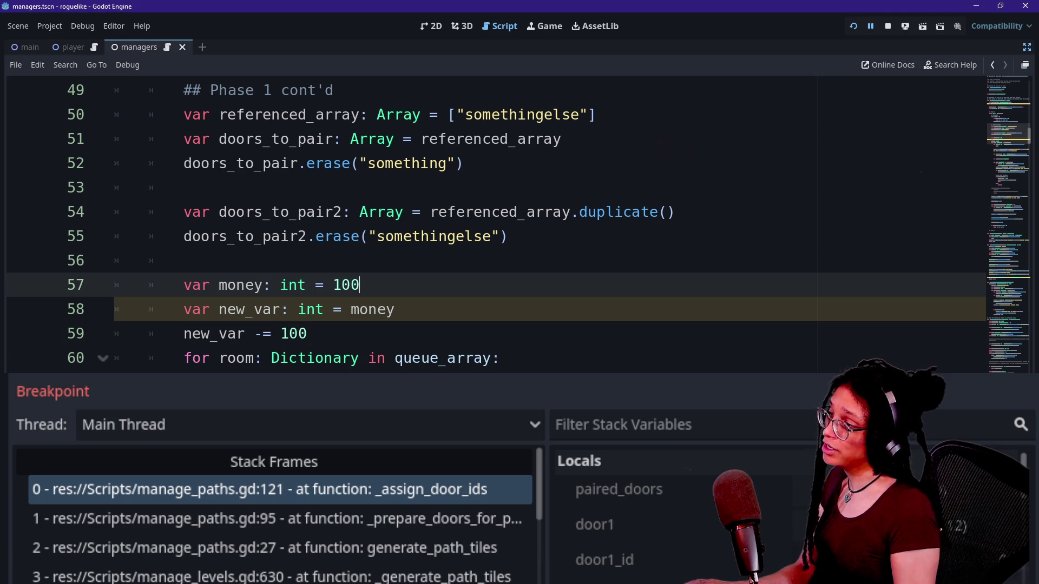
- Highlight the new_var declaration, the subtraction and the money value while explaining the copy
drag(191, 309, 395, 309)
click(396, 310)
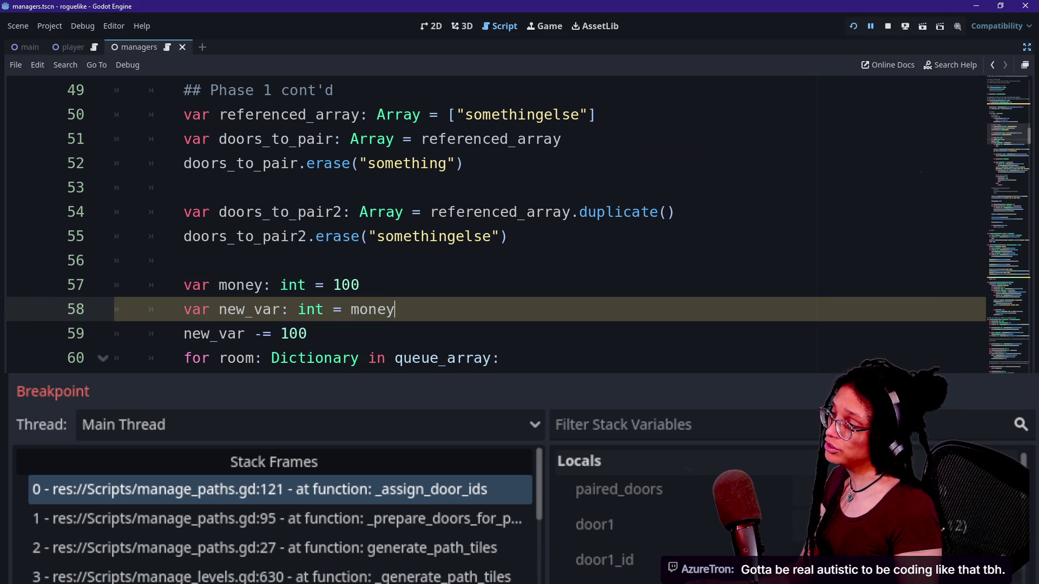
mouse_move(281, 334)
mouse_down()
mouse_move(236, 334)
mouse_move(317, 310)
mouse_up()
click(281, 333)
double_click(346, 285)
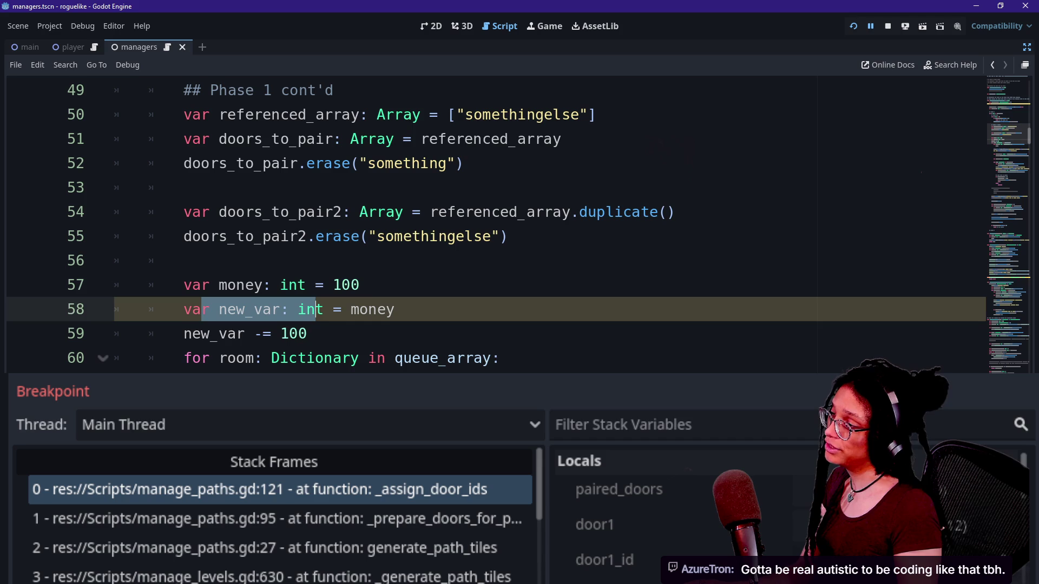
mouse_move(183, 334)
mouse_down()
mouse_move(273, 334)
mouse_move(347, 285)
mouse_move(184, 261)
mouse_up()
click(306, 333)
double_click(373, 309)
click(395, 309)
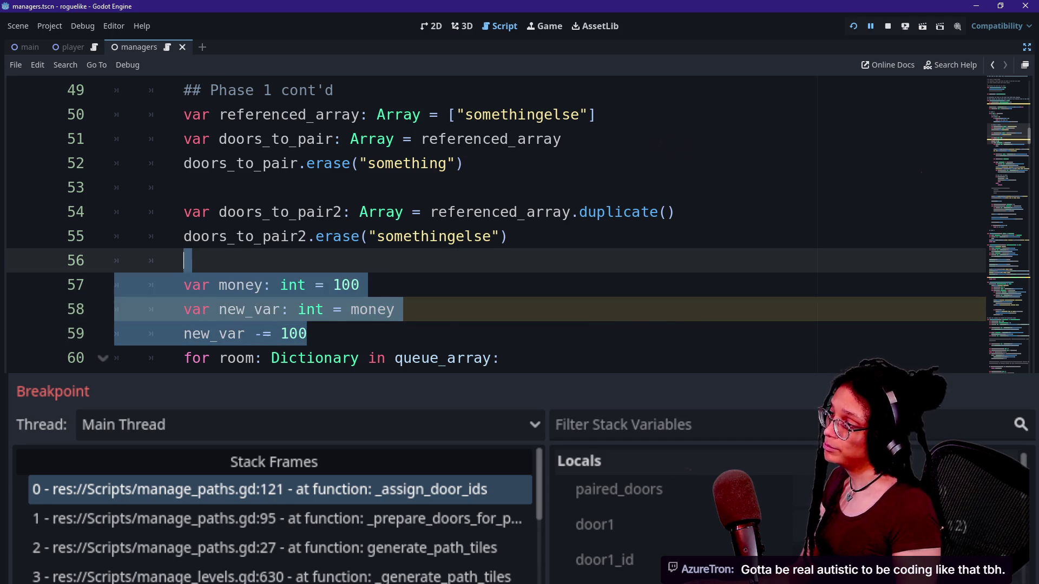
- Delete the money/new_var example and inspect the doors_to_pair: Array declaration
key(BackSpace)
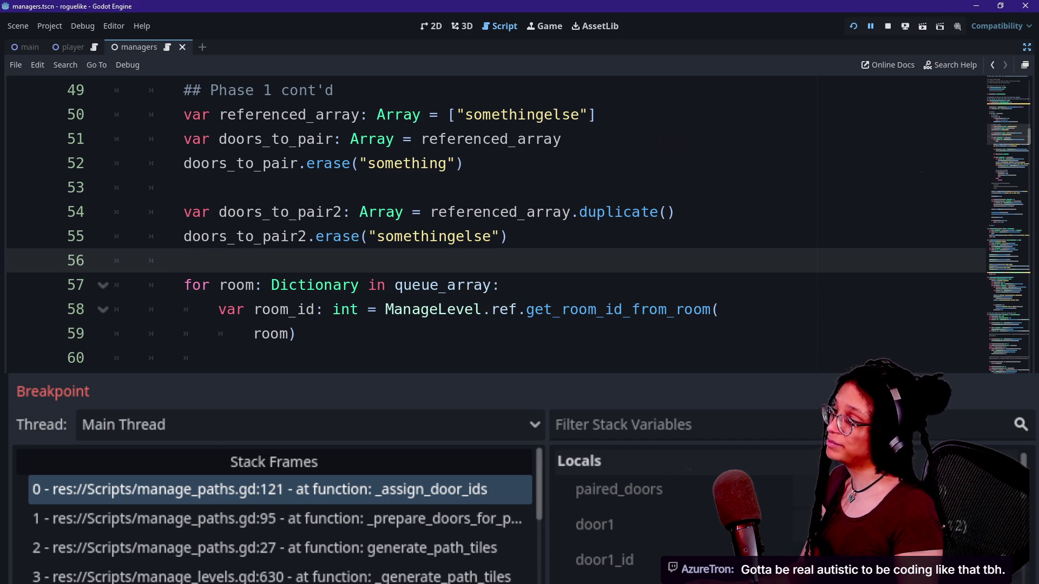
scroll(487, 216, up, 1)
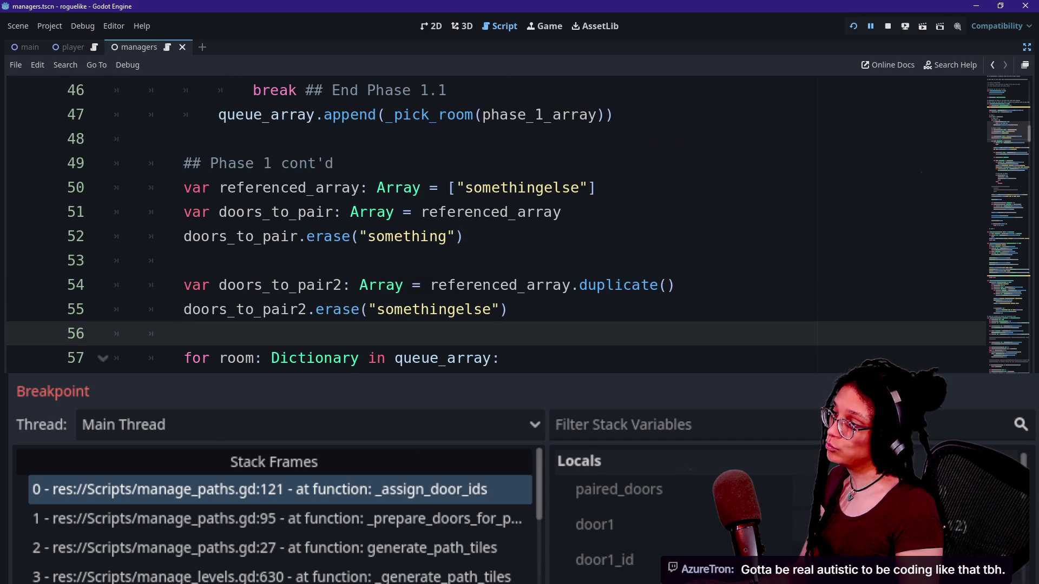
drag(211, 212, 394, 212)
click(394, 212)
click(360, 212)
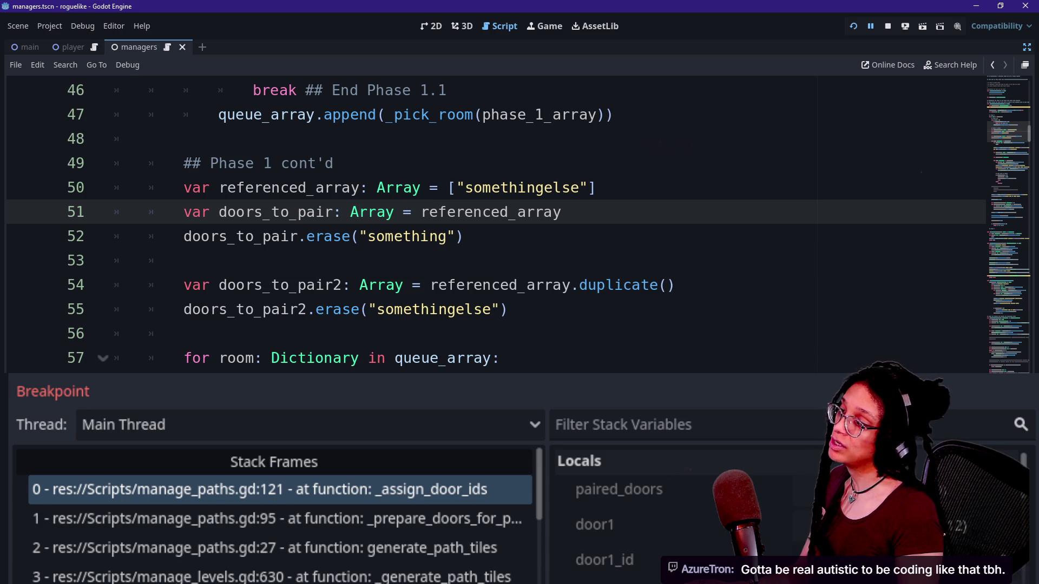
- Select and delete the referenced_array and doors_to_pair2 test lines under the Phase 1 cont'd comment
click(595, 188)
drag(254, 187, 338, 162)
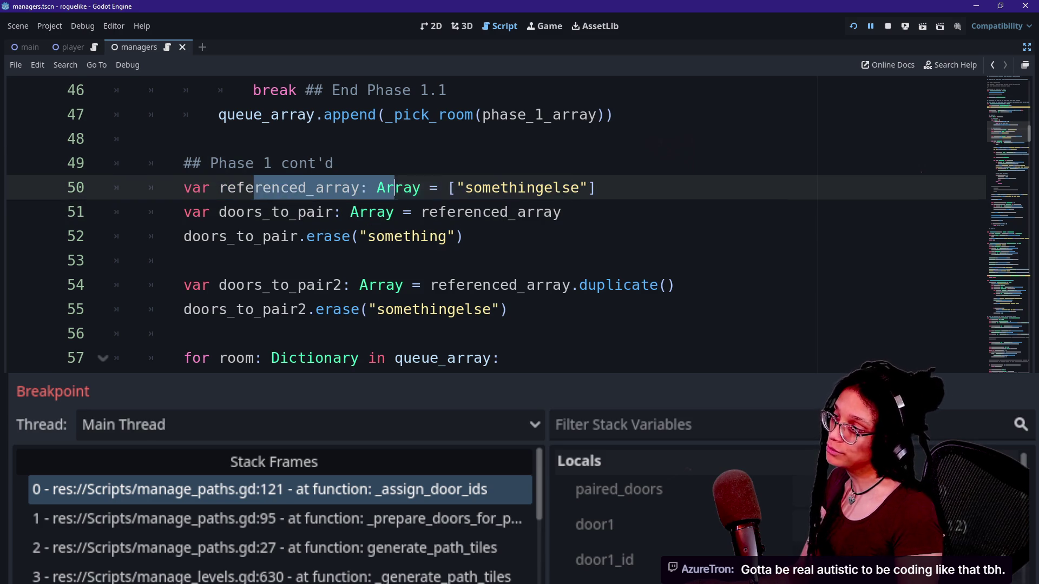
click(580, 188)
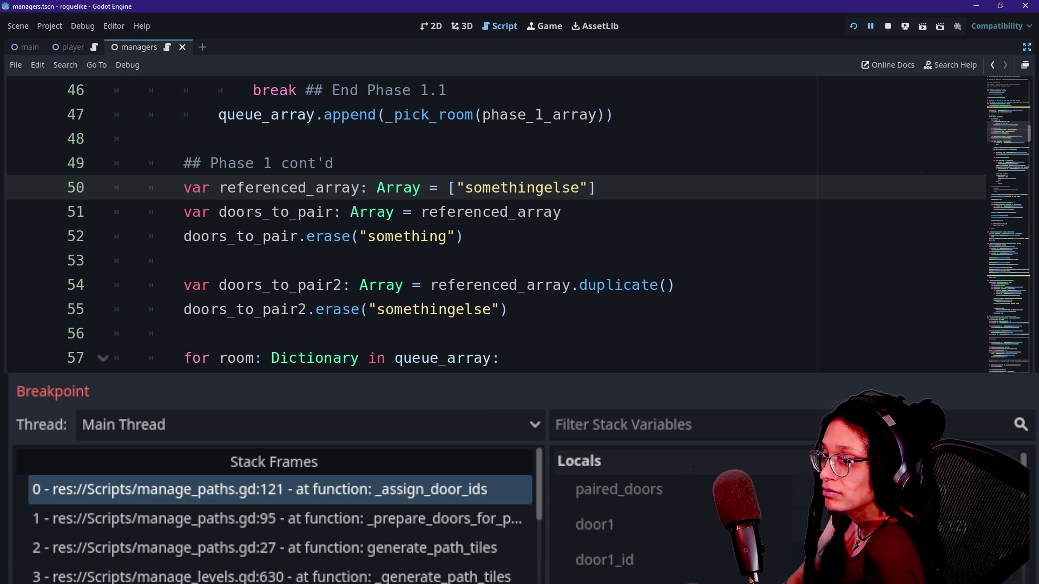
mouse_move(507, 309)
mouse_down()
mouse_move(529, 285)
mouse_move(184, 260)
mouse_up()
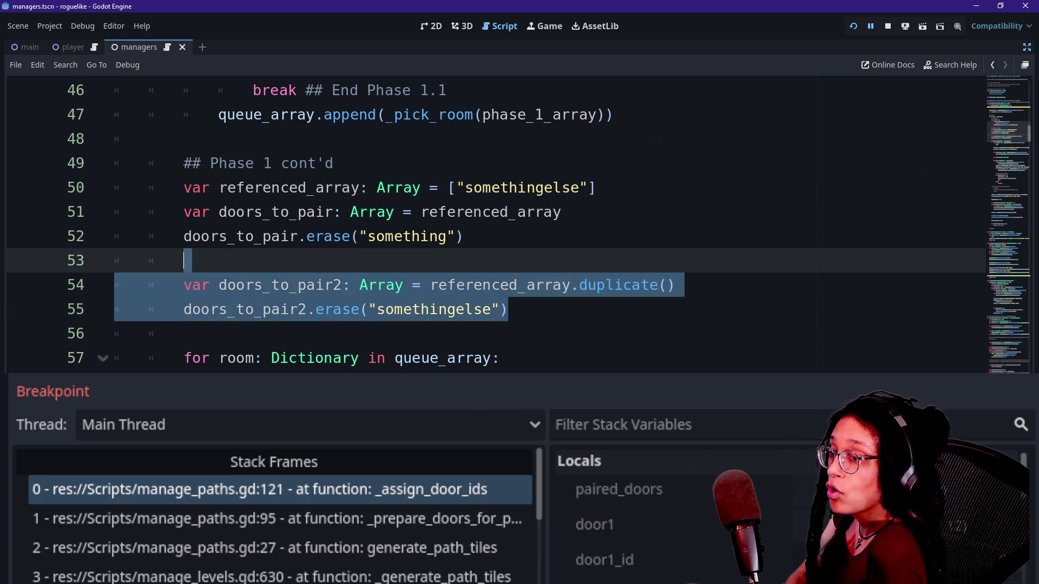
click(184, 260)
mouse_move(333, 163)
mouse_down()
mouse_move(598, 188)
mouse_move(495, 358)
mouse_move(507, 309)
mouse_up()
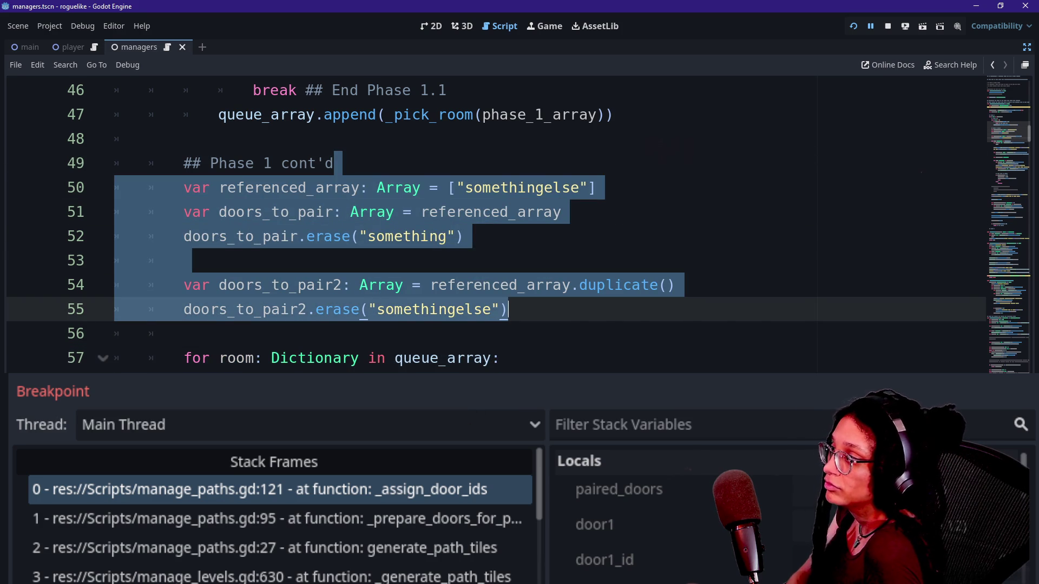
key(BackSpace)
- Type 'var money: int = 200' and 'money -= 100' under the comment, then undo them
click(184, 188)
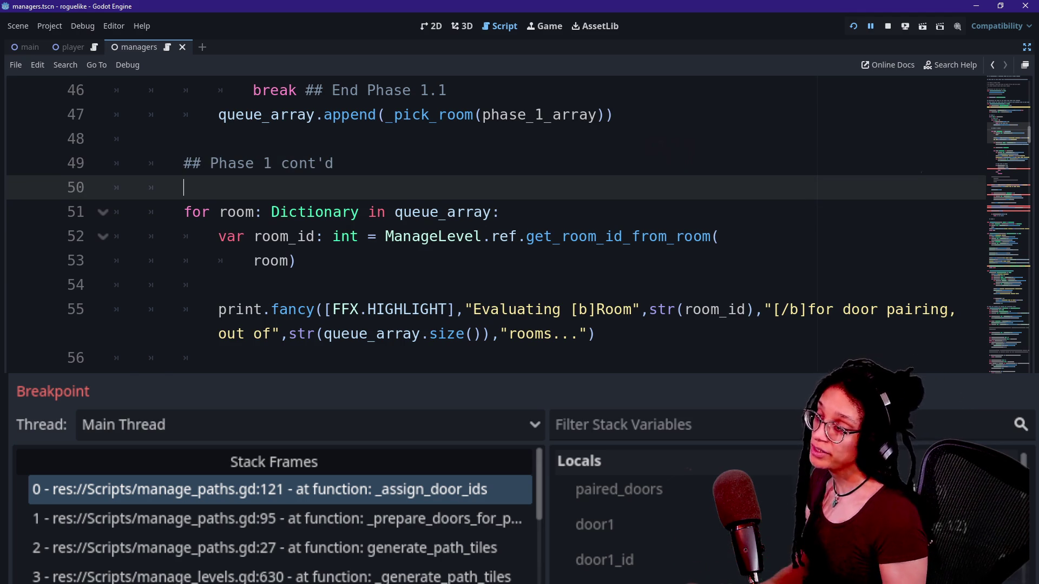
text(var)
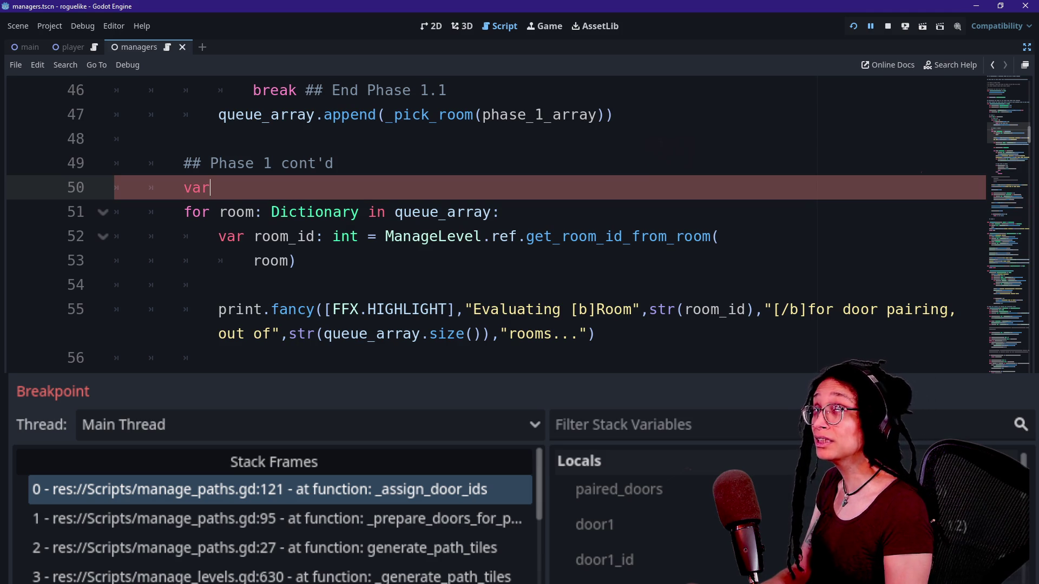
text(money: )
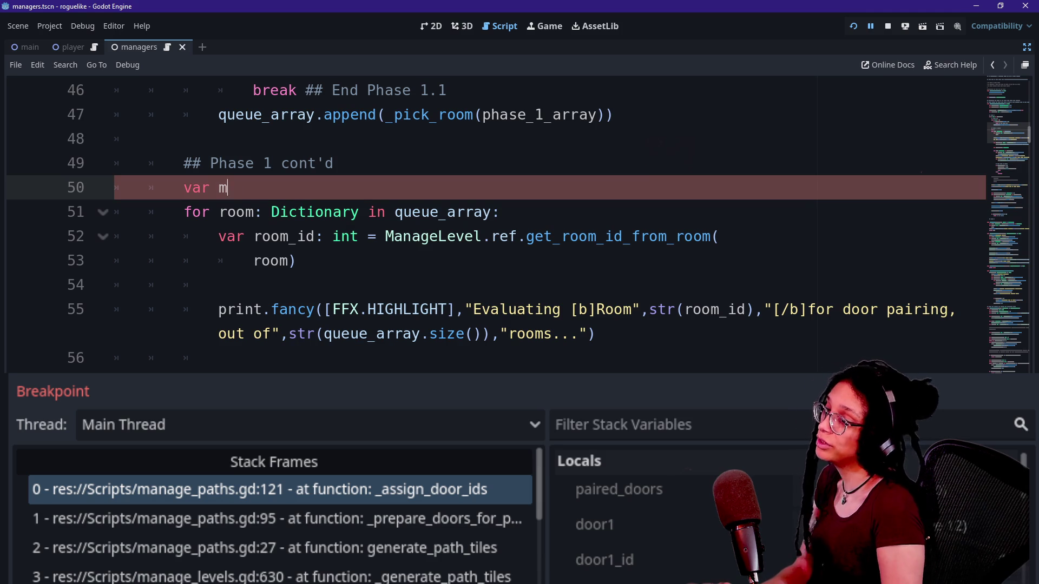
text(int = 200)
key(Return)
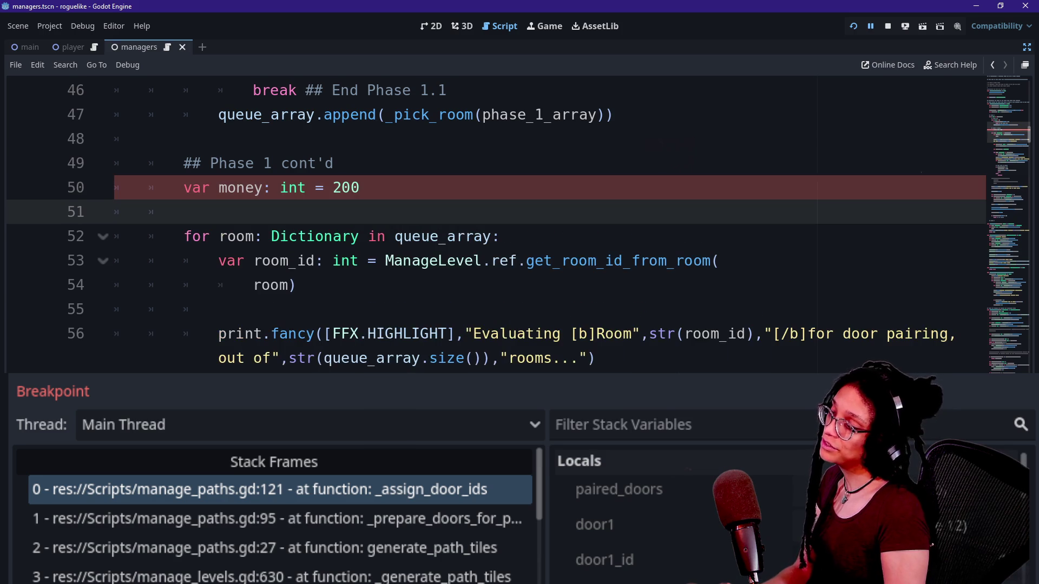
text(var)
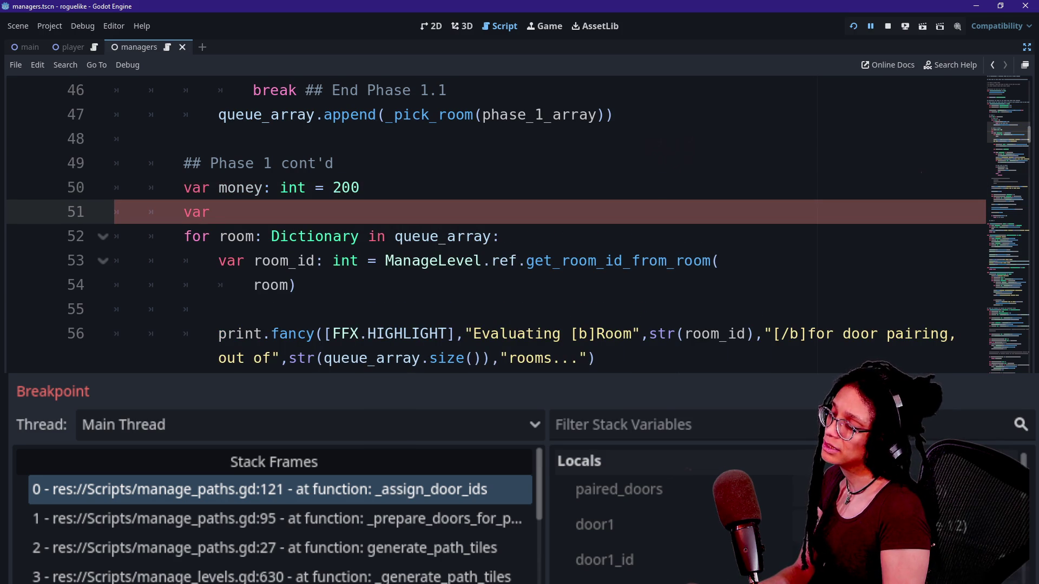
key(BackSpace)
key(BackSpace)
key(BackSpace)
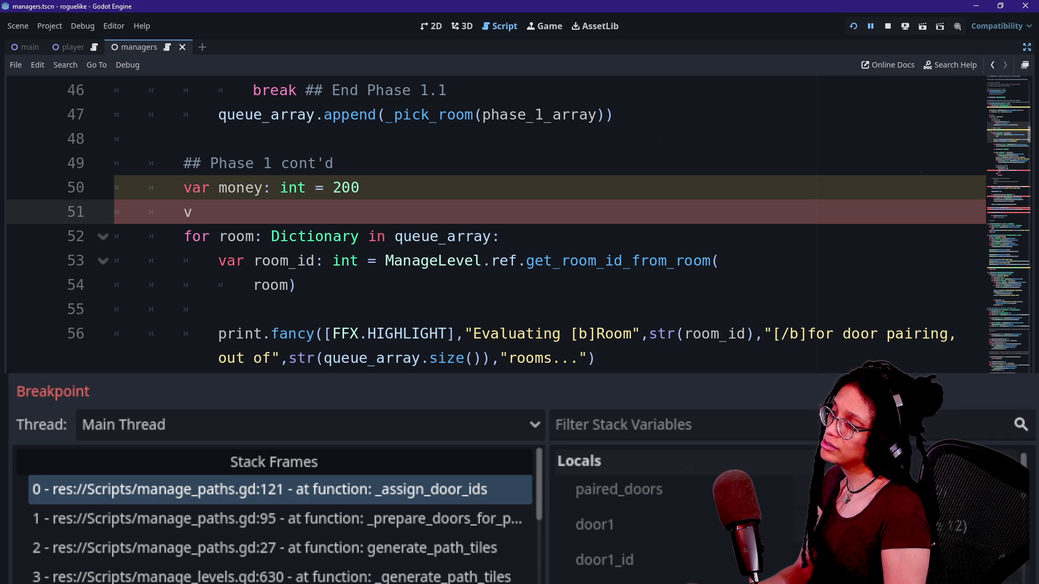
text(money -= )
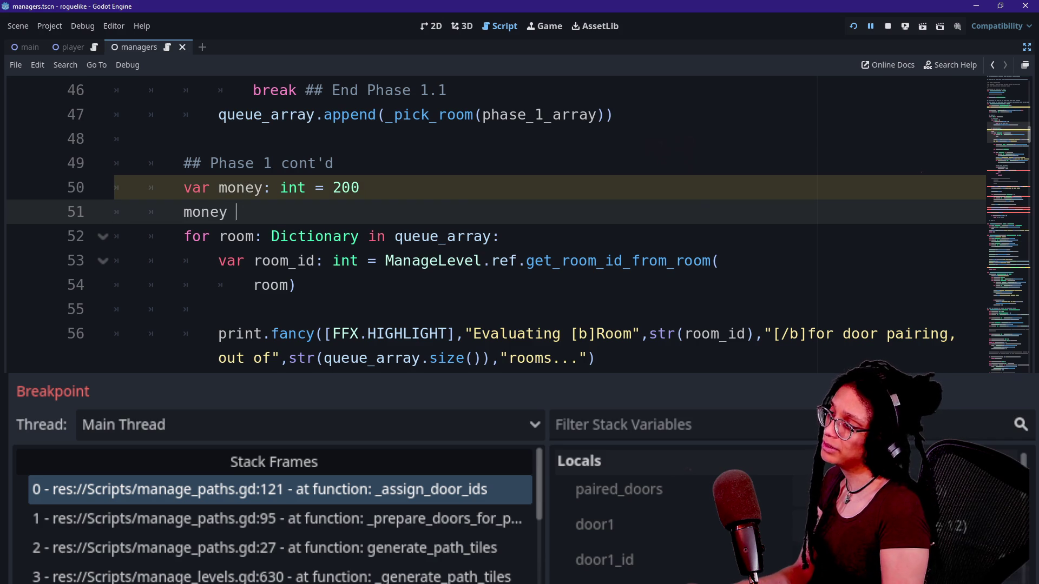
text(100)
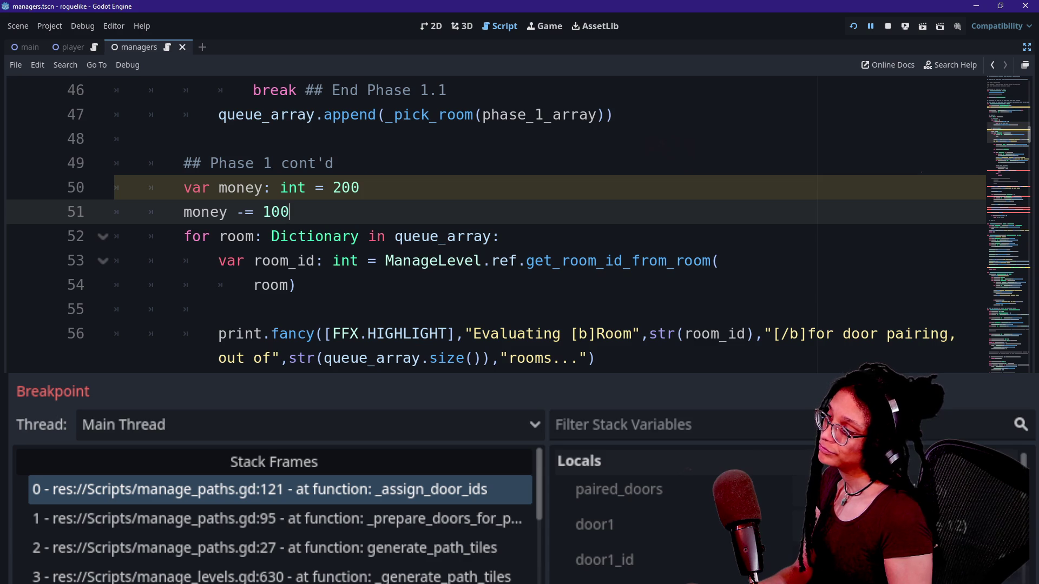
key(ctrl+z)
key(ctrl+z)
key(Down)
key(Down)
key(Down)
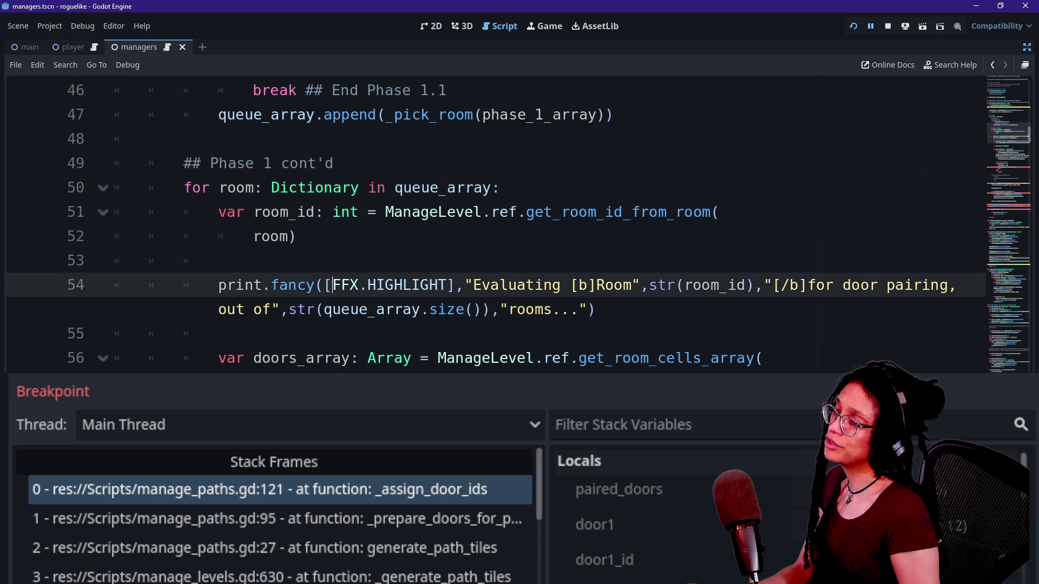
- Scroll through the door-pairing loop down to line 79, then undo to bring back money: int = 200 and money -= 100
key(Down)
key(Down)
key(Down)
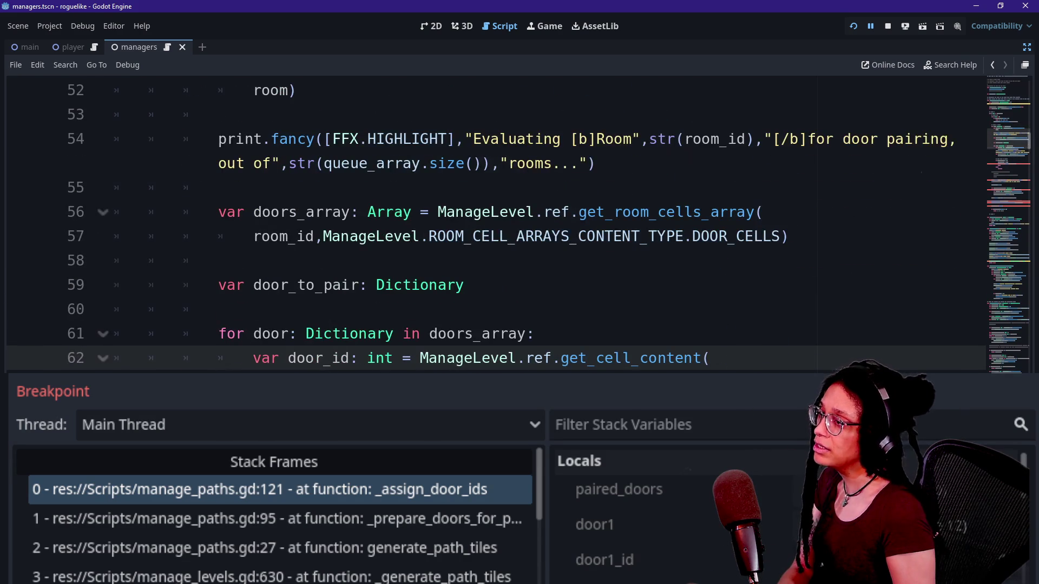
scroll(519, 225, up, 2)
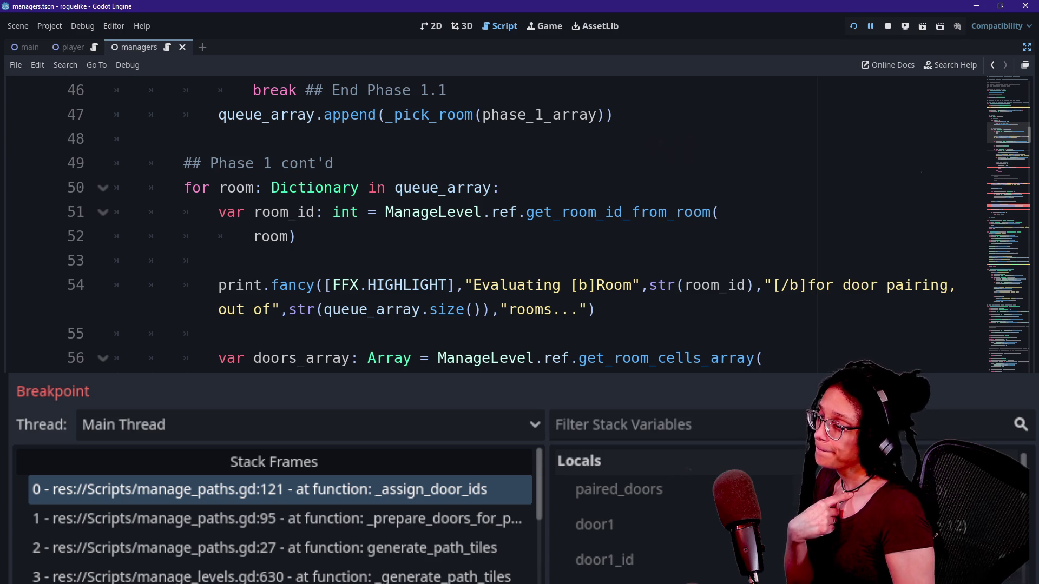
scroll(520, 225, down, 2)
scroll(346, 261, down, 2)
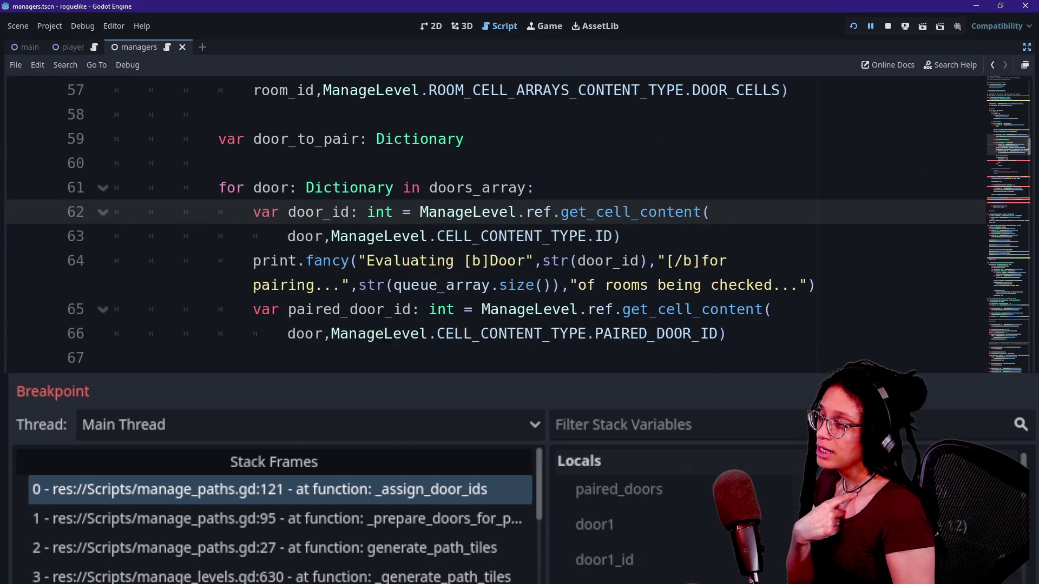
scroll(346, 261, up, 1)
mouse_move(346, 261)
scroll(347, 261, down, 4)
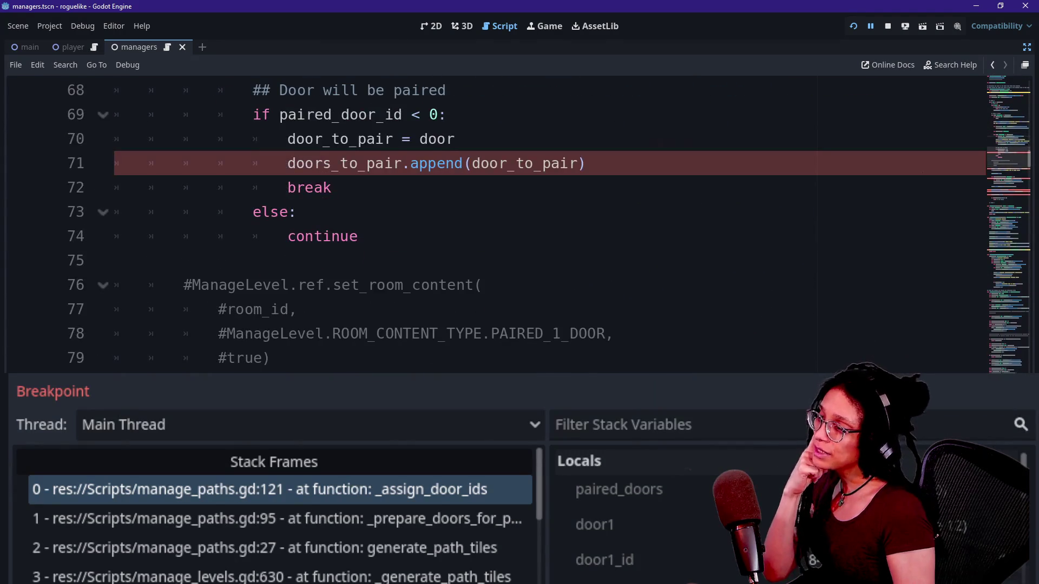
scroll(520, 225, down, 3)
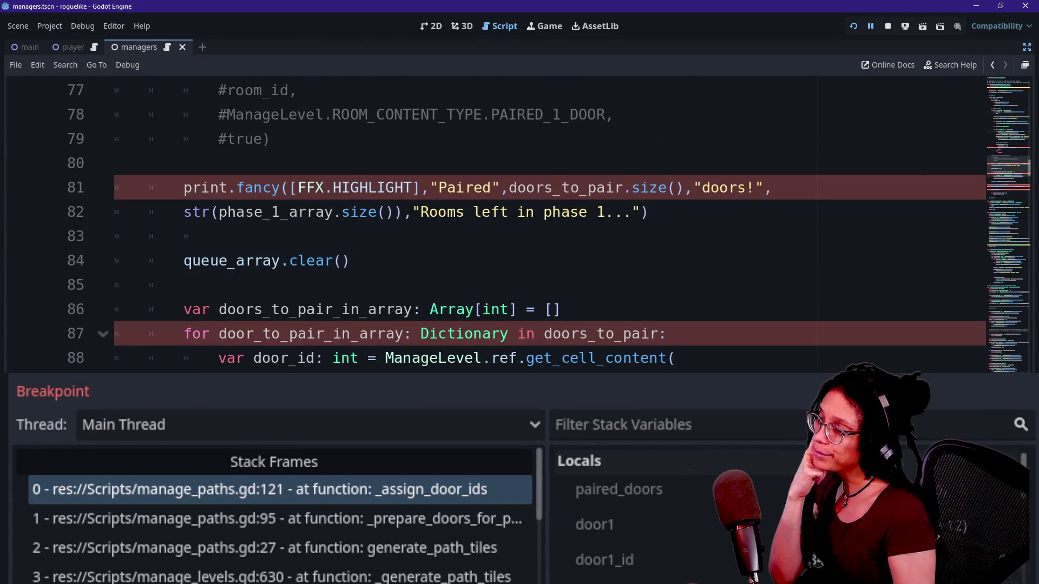
scroll(520, 224, down, 2)
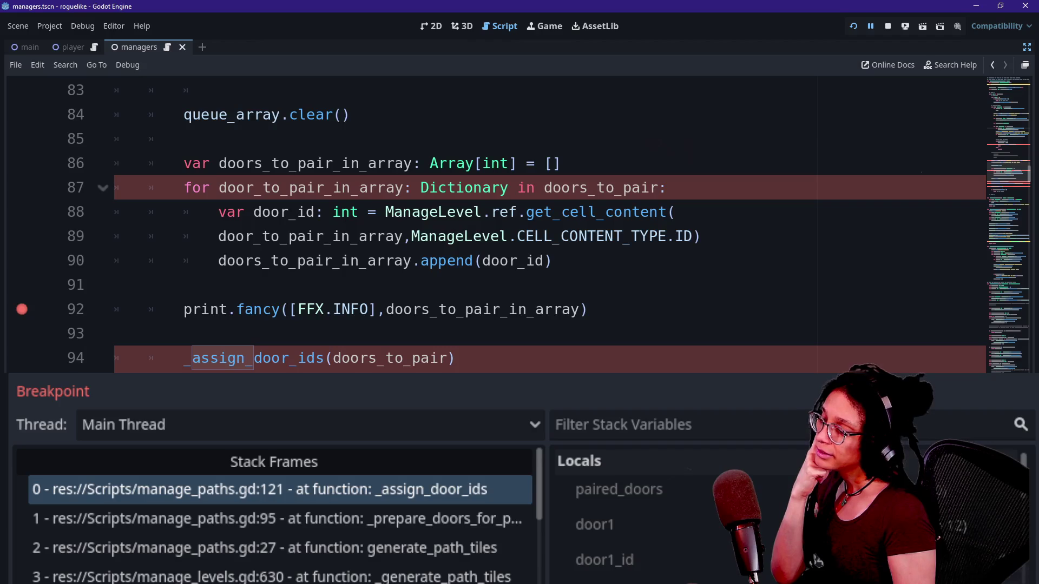
scroll(519, 225, down, 1)
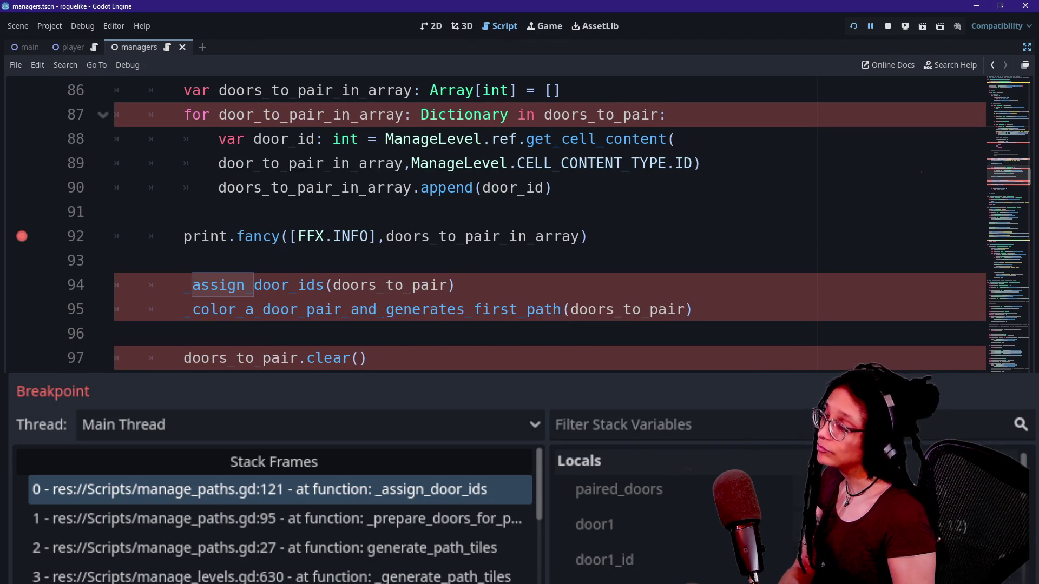
scroll(303, 287, down, 1)
scroll(303, 287, up, 2)
scroll(395, 190, up, 2)
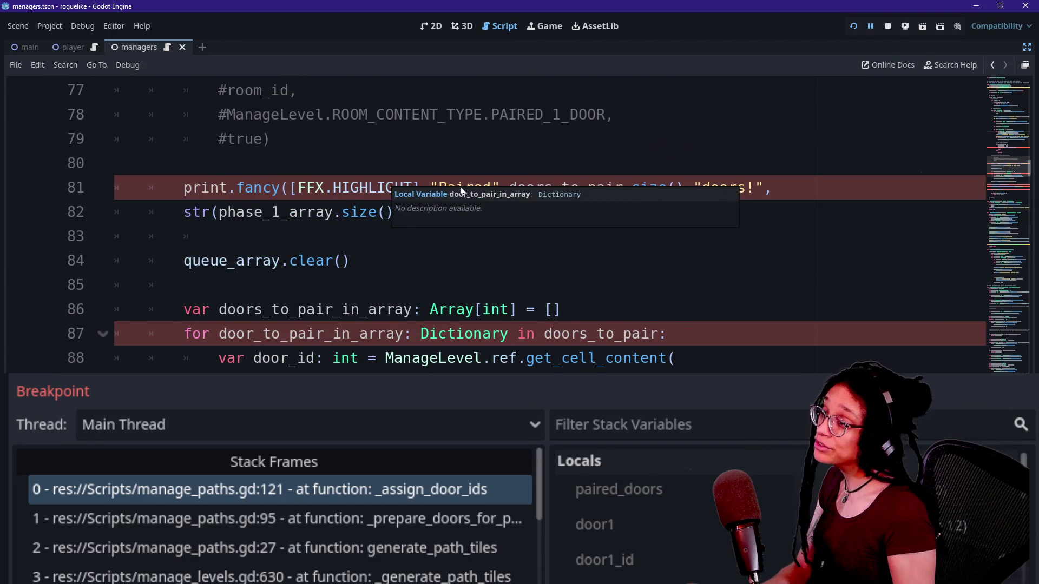
click(270, 139)
scroll(270, 138, up, 2)
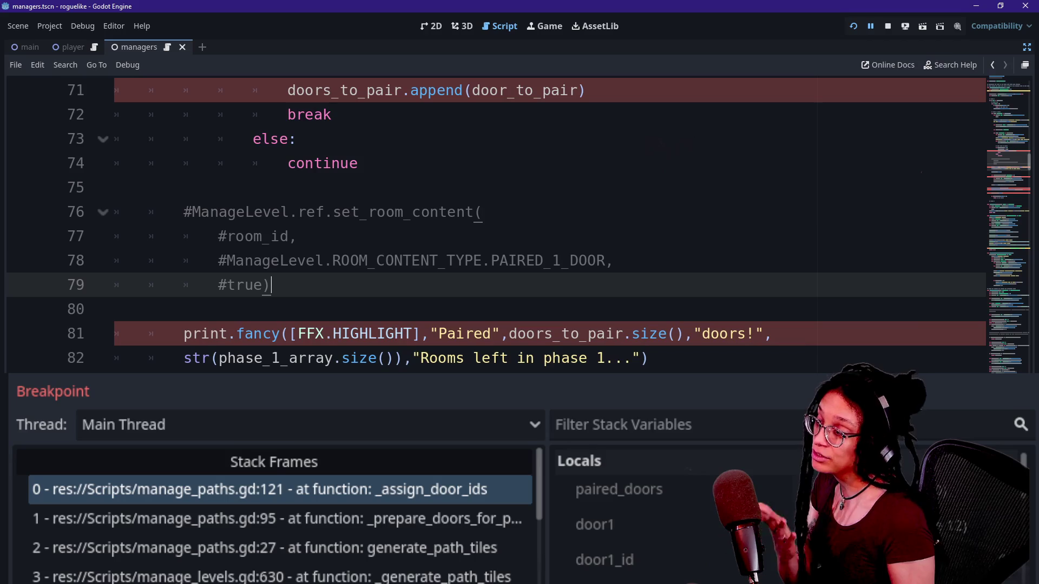
scroll(496, 224, up, 2)
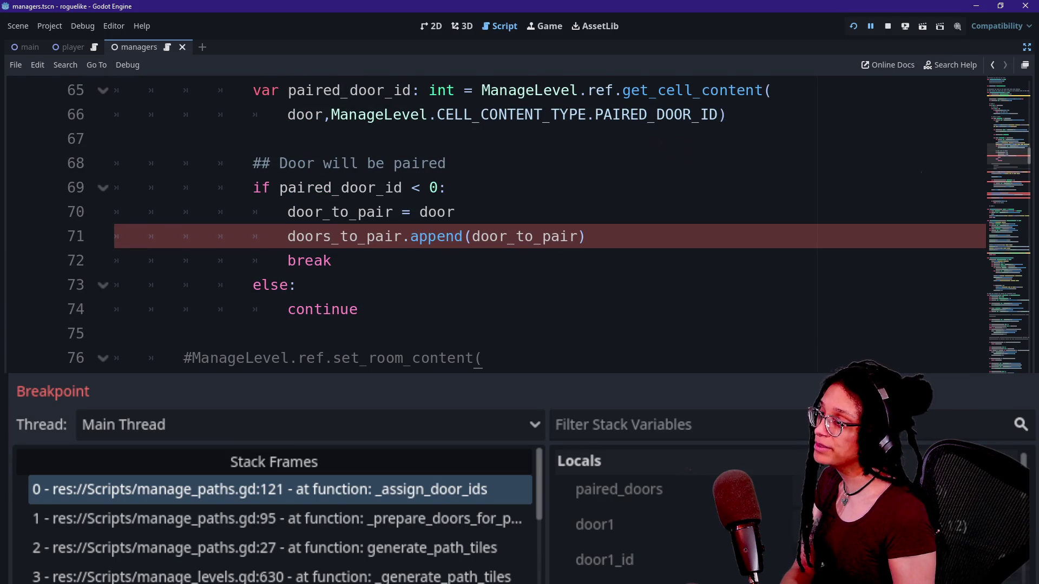
scroll(496, 224, up, 1)
key(ctrl+z)
key(ctrl+z)
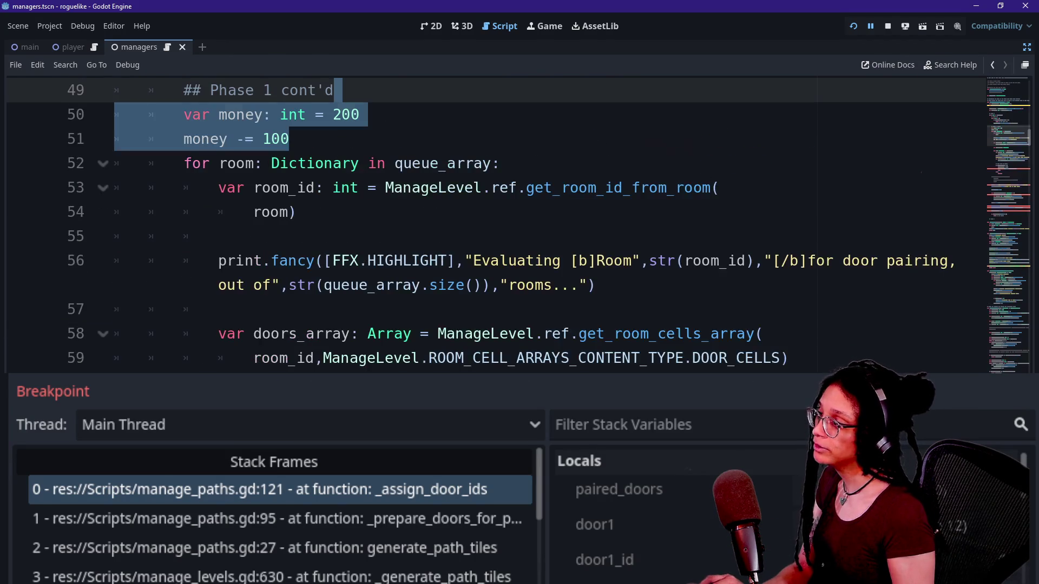
- Undo the new_var, money, duplicate() and referenced_array edits, then begin an '= ' initializer on line 50
key(ctrl+z)
key(ctrl+z)
key(ctrl+z)
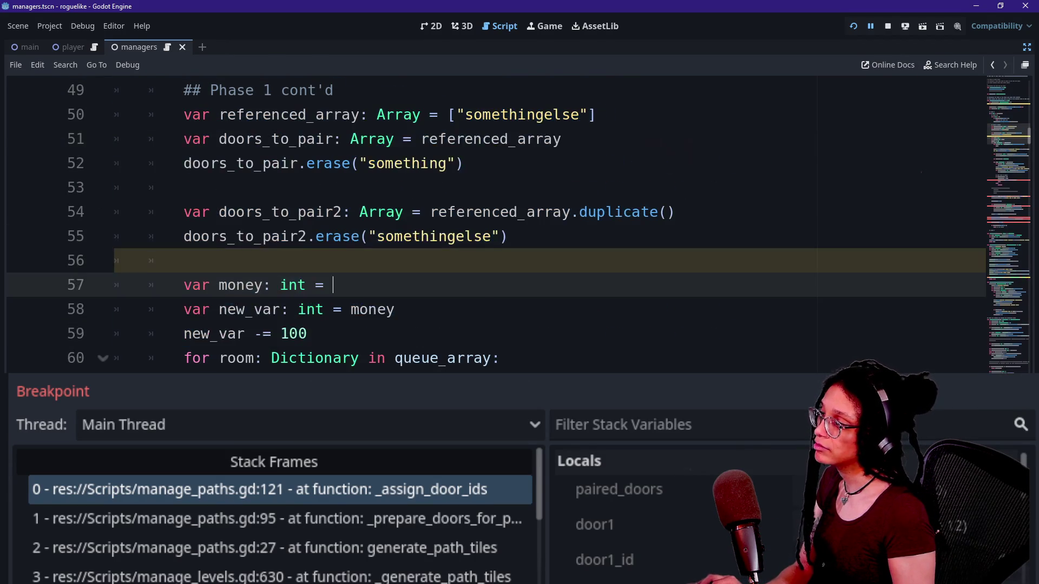
key(ctrl+z)
key(ctrl+z)
key(ctrl+z)
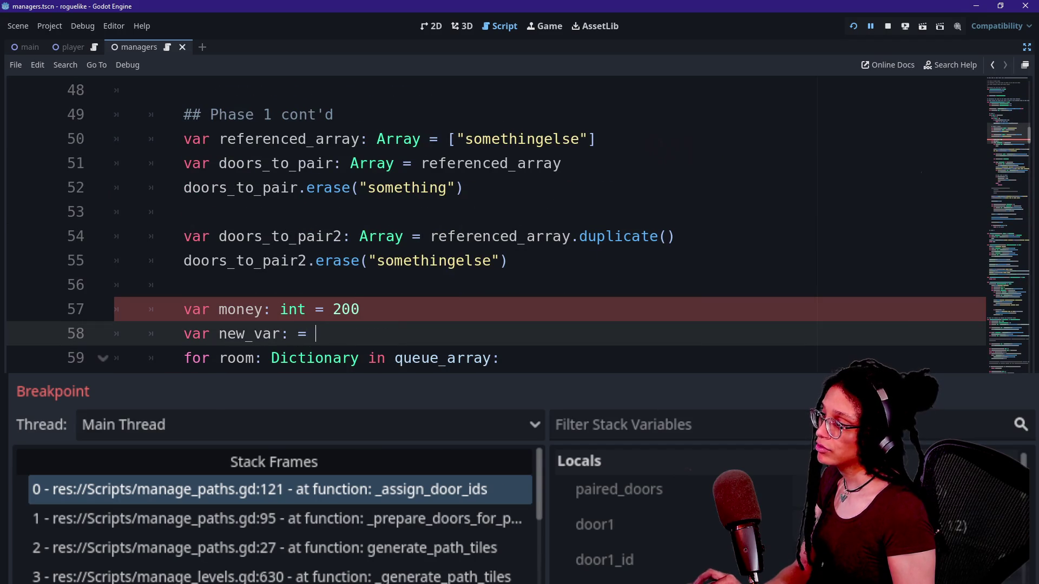
key(ctrl+z)
key(ctrl+z)
key(ctrl+z)
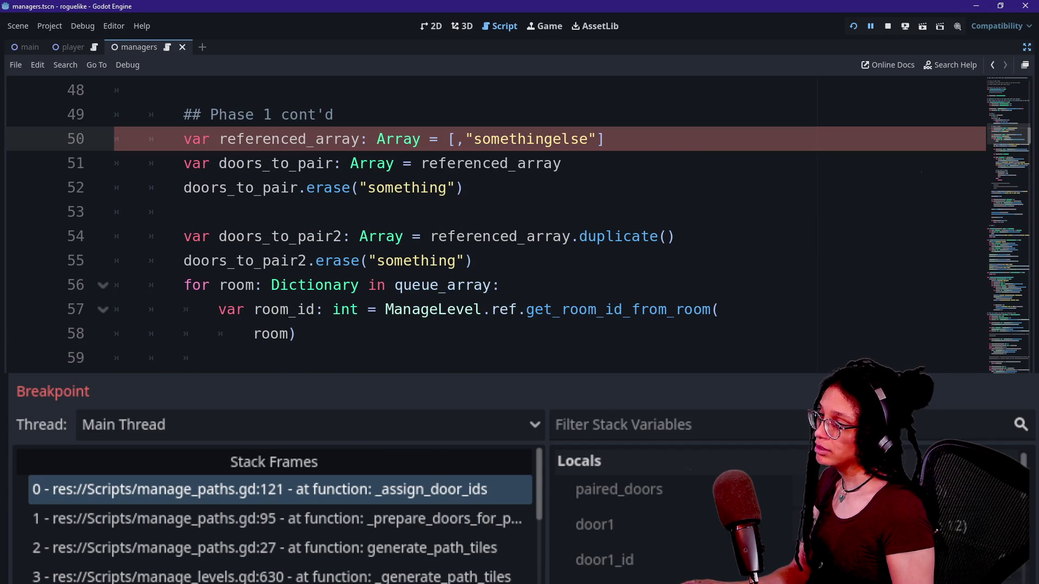
key(ctrl+z)
key(ctrl+z)
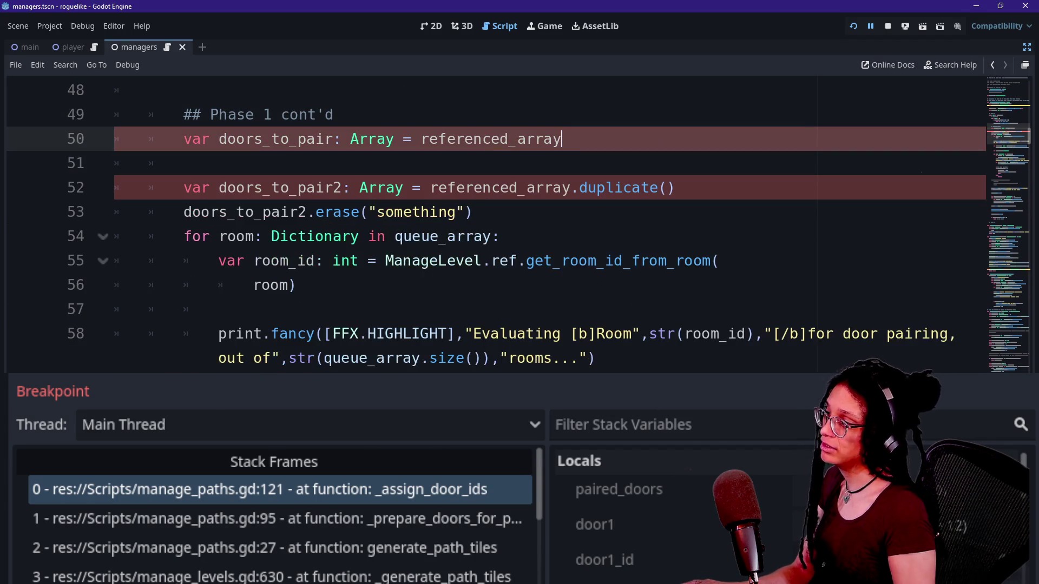
key(ctrl+z)
key(ctrl+z)
key(ctrl+z)
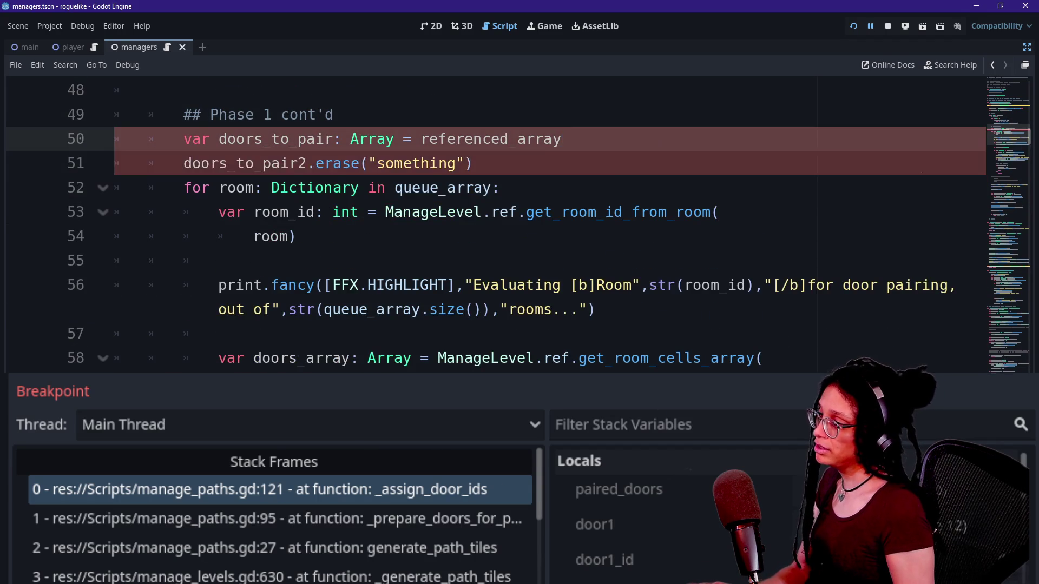
key(ctrl+z)
key(ctrl+z)
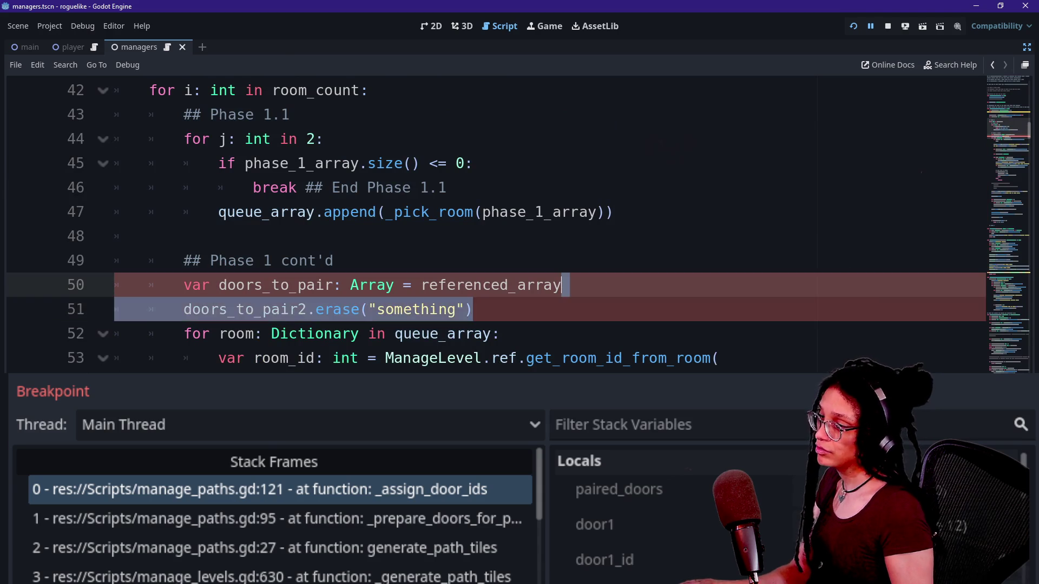
scroll(520, 224, down, 1)
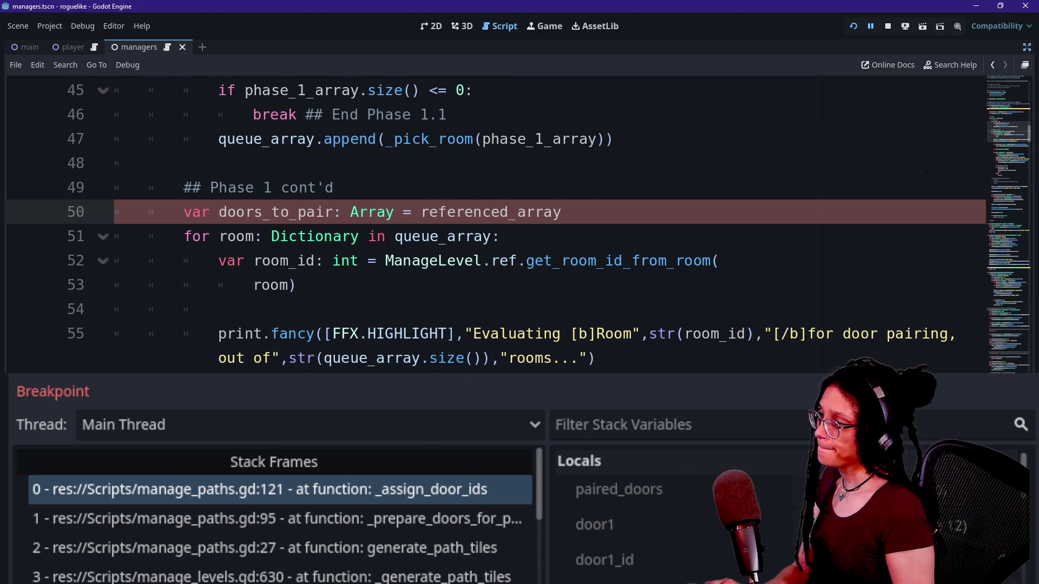
key(ctrl+z)
key(ctrl+z)
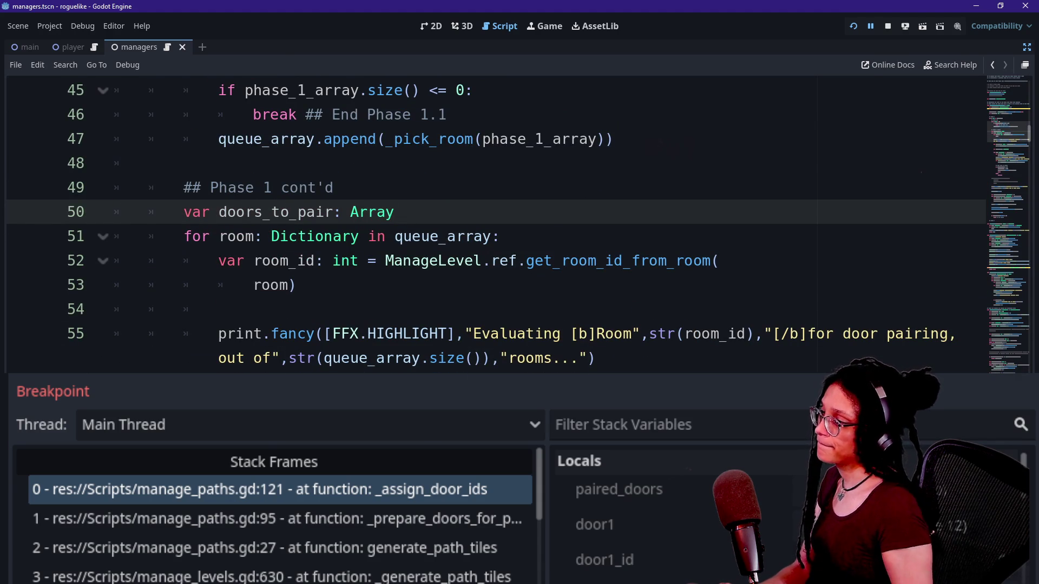
text(= p)
key(BackSpace)
- Finish 'var doors_to_pair: Array = []' and review the doors_to_pair call and Assigning ids print
text([])
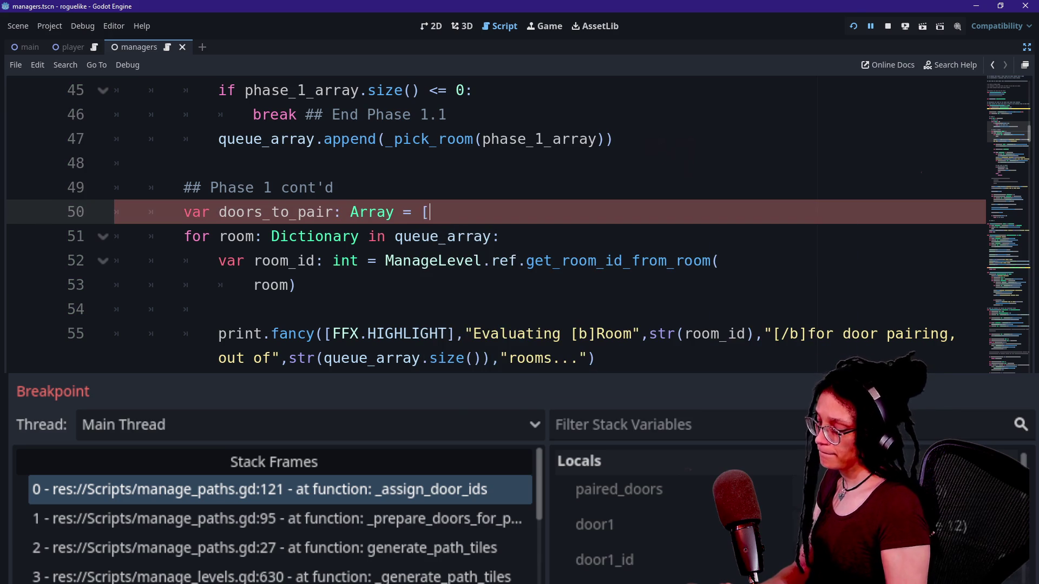
scroll(519, 224, down, 7)
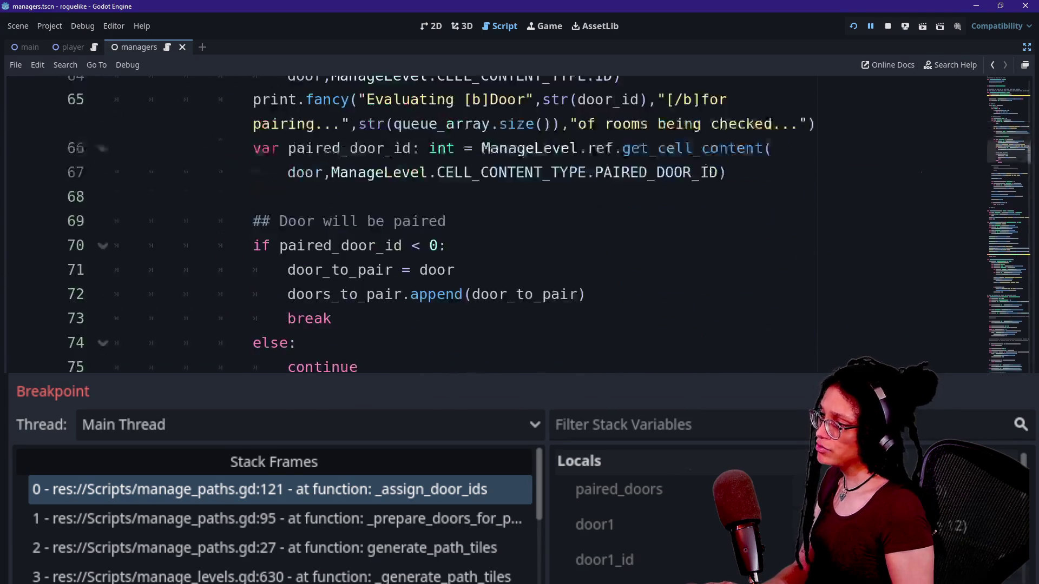
scroll(520, 225, down, 9)
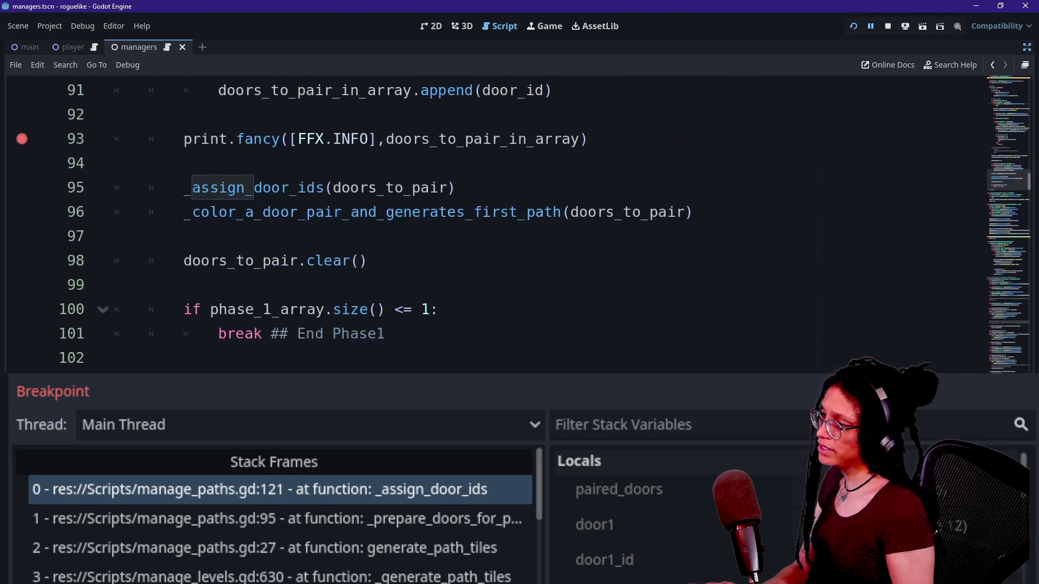
scroll(520, 225, up, 1)
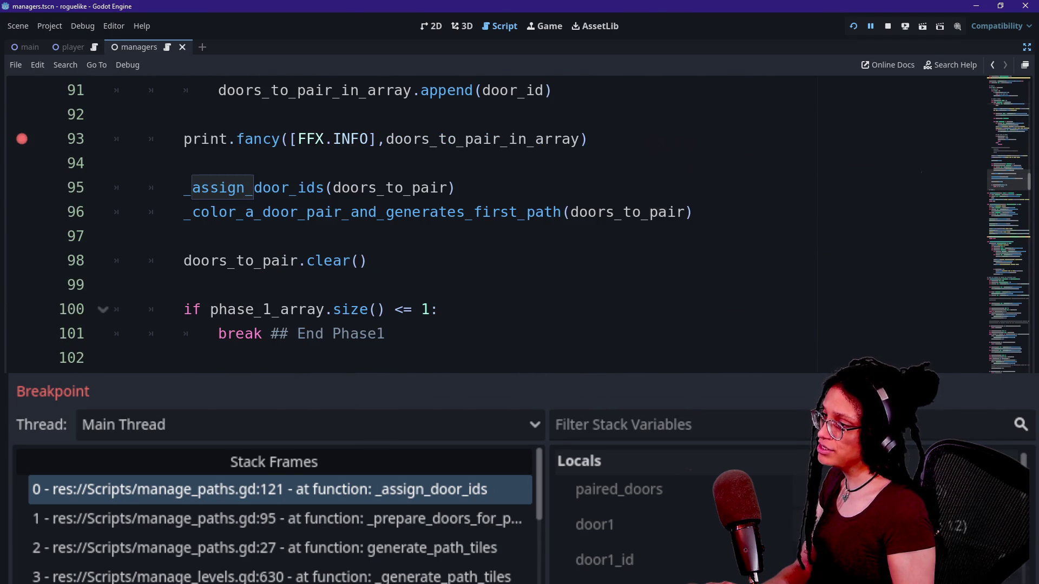
click(656, 212)
scroll(519, 225, down, 4)
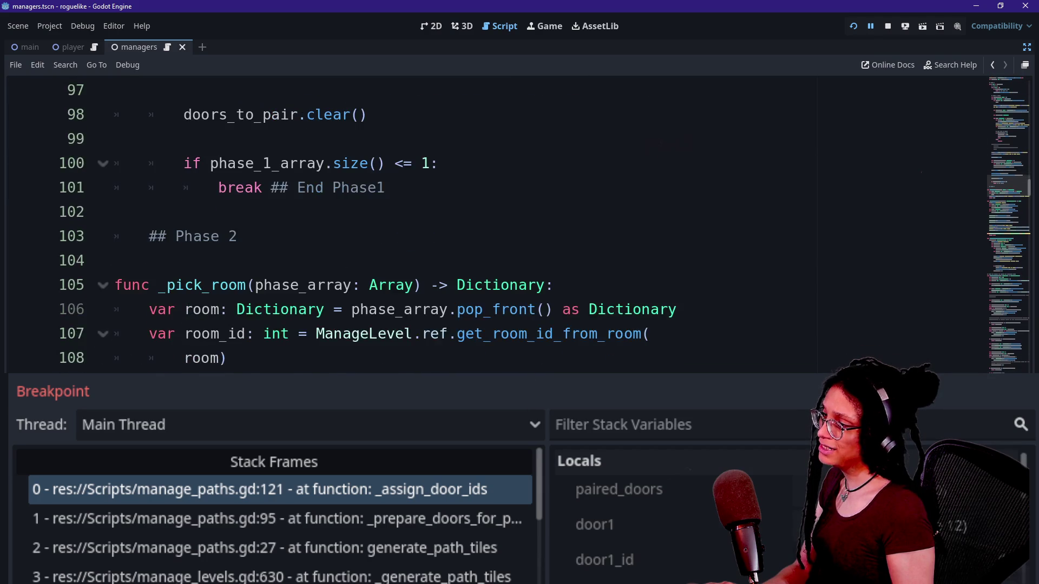
scroll(520, 224, down, 1)
click(421, 261)
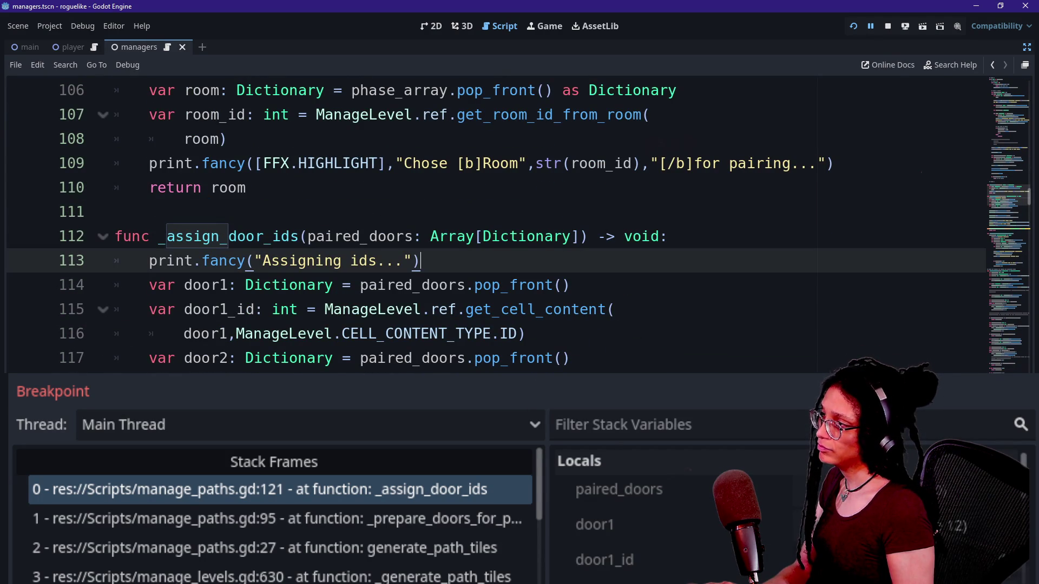
scroll(520, 224, up, 8)
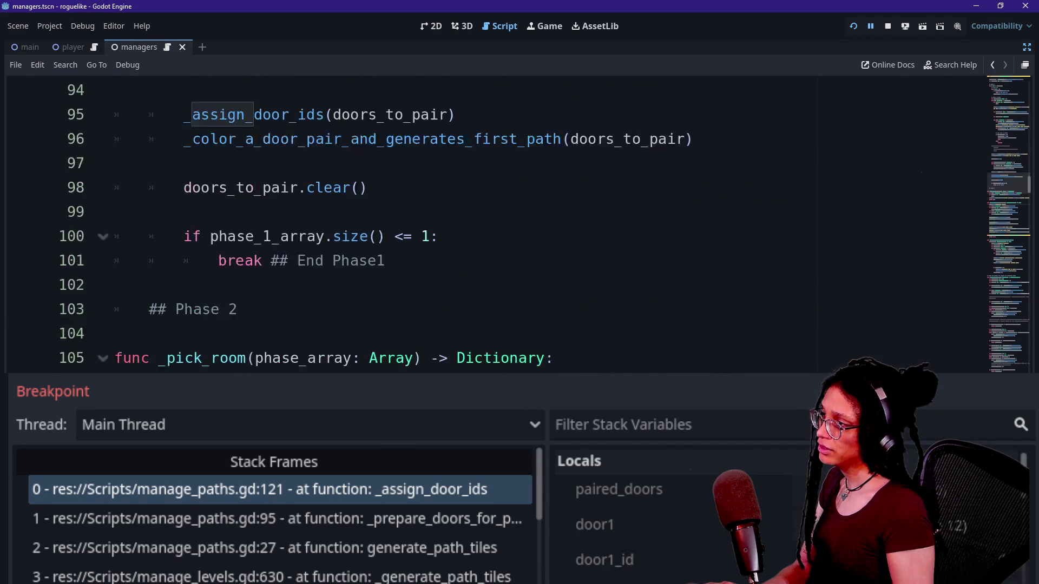
scroll(520, 225, up, 3)
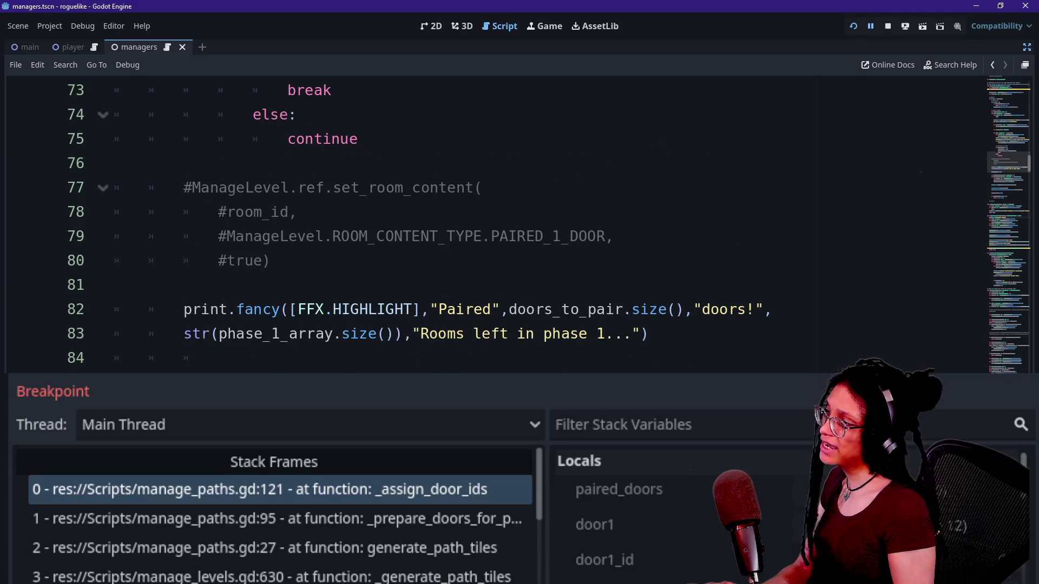
scroll(519, 225, down, 3)
scroll(519, 225, up, 12)
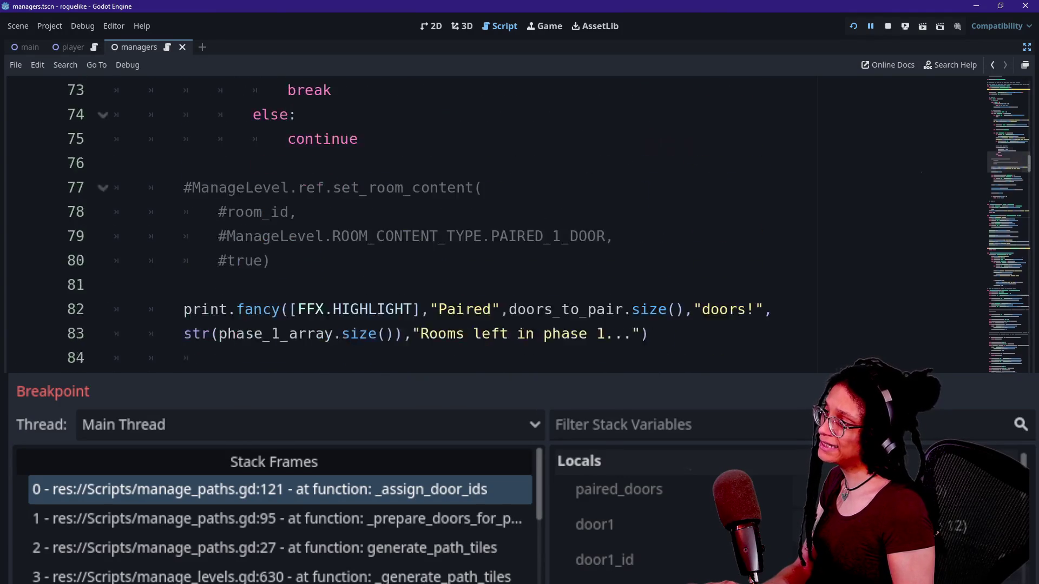
- Search for 'assign_door' and jump from the _assign_door_ids call to its definition at line 112
text(assign_debug_color function..."))
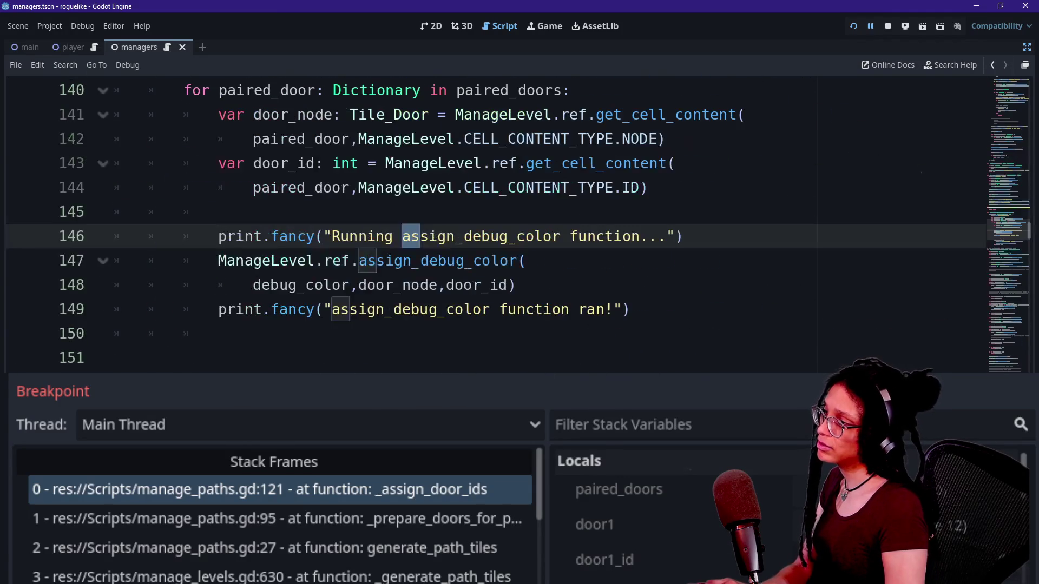
key(Return)
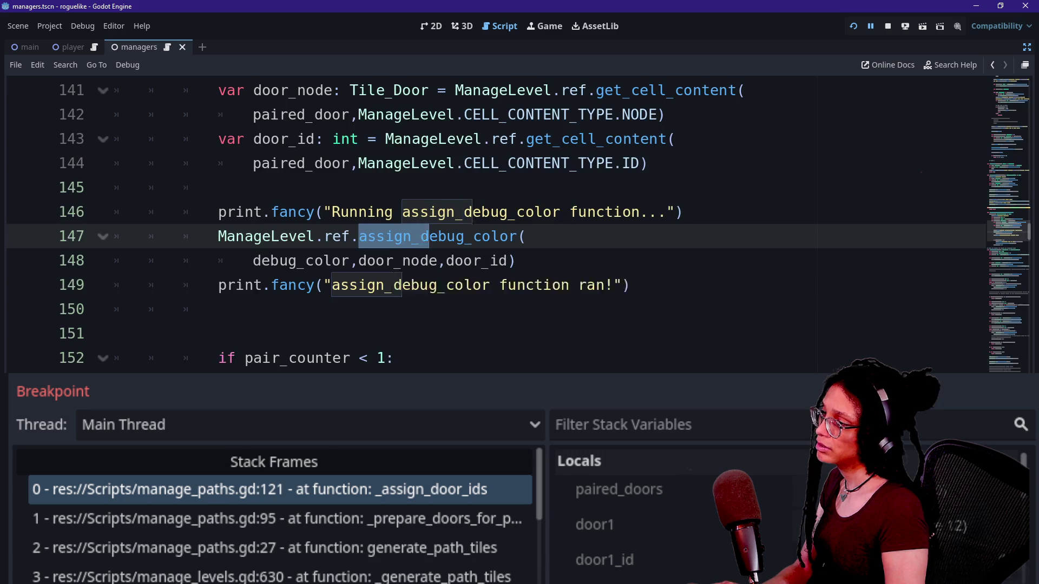
text(door)
click(114, 211)
ctrl+click(242, 237)
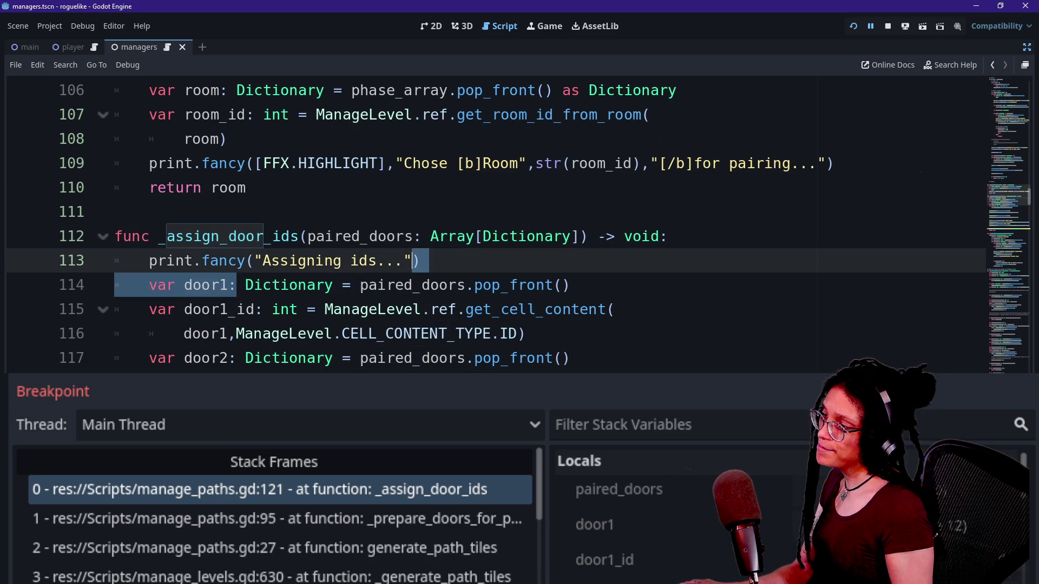
- Inspect the paired_doors.pop call and Array[Dictionary] parameter, then insert an empty line after line 113
click(360, 286)
drag(361, 286, 501, 285)
click(468, 236)
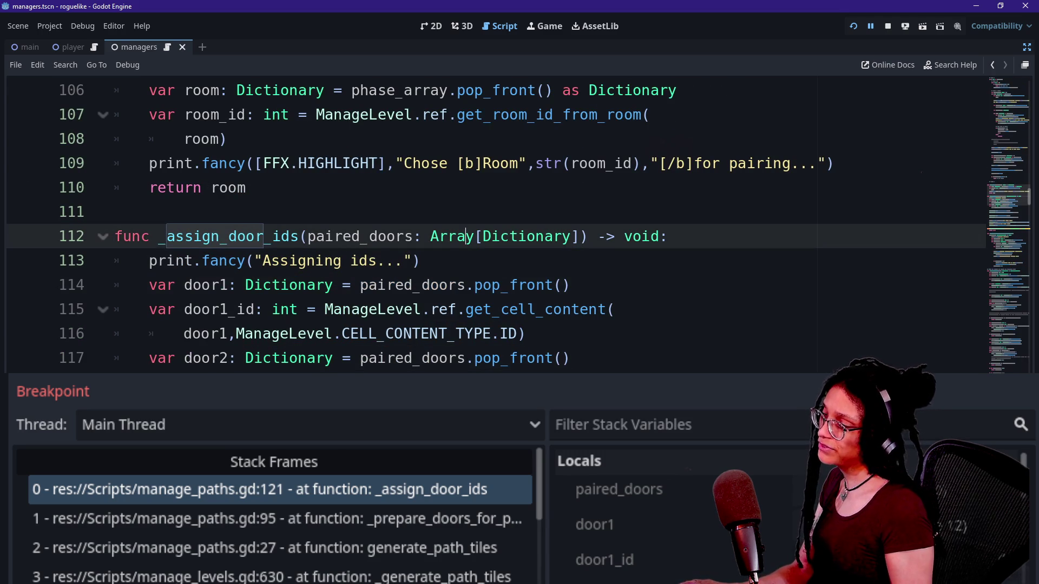
mouse_move(361, 285)
mouse_down()
mouse_move(505, 285)
mouse_move(359, 285)
mouse_up()
click(505, 286)
click(500, 237)
click(422, 261)
key(Return)
- Insert 'var doors_array: Array[Dictionary] = paired_doors.duplicate(true)' on line 114
text(ar d)
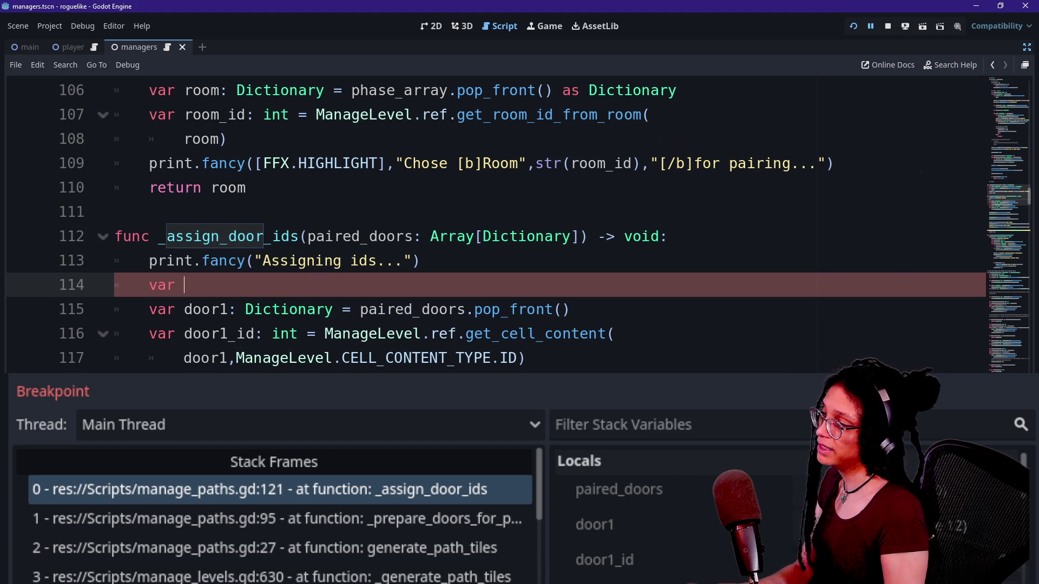
text(oors_ar)
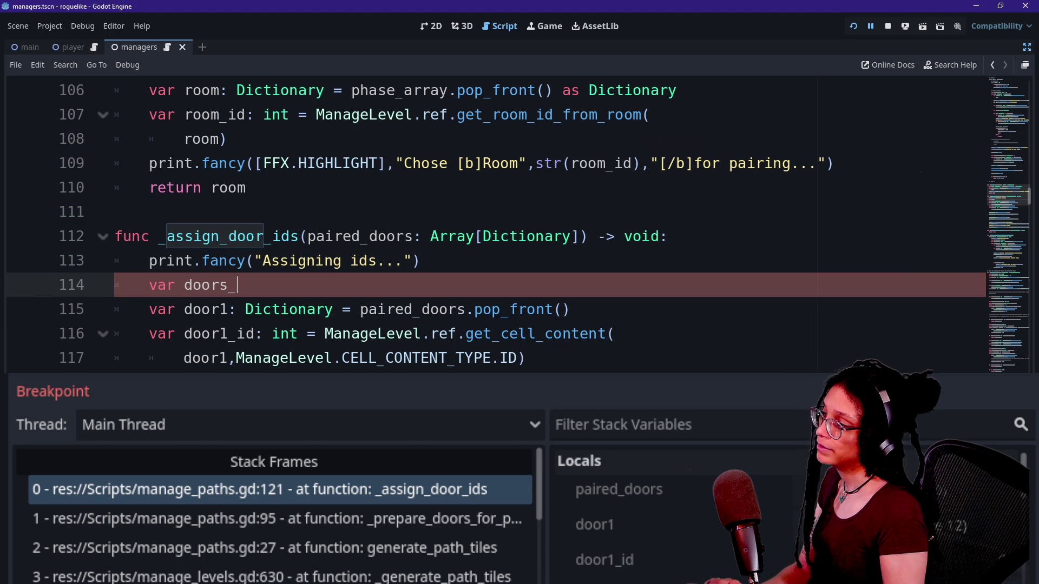
text(ray: Arra[)
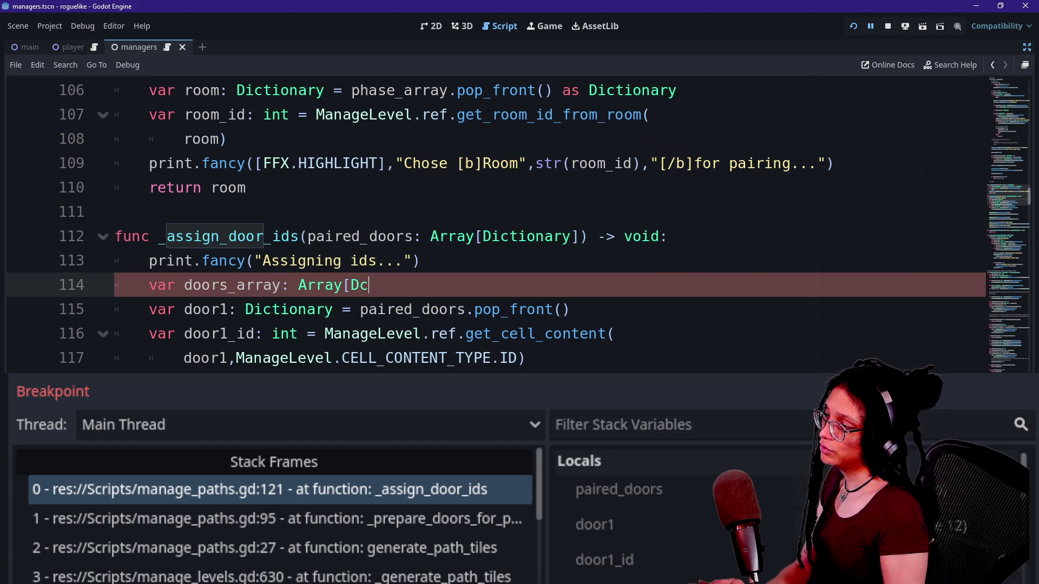
key(BackSpace)
text(ictionary] )
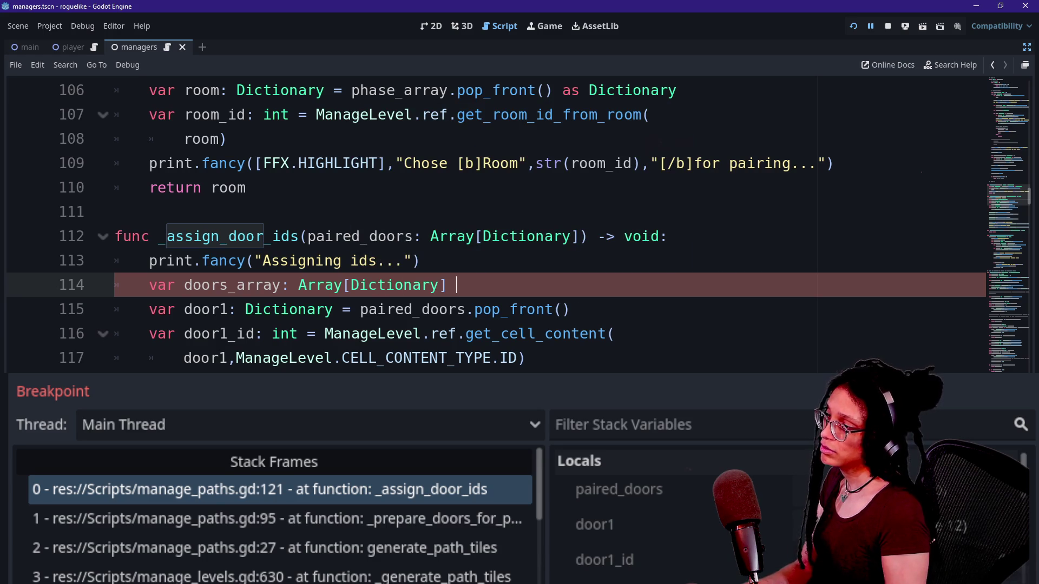
text(= )
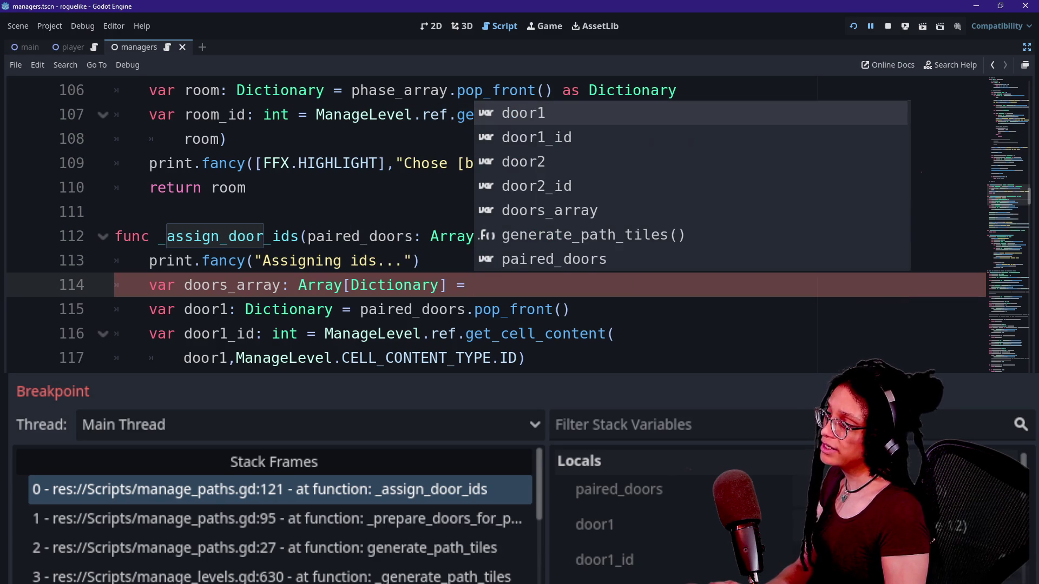
text(paired)
key(Return)
text(.d)
text(ipl)
key(BackSpace)
key(BackSpace)
key(BackSpace)
text(uplicate()
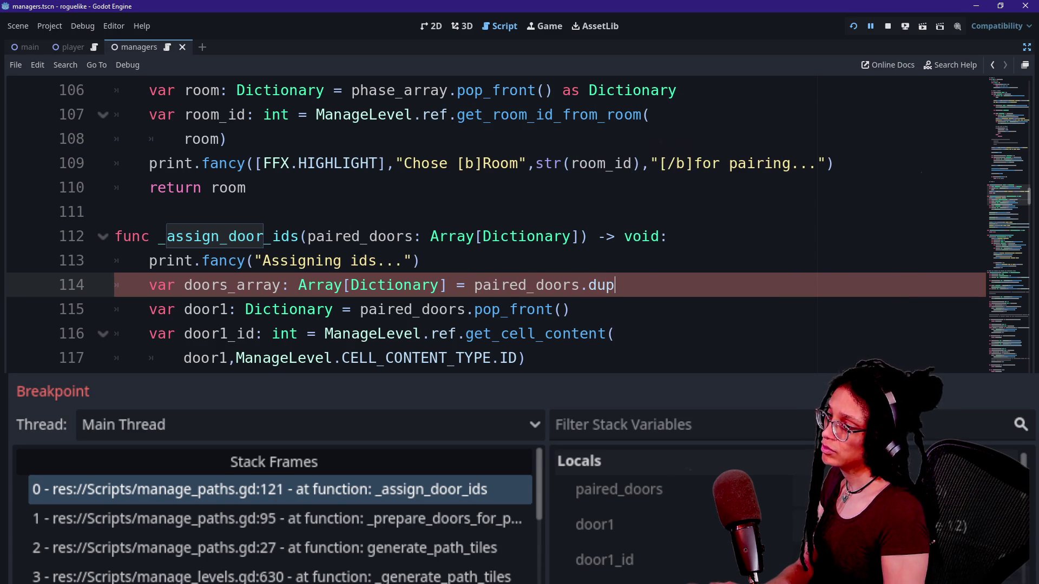
text())
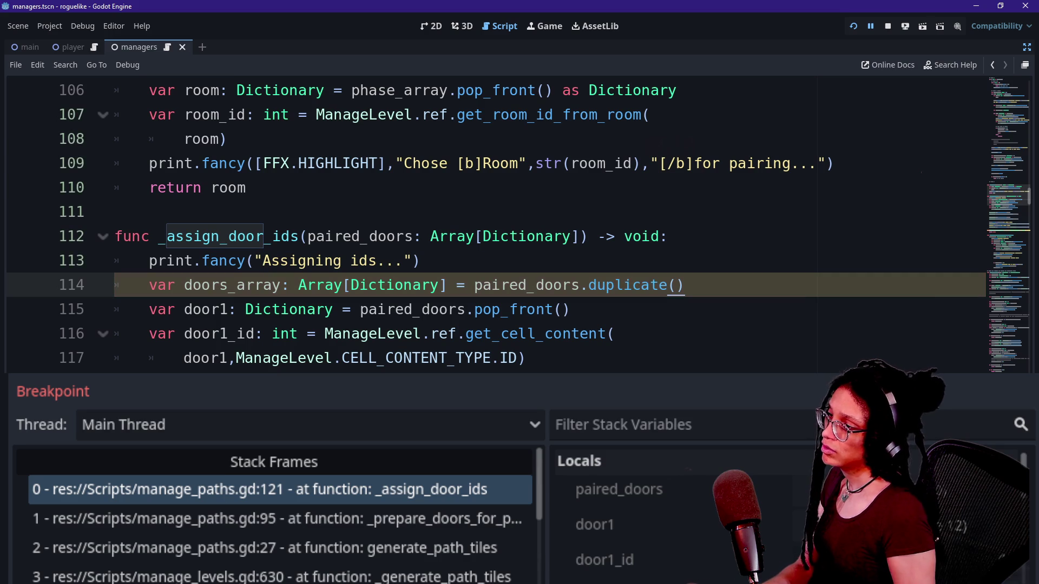
text(true)
mouse_move(421, 285)
mouse_down()
mouse_move(163, 261)
mouse_move(632, 285)
mouse_up()
click(683, 285)
- Rename both paired_doors pop_front uses to doors_array using a Ctrl+D multi-selection
scroll(506, 286, down, 1)
click(506, 285)
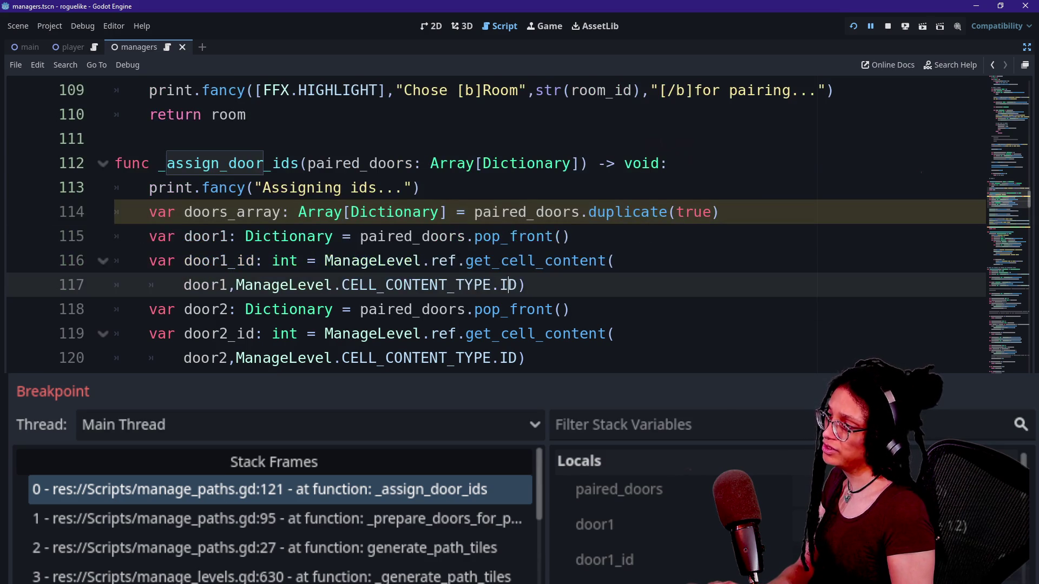
double_click(412, 236)
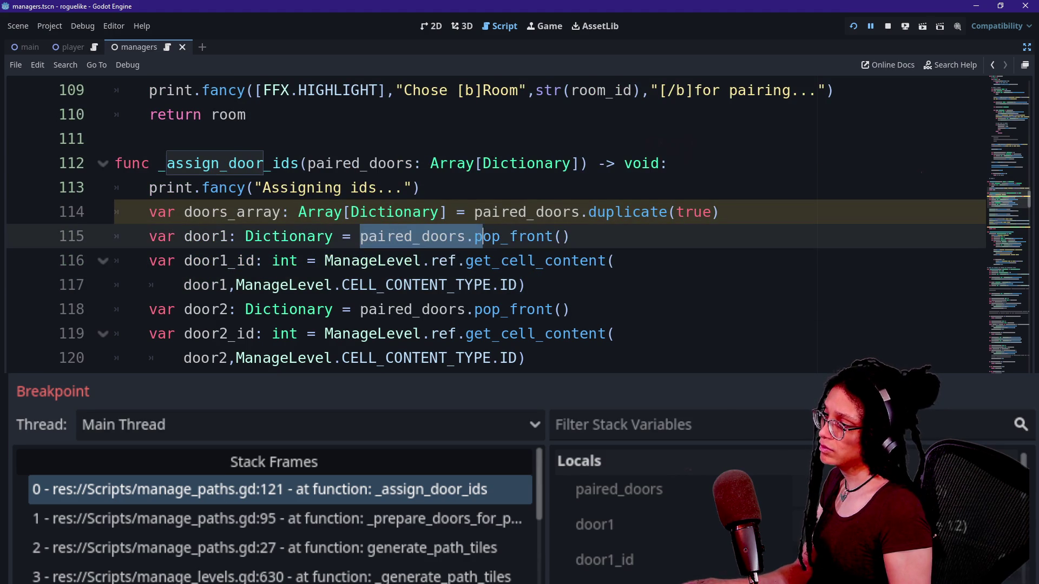
key(ctrl+d)
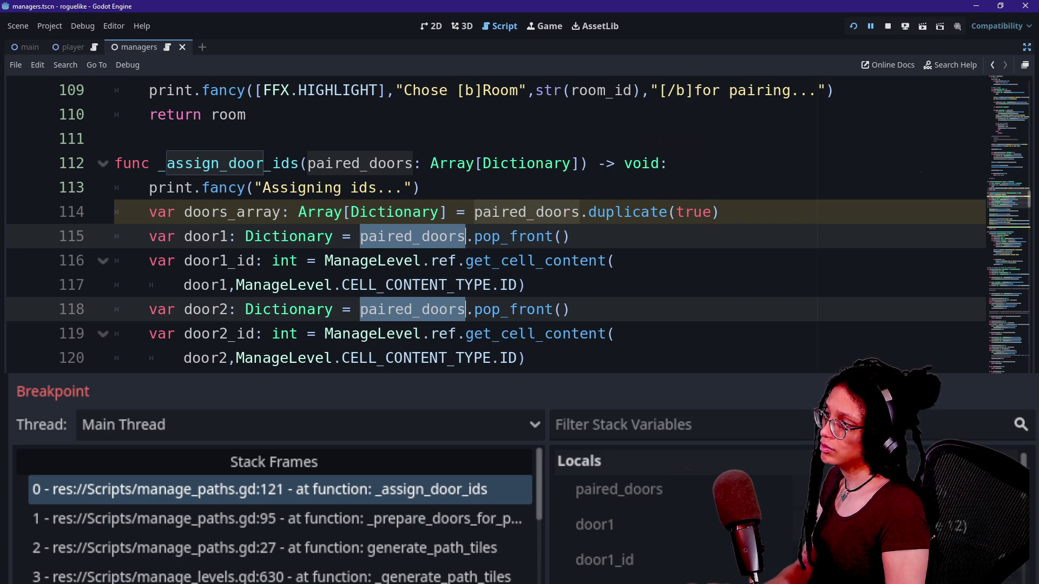
text(doors_aw)
text(ray)
click(264, 237)
key(Escape)
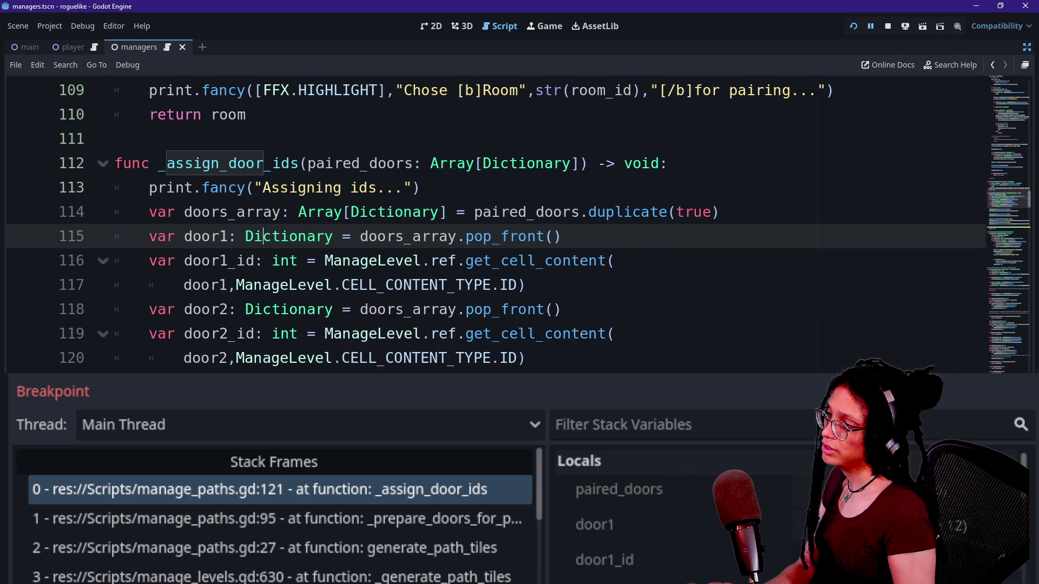
scroll(264, 237, down, 1)
right_click(450, 232)
- Save the manage_paths script with Ctrl+S and restart the running game from the top toolbar
key(Escape)
scroll(487, 232, down, 1)
scroll(617, 285, down, 2)
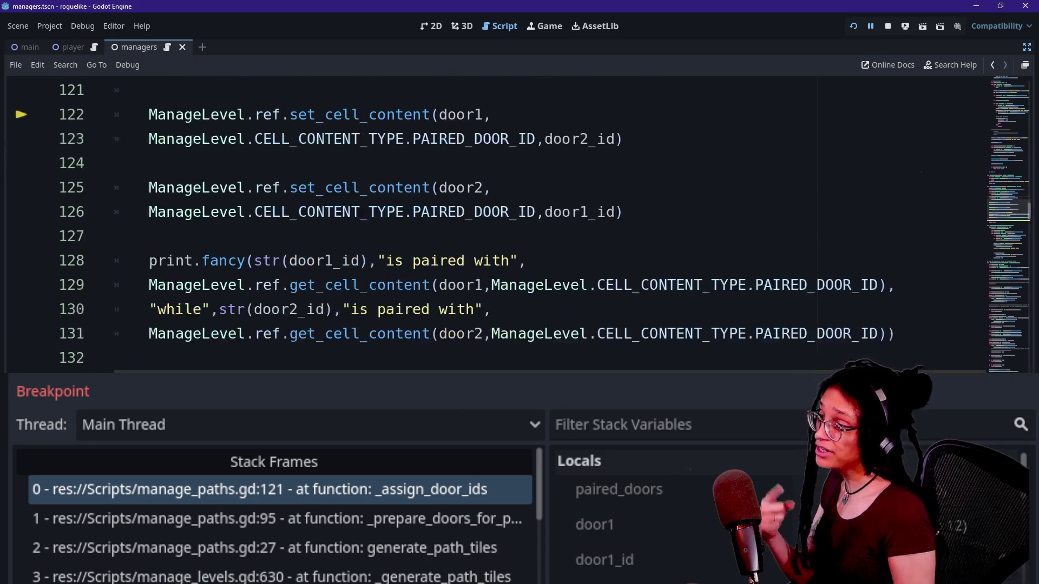
click(369, 188)
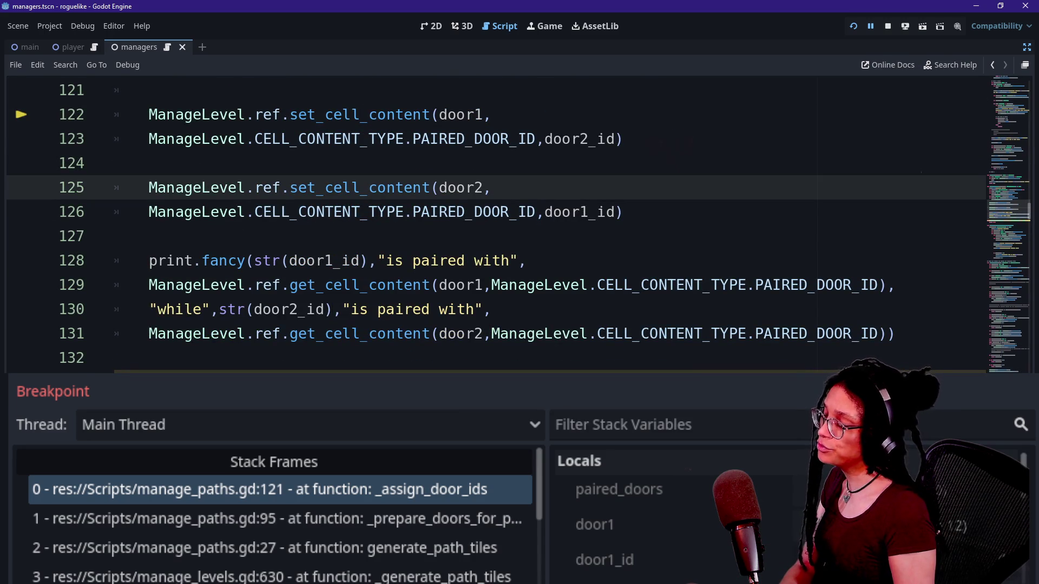
scroll(487, 233, down, 1)
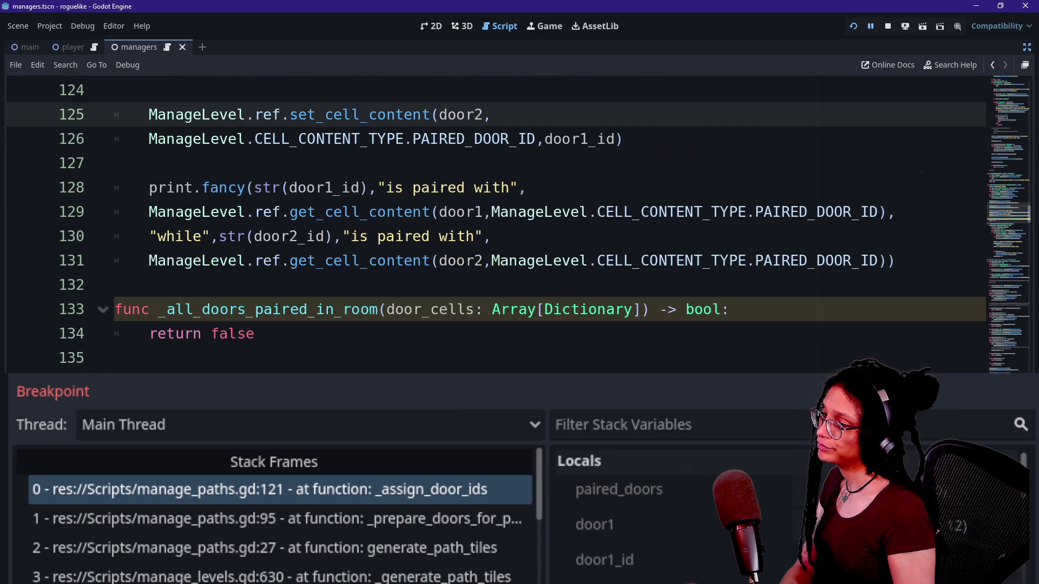
click(411, 309)
key(ctrl+s)
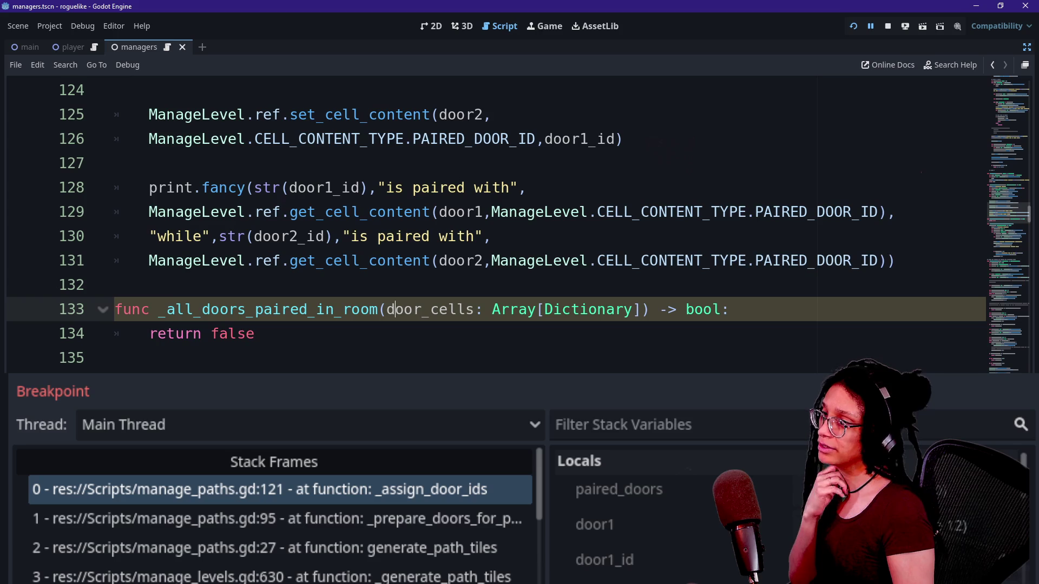
click(857, 23)
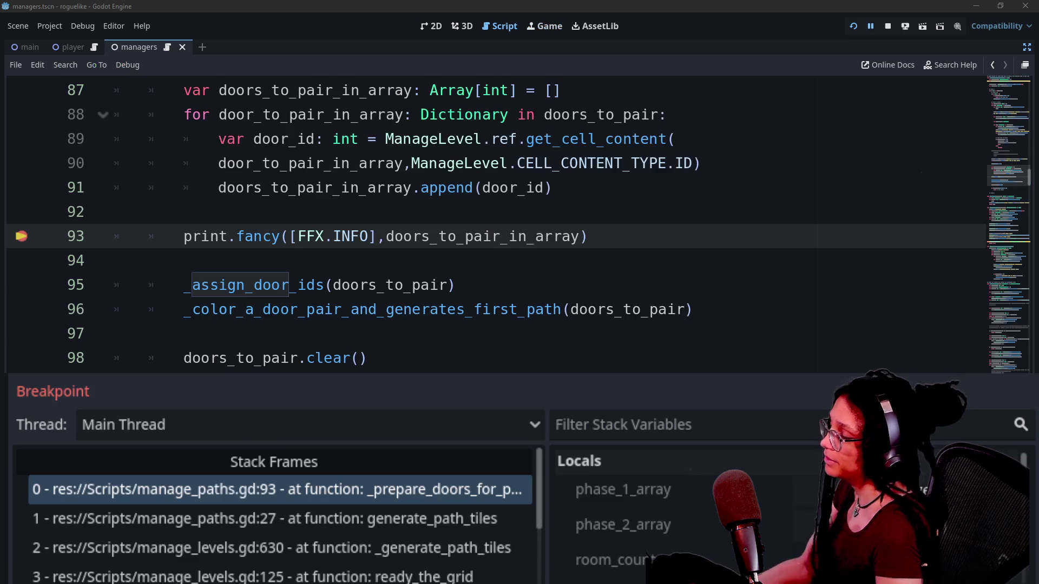
- Resume past the line 93 breakpoint, retype line 50 as Array[Dictionary] = [], and rerun the project
drag(29, 241, 76, 368)
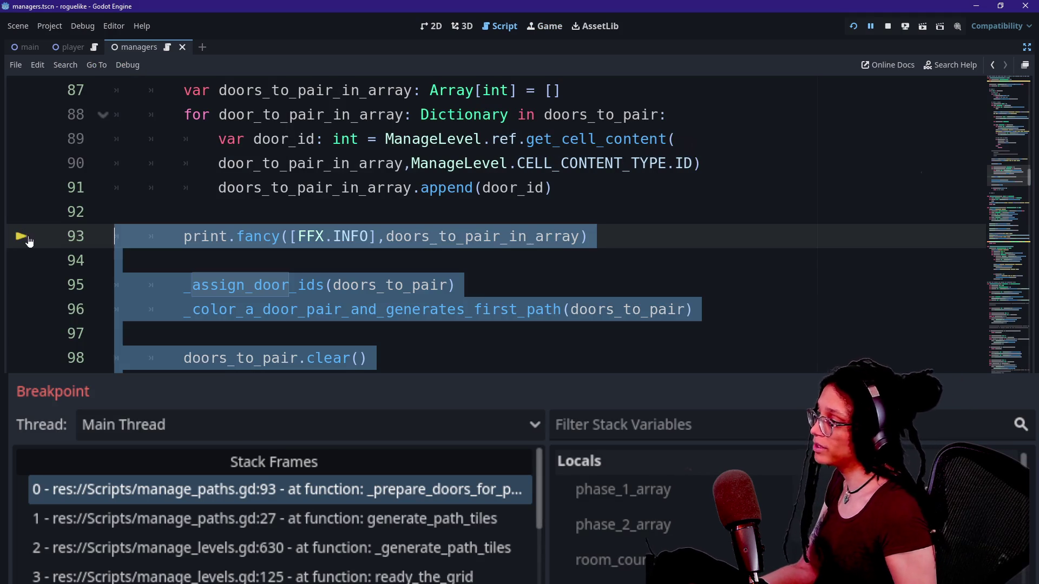
click(853, 26)
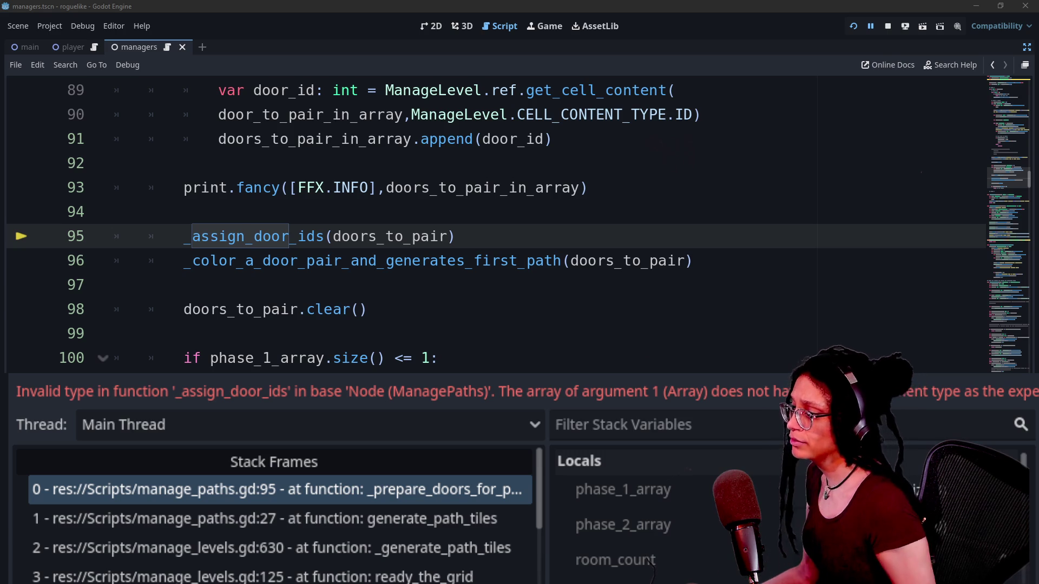
scroll(487, 216, up, 5)
scroll(487, 216, up, 10)
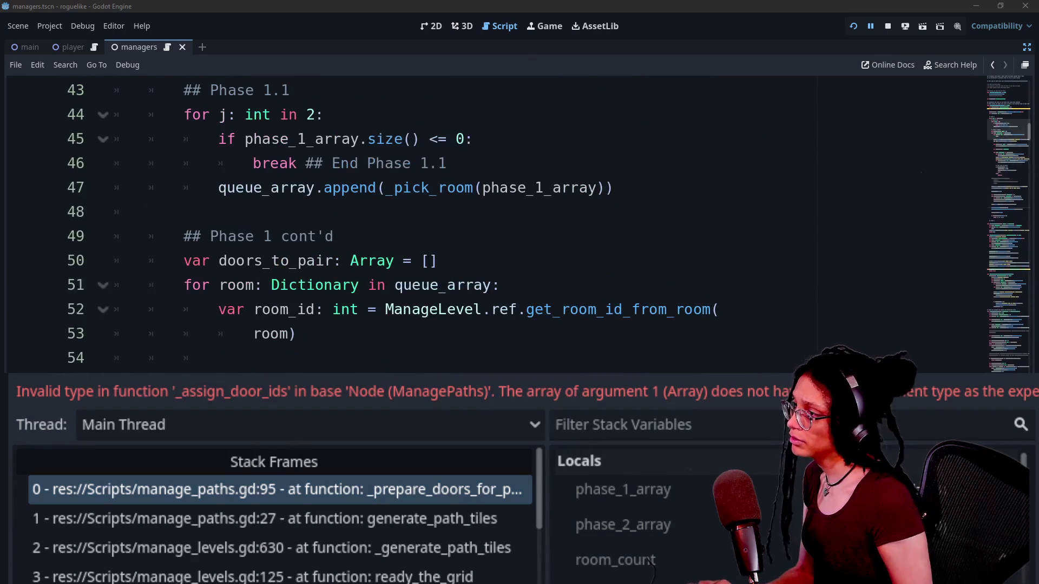
click(394, 261)
text([Dictionary])
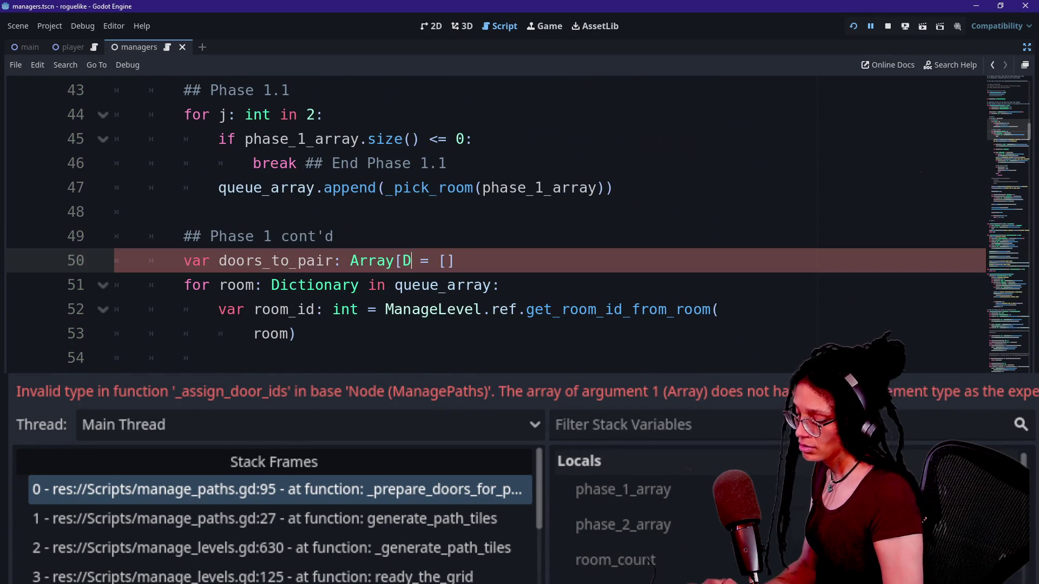
click(859, 26)
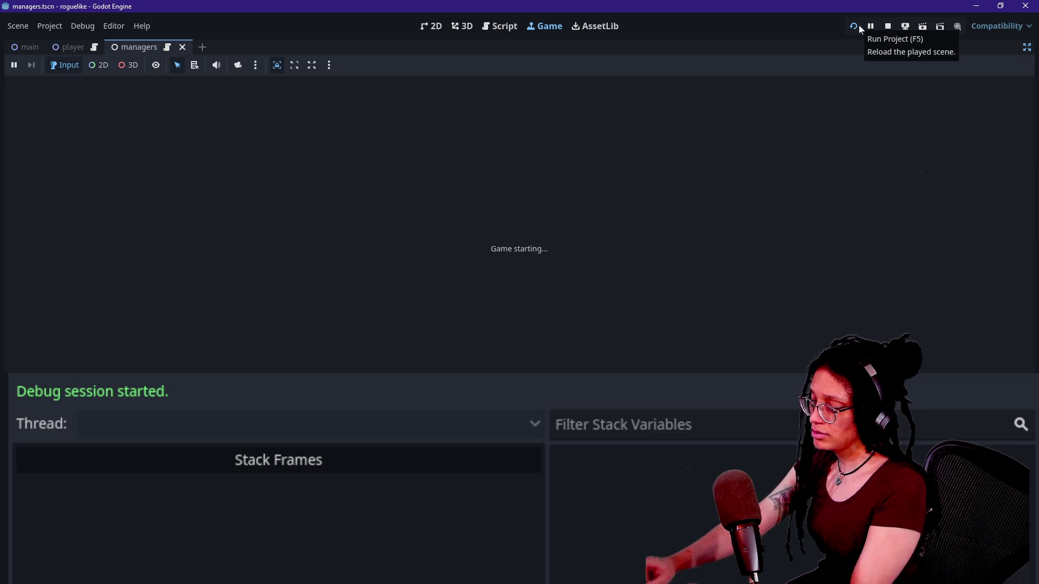